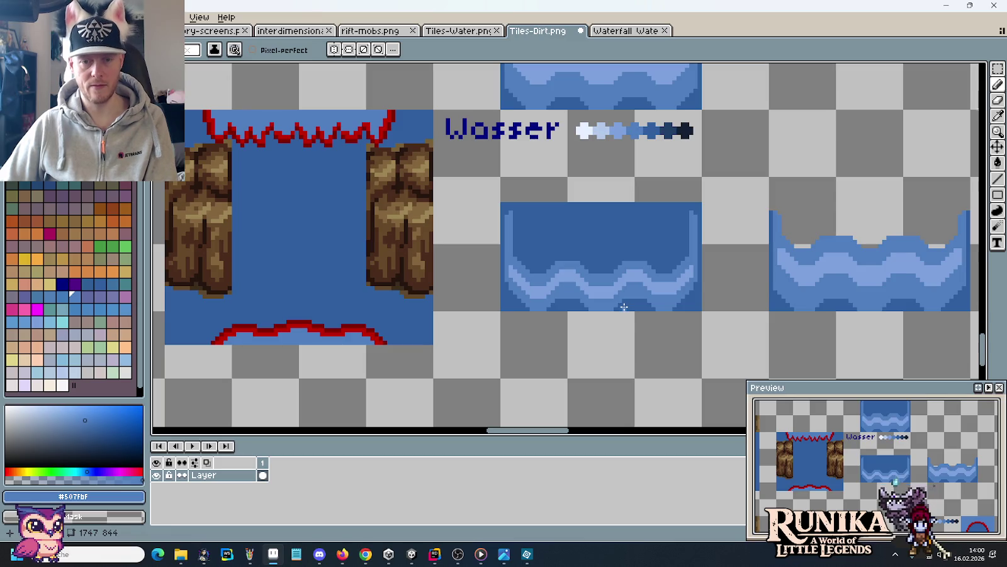
Undo the last pencil stroke and compare the water tiles with the waterfall reference screenshot.
key(ctrl+z)
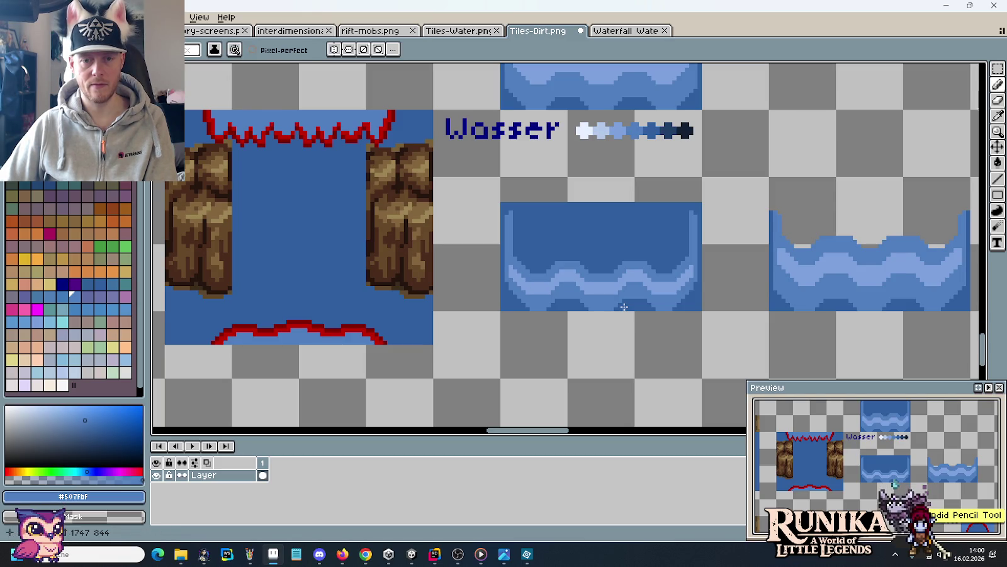
scroll(665, 268, down, 1)
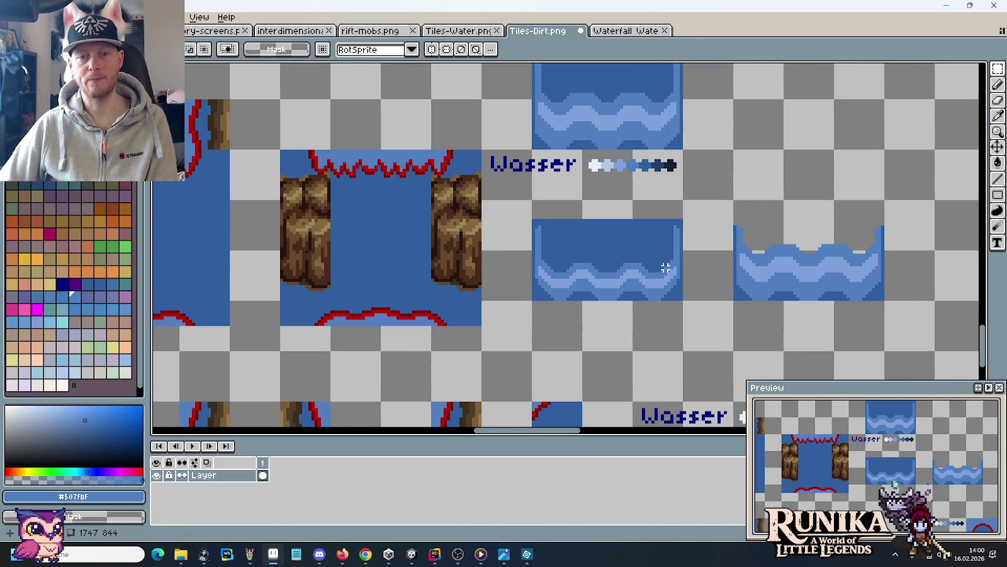
scroll(662, 268, up, 1)
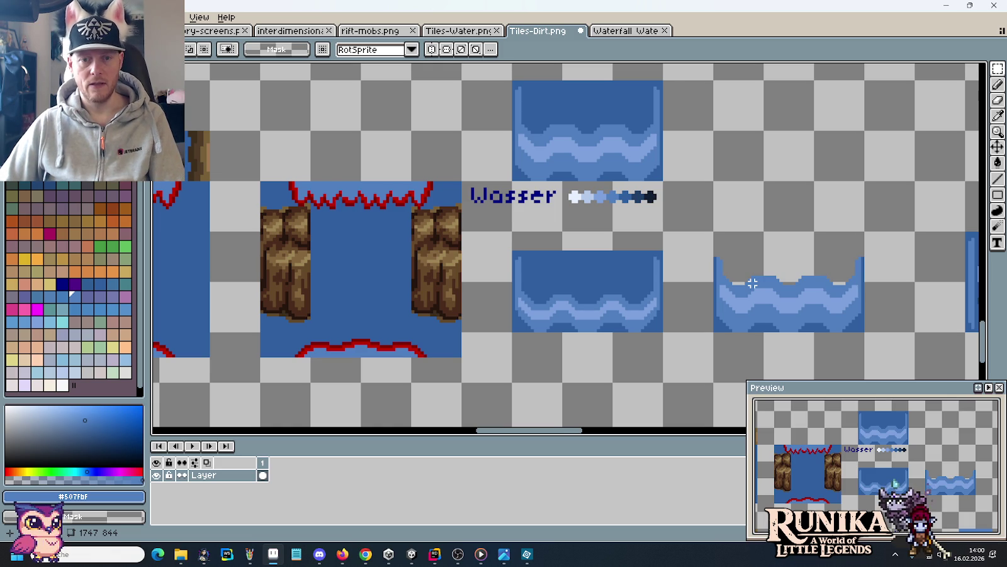
key(alt+Tab)
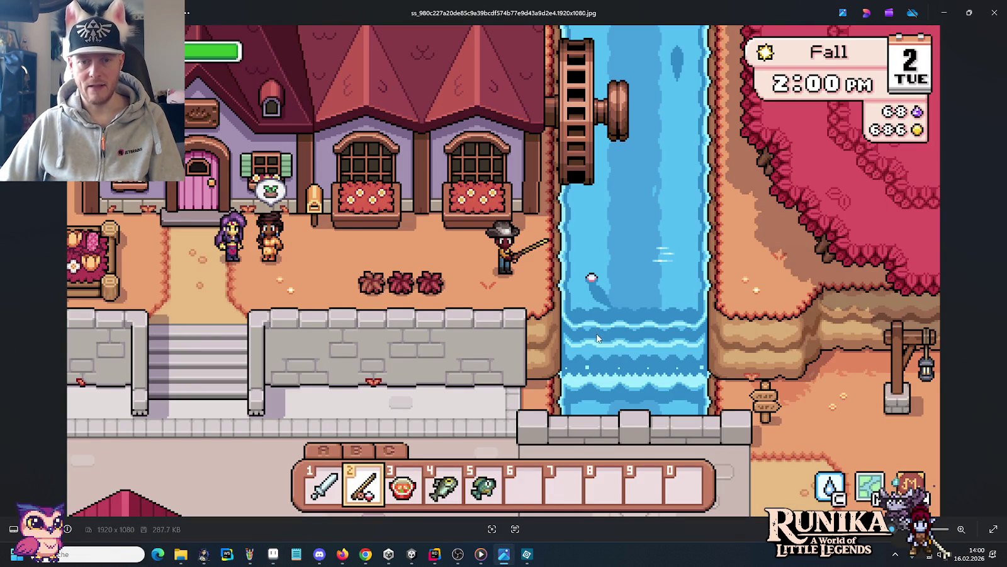
key(alt+Tab)
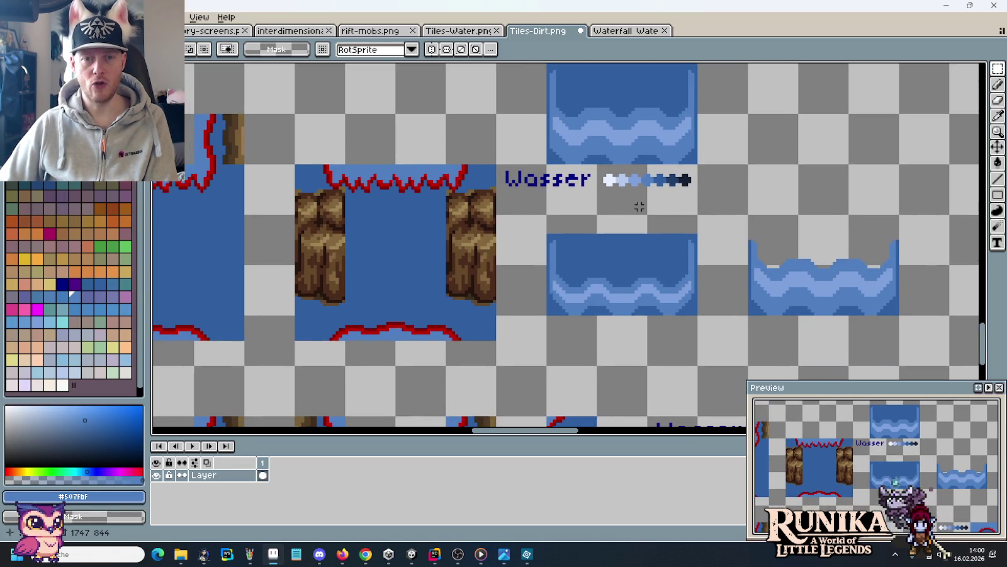
Pick pale blue #b4c9eb and draw highlight strokes along the left, middle and right wave crests.
scroll(630, 189, up, 2)
alt+click(623, 164)
scroll(630, 252, up, 2)
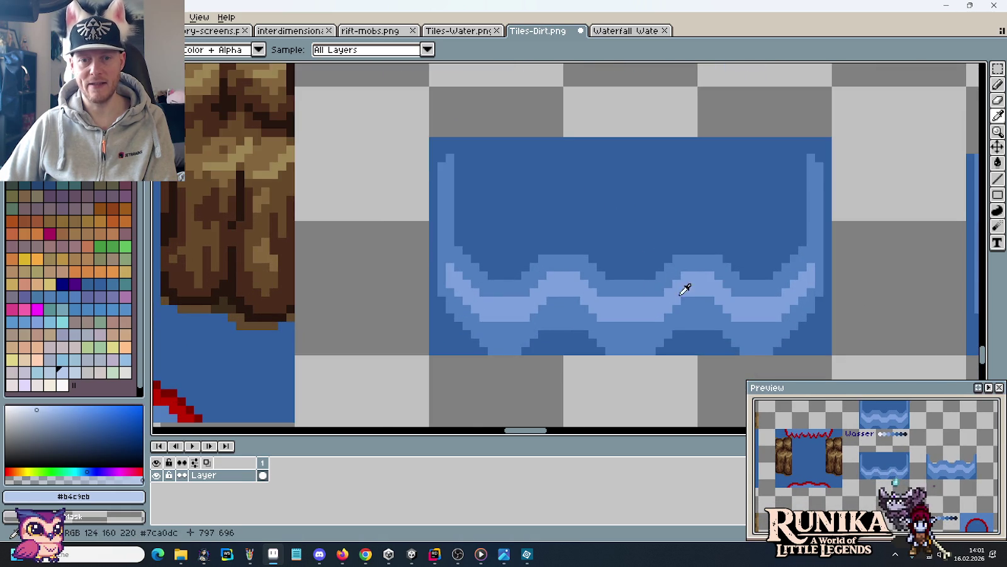
click(614, 301)
mouse_move(610, 300)
mouse_down()
mouse_move(637, 300)
mouse_move(614, 306)
mouse_up()
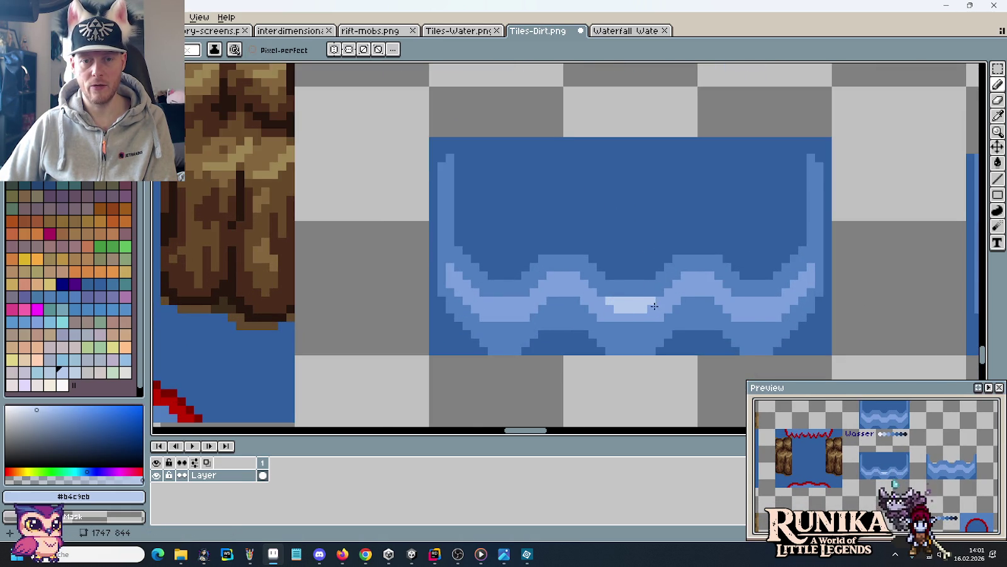
drag(748, 302, 758, 306)
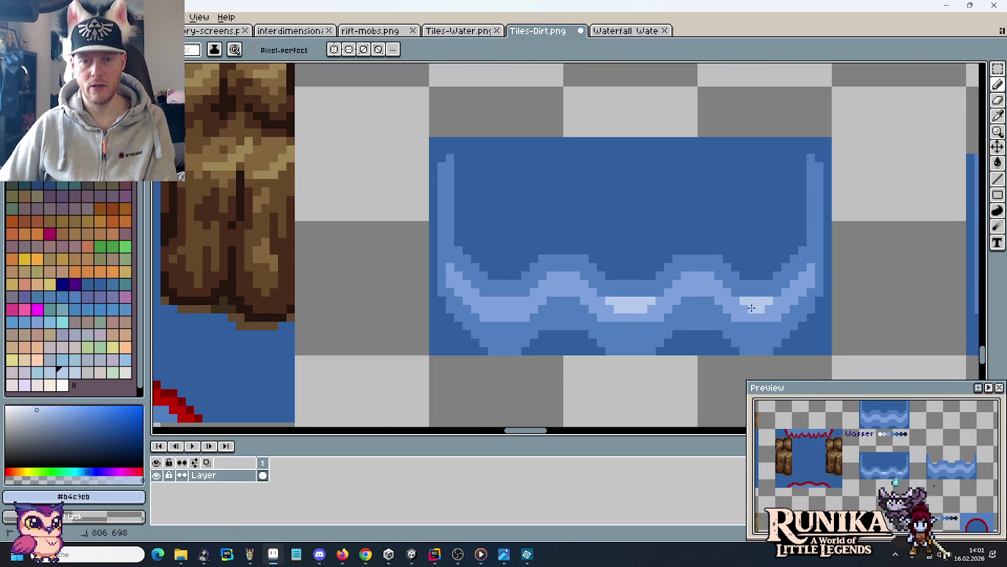
drag(489, 300, 506, 307)
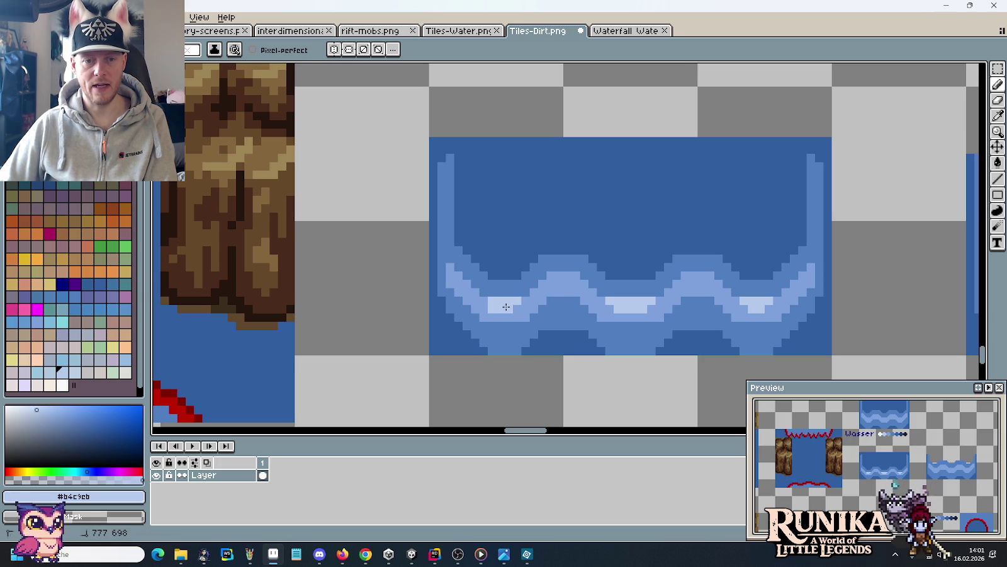
click(535, 290)
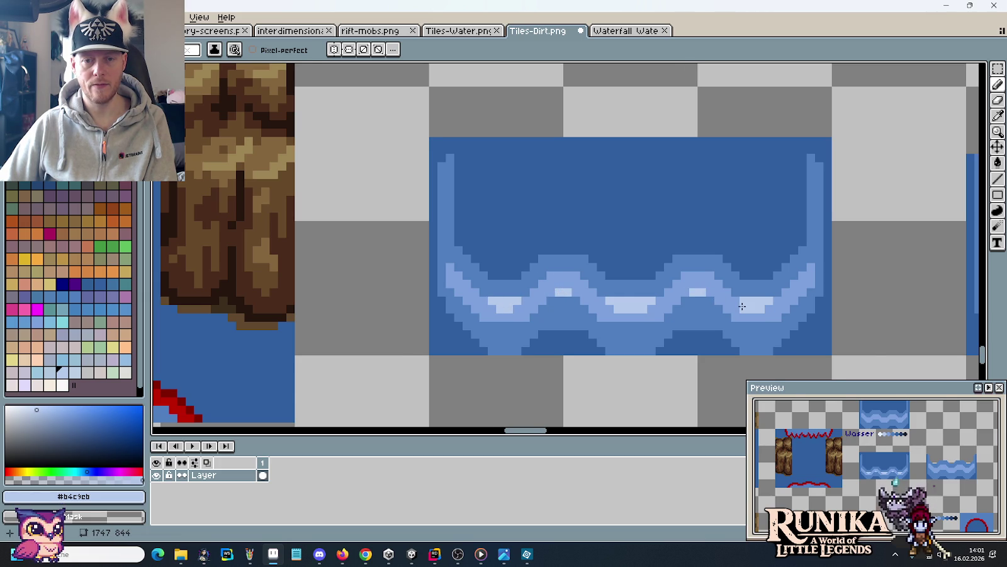
Fix misplaced highlight pixels so the pale blue sits on the left and right crest tops.
scroll(743, 306, down, 3)
scroll(742, 306, down, 1)
scroll(742, 306, up, 4)
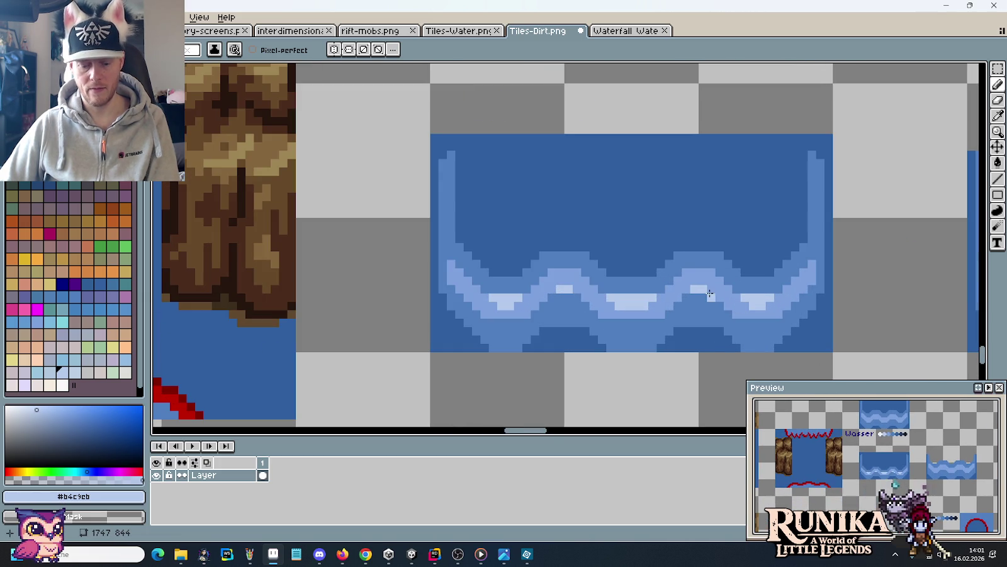
click(698, 272)
key(ctrl)
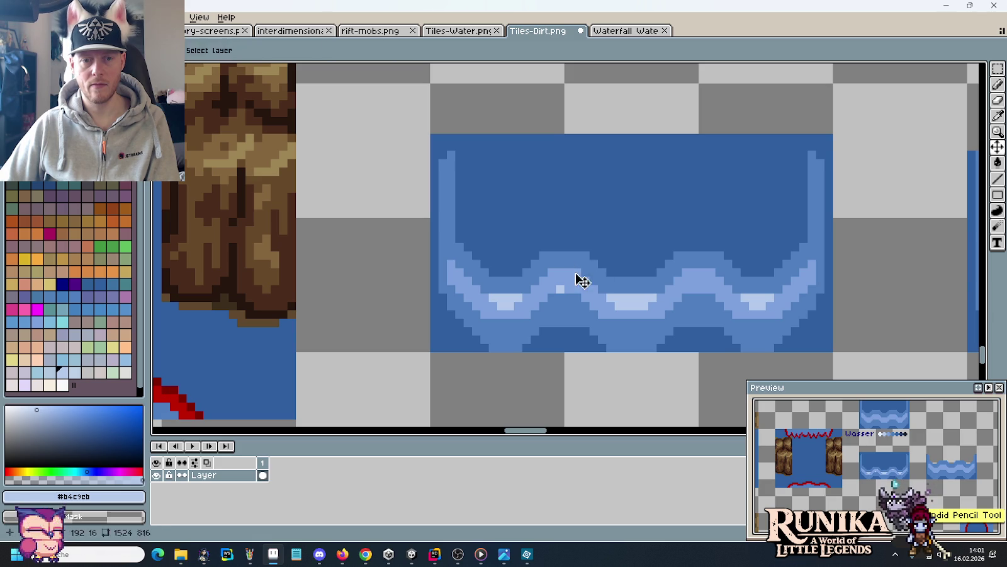
right_click(560, 289)
click(564, 272)
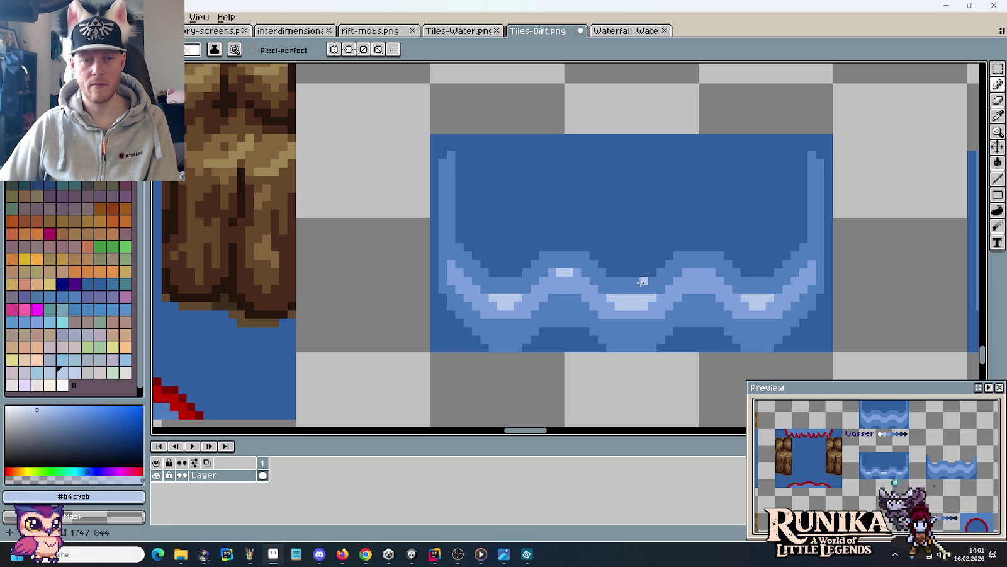
drag(701, 273, 689, 273)
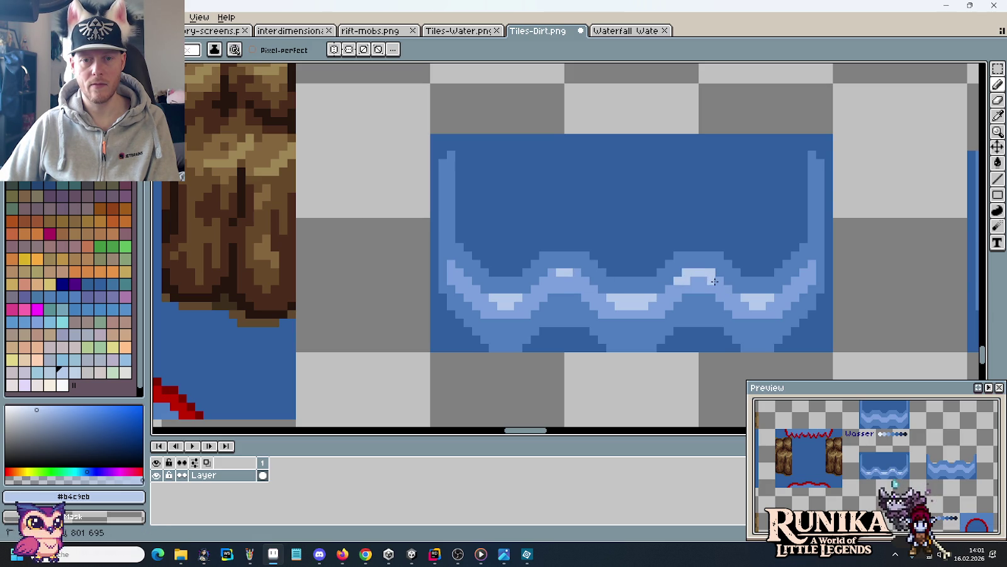
click(548, 275)
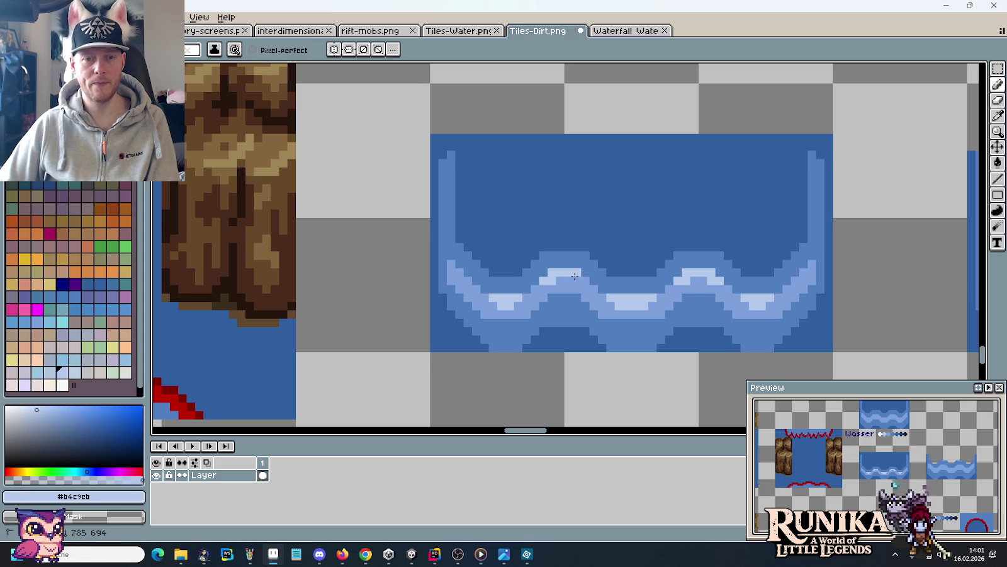
scroll(697, 301, down, 4)
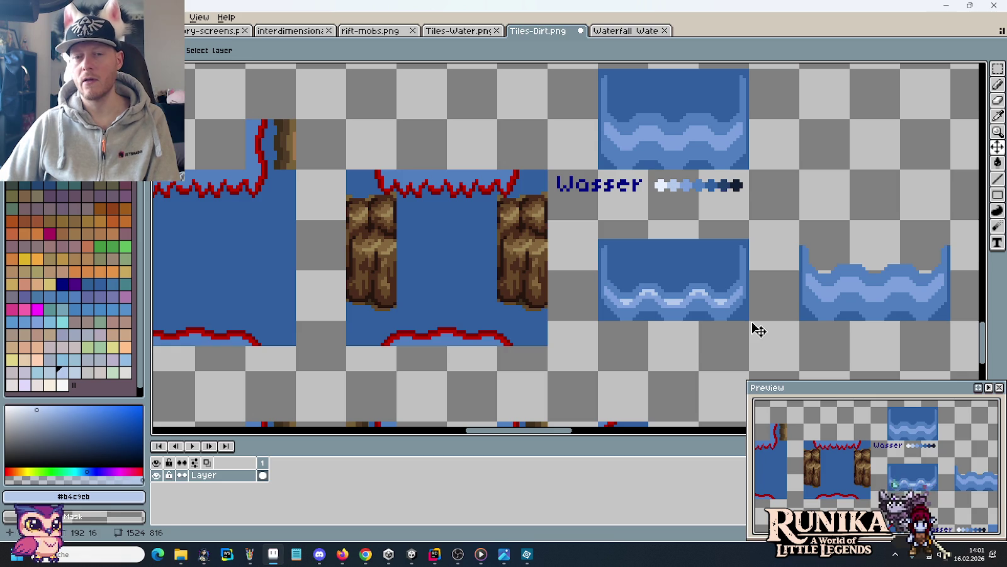
Undo the last two highlight strokes and return to the Pencil.
key(ctrl+z)
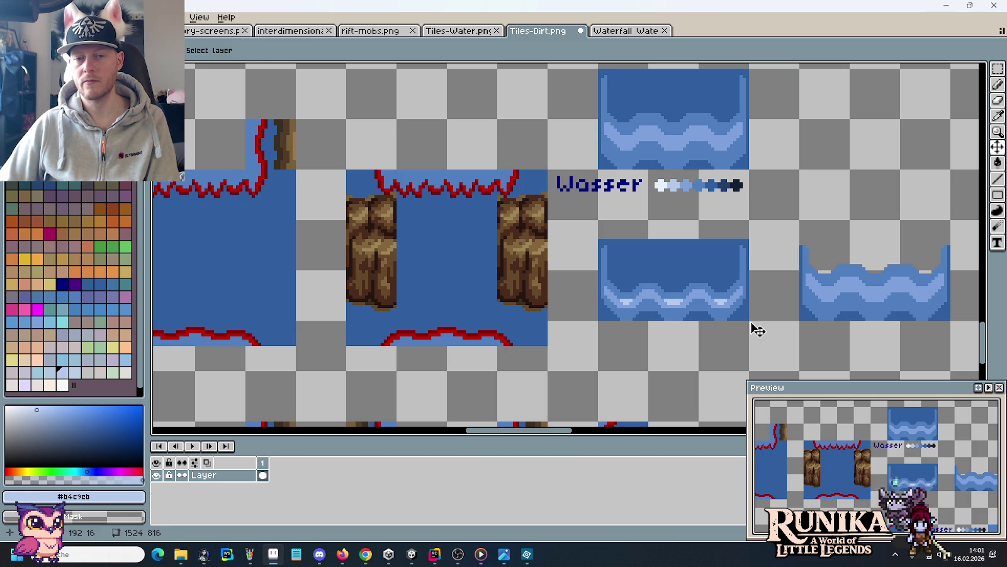
key(ctrl+z)
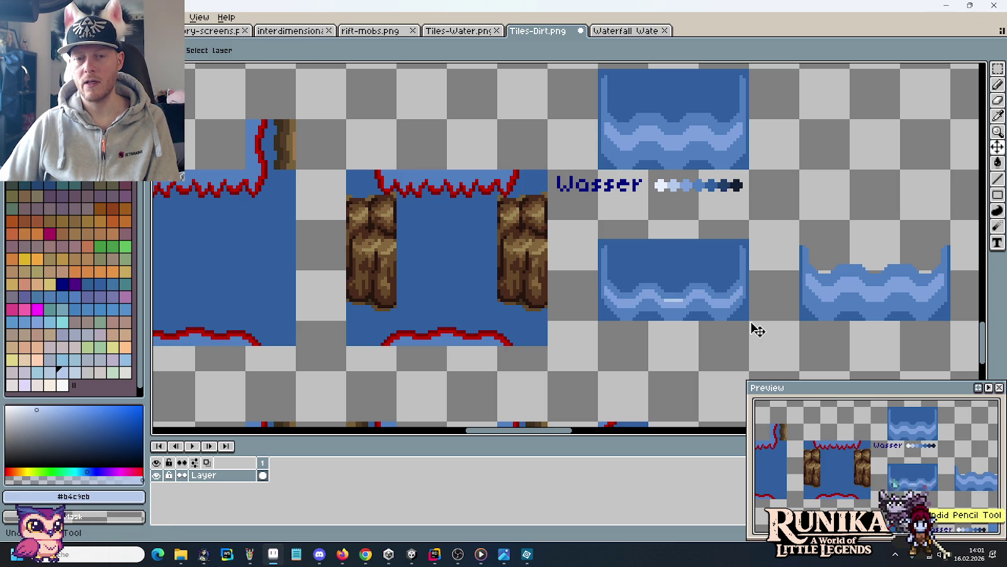
key(b)
scroll(636, 288, up, 2)
scroll(544, 263, up, 1)
Draw pale foam lines along the left, middle and right crests and troughs.
click(545, 258)
mouse_move(556, 254)
mouse_down()
mouse_move(583, 246)
mouse_move(608, 258)
mouse_up()
mouse_move(620, 295)
mouse_down()
mouse_move(693, 309)
mouse_move(719, 301)
mouse_up()
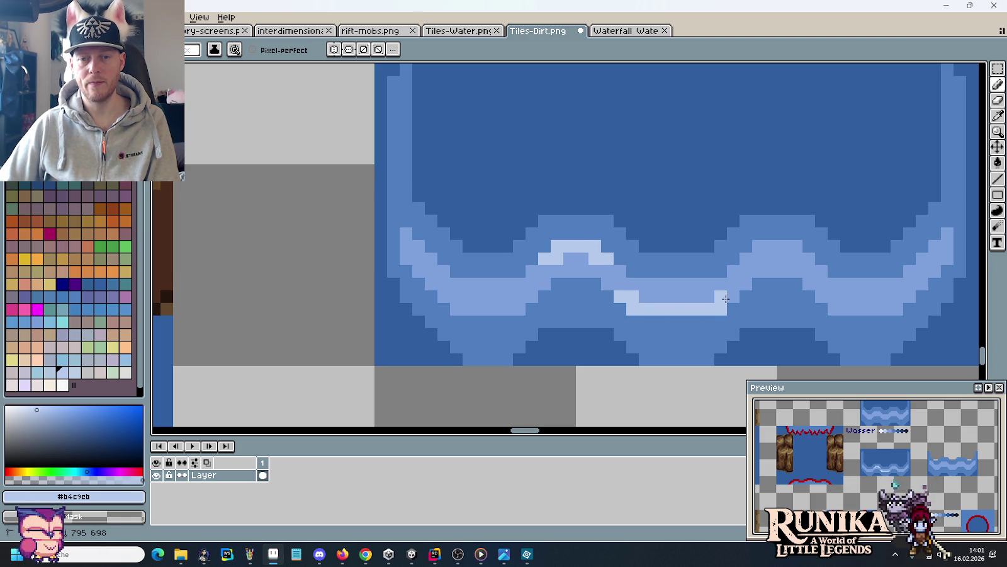
mouse_move(792, 248)
mouse_down()
mouse_move(830, 297)
mouse_move(892, 306)
mouse_up()
drag(444, 295, 502, 307)
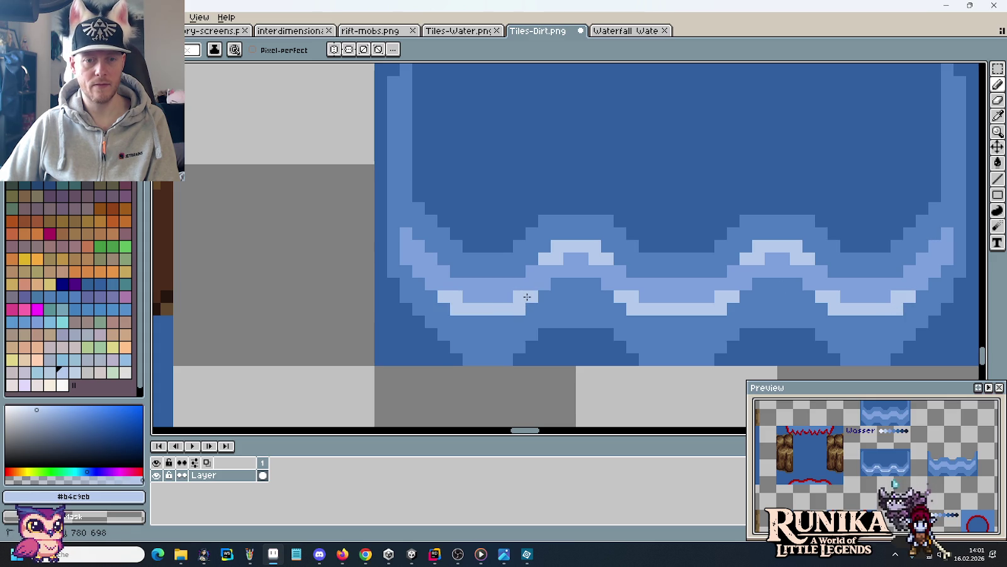
scroll(737, 309, down, 3)
scroll(742, 308, down, 3)
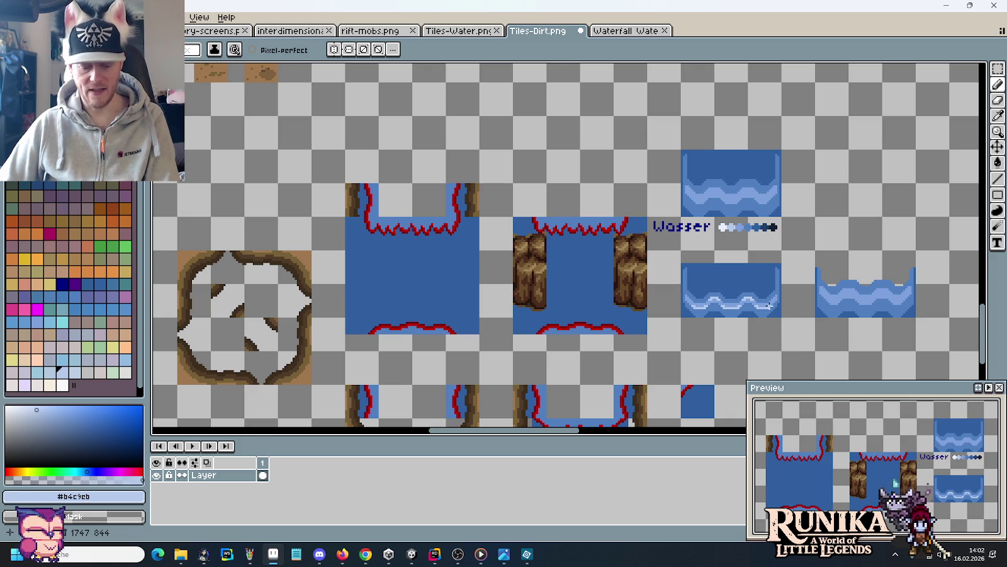
Sample the mid blue #7ca0dc from the wave and check the game reference screenshot.
scroll(736, 300, up, 3)
key(i)
click(666, 305)
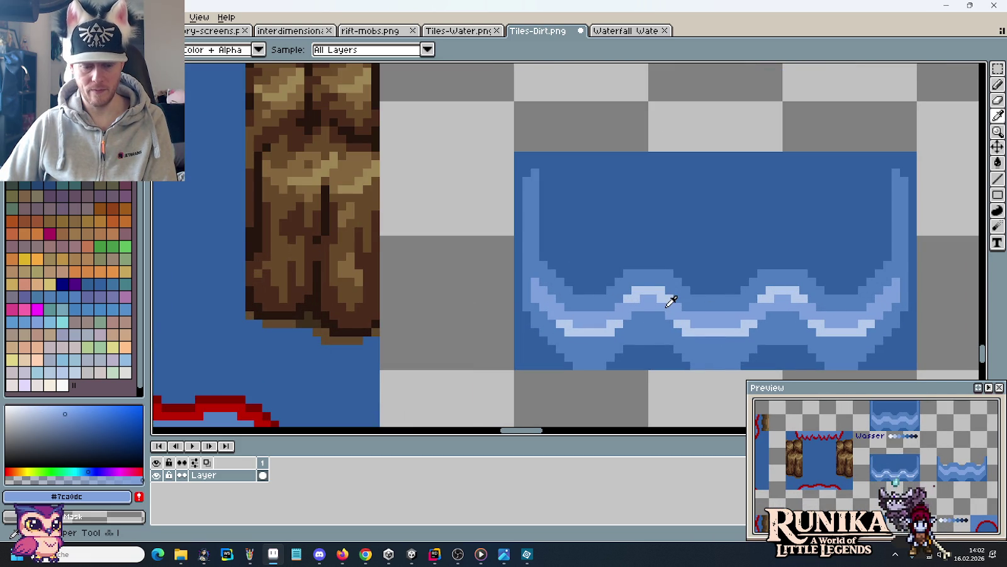
key(g)
scroll(782, 322, down, 3)
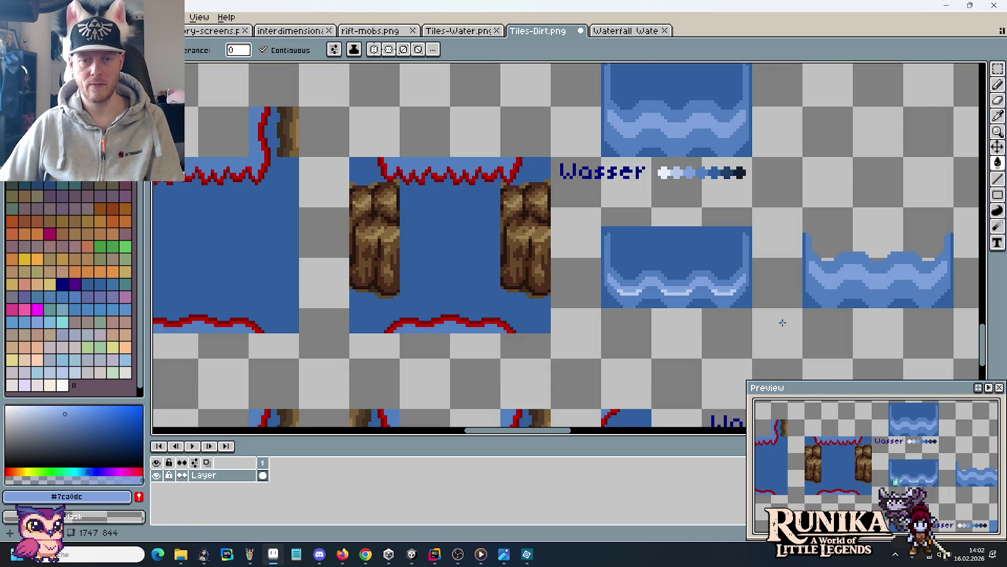
key(alt+Tab)
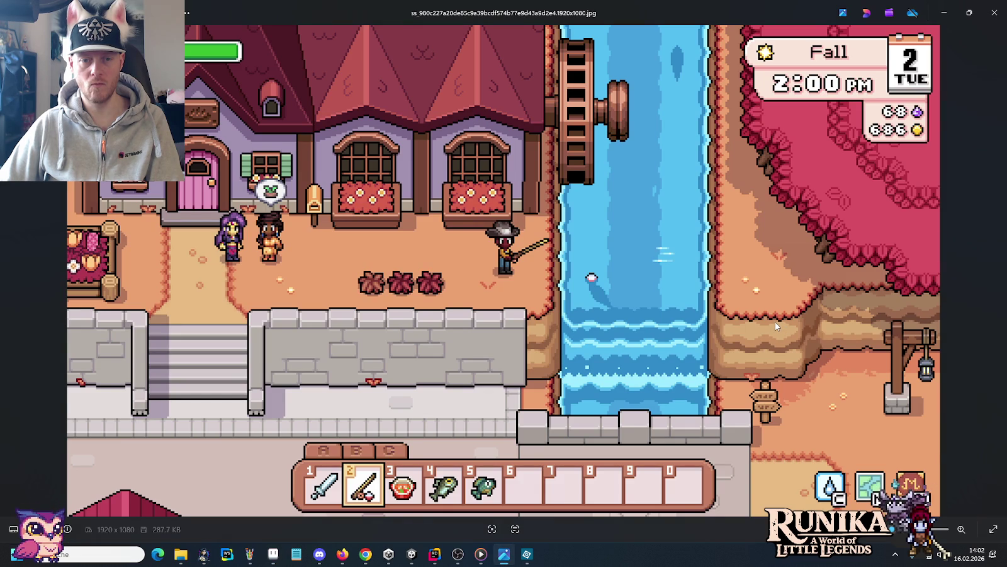
key(alt+Tab)
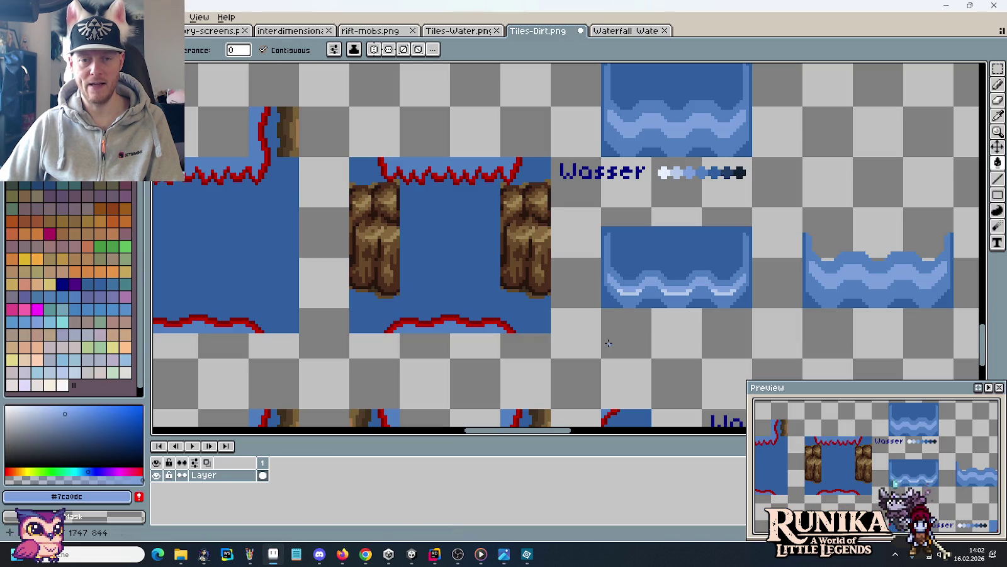
Sample the light blue #b4c9eb from the wave for the Pencil.
scroll(667, 291, up, 1)
scroll(667, 290, up, 1)
scroll(667, 291, up, 1)
key(i)
click(566, 307)
key(b)
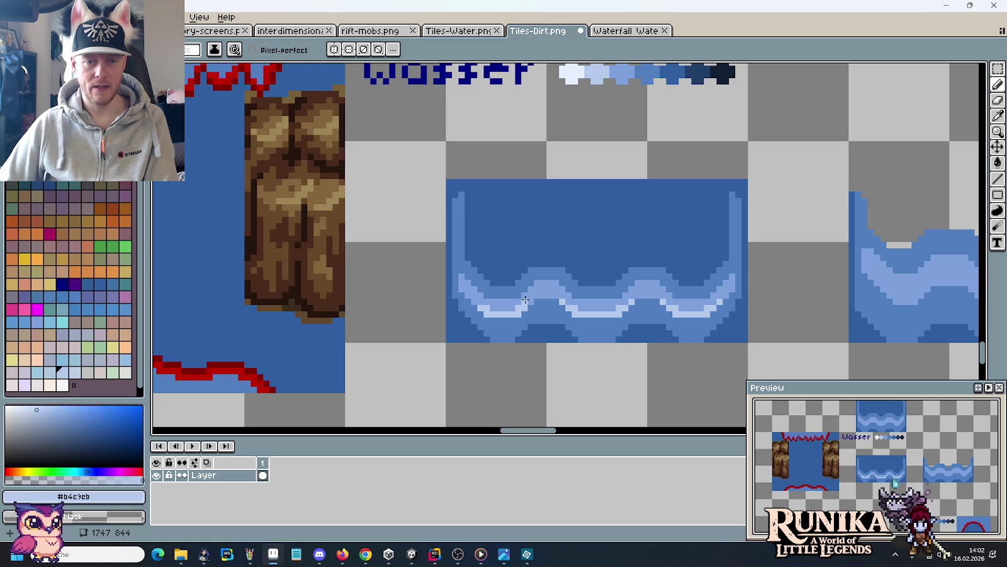
scroll(651, 316, down, 3)
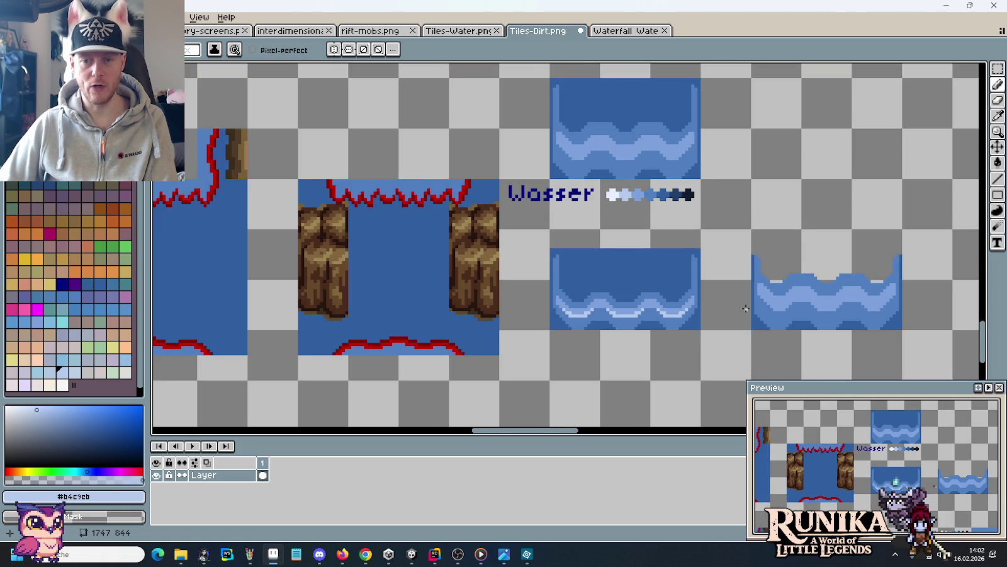
scroll(652, 315, down, 2)
Move the right water tile up a row and copy the lower-left tile into the empty spot.
key(m)
mouse_move(675, 294)
mouse_down()
mouse_move(717, 333)
mouse_move(573, 241)
mouse_up()
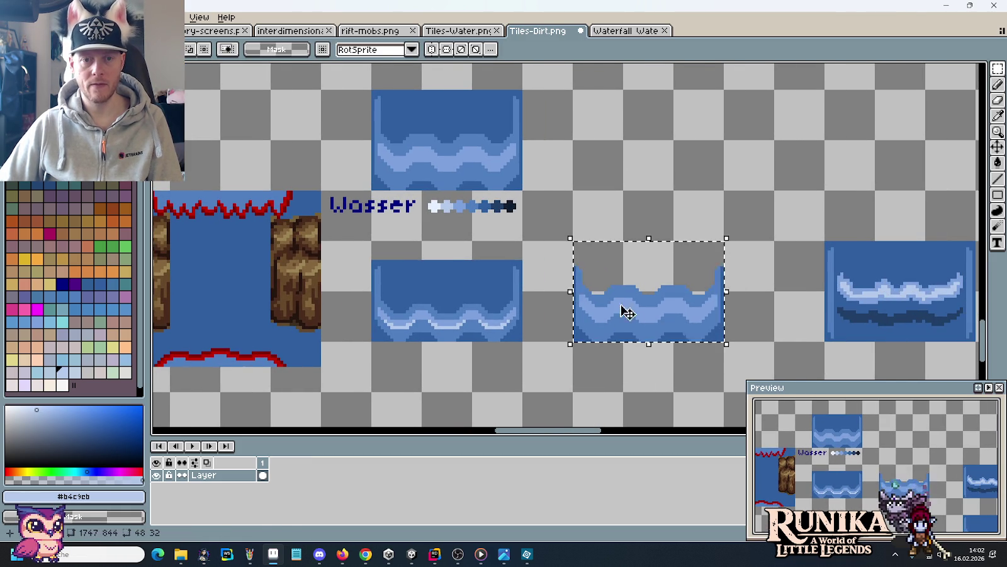
drag(611, 292, 620, 145)
drag(522, 340, 371, 241)
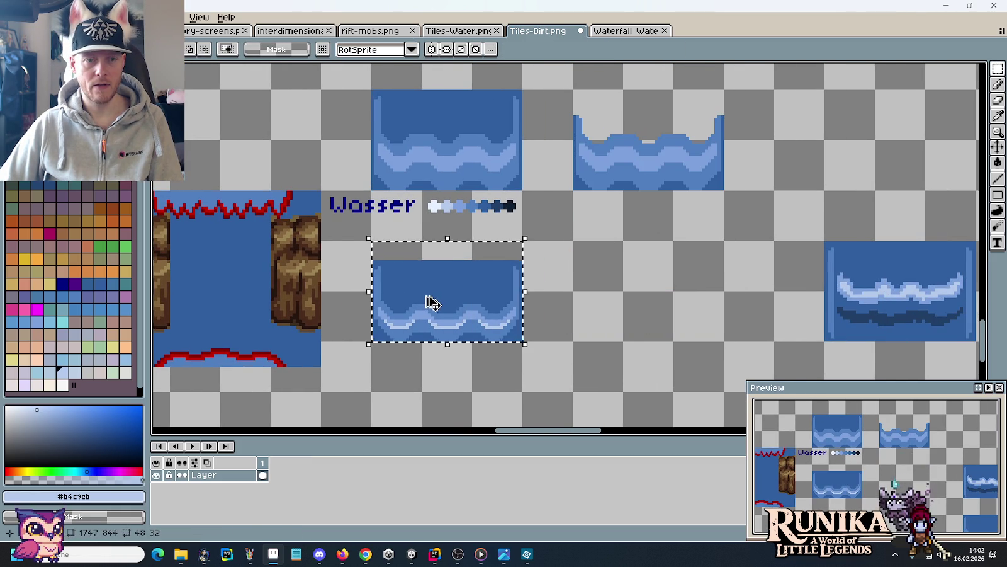
drag(408, 289, 611, 301)
scroll(721, 322, up, 1)
scroll(720, 322, up, 1)
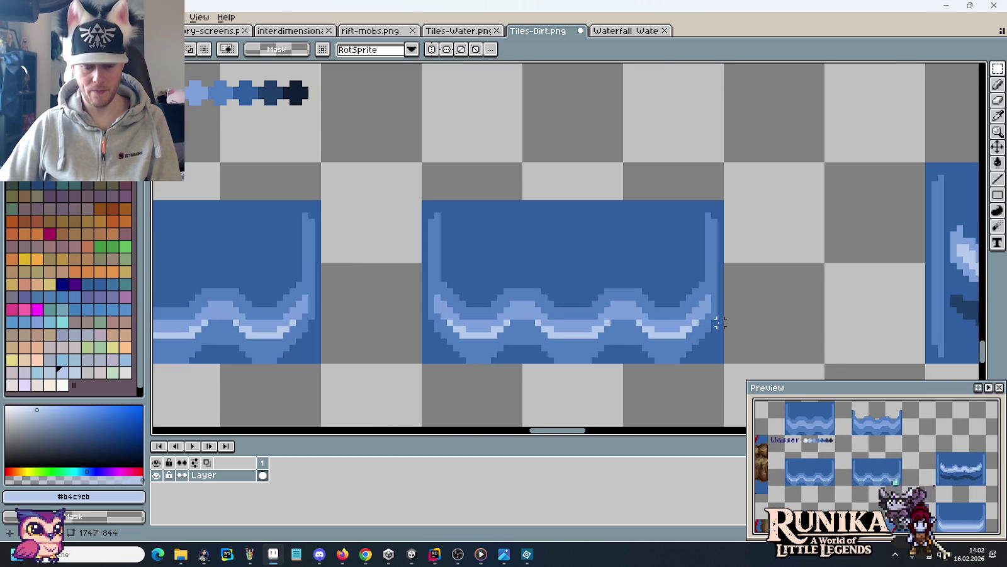
Sample the wave blues as foreground and background and paint foam pixels on the copied tile's crests.
key(i)
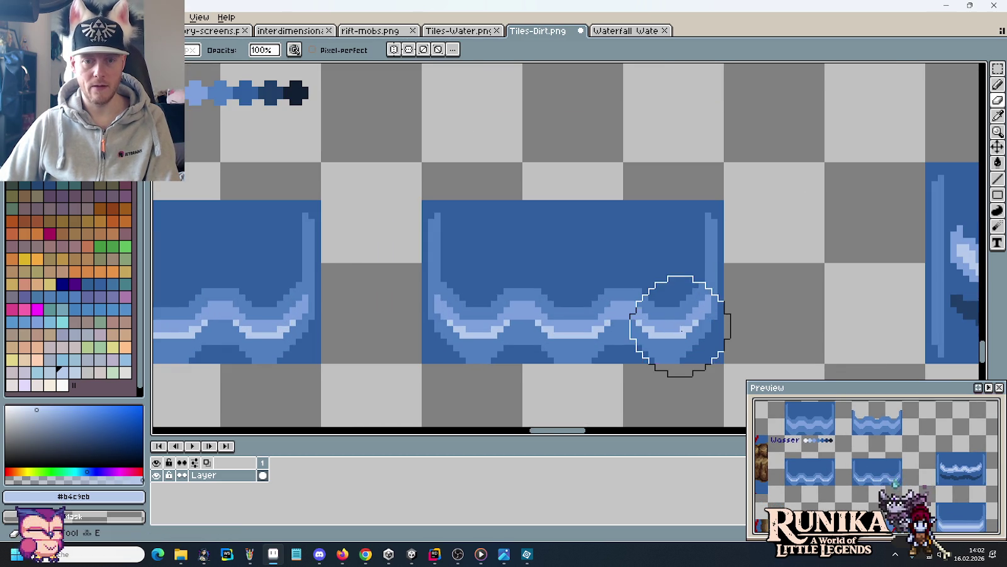
alt+right_click(674, 326)
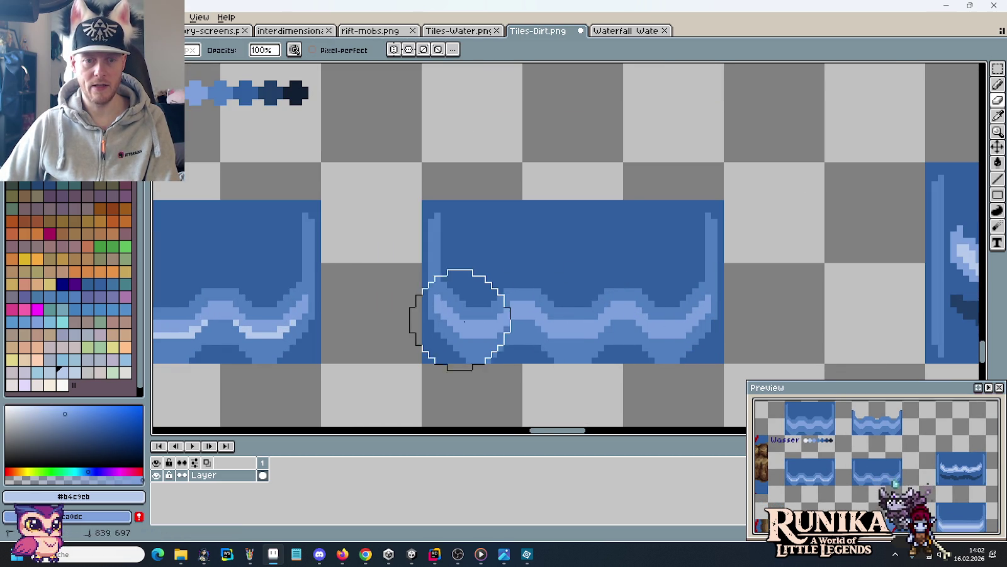
key(i)
click(364, 314)
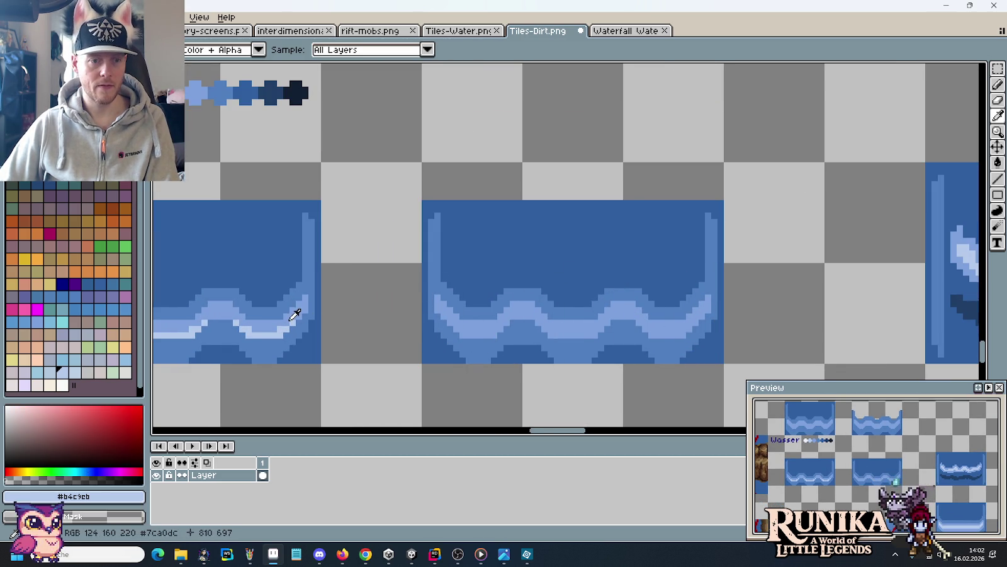
scroll(513, 305, up, 1)
key(b)
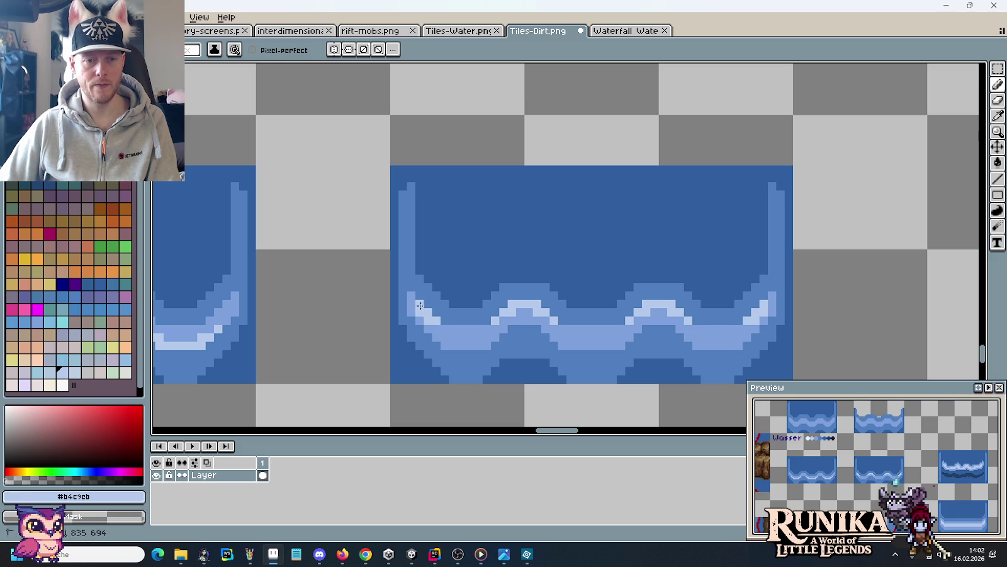
scroll(556, 320, down, 2)
scroll(556, 320, down, 1)
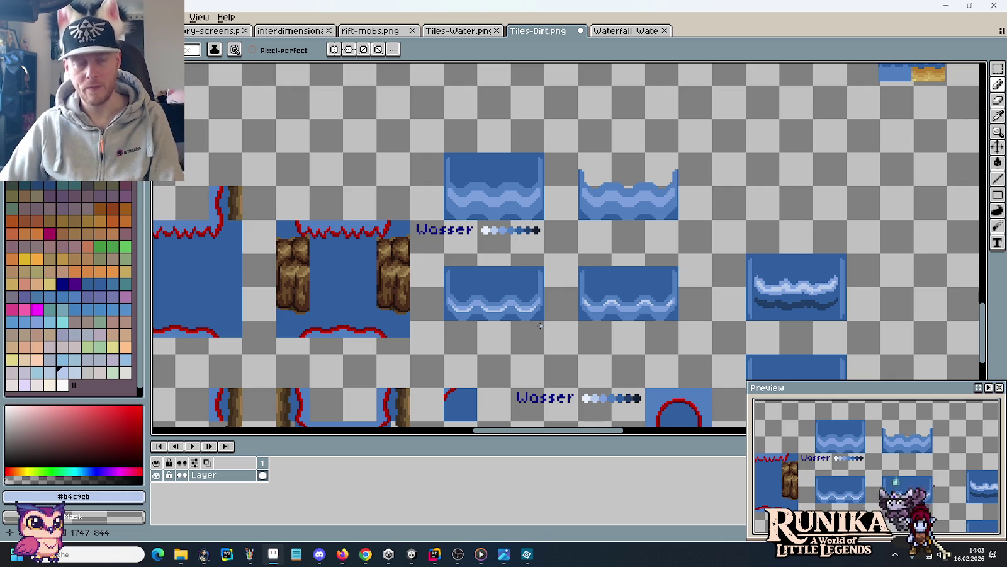
Paint pale highlight pixels along the wave crest in the light wave colour.
scroll(539, 325, up, 4)
scroll(484, 308, up, 1)
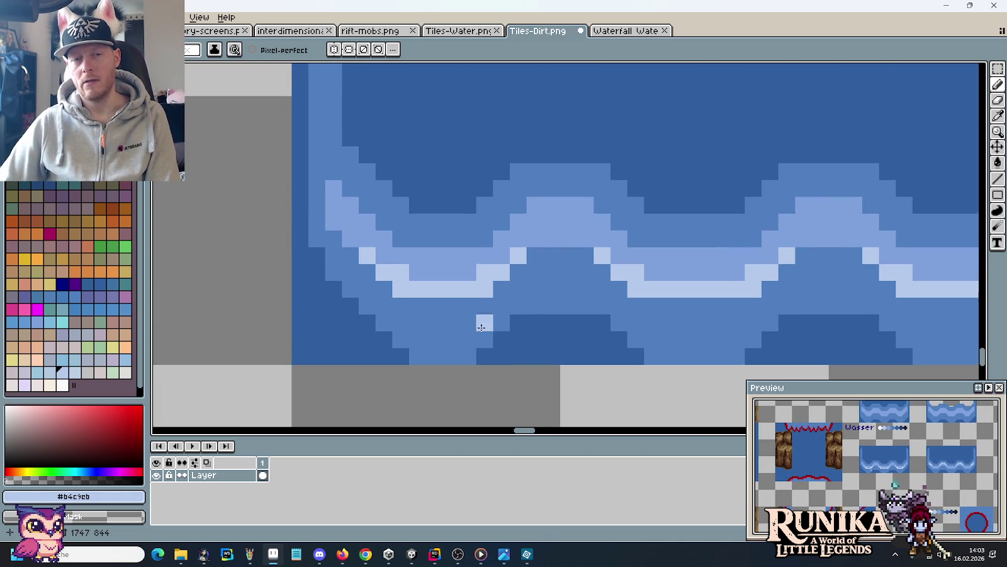
alt+click(507, 258)
drag(508, 258, 623, 255)
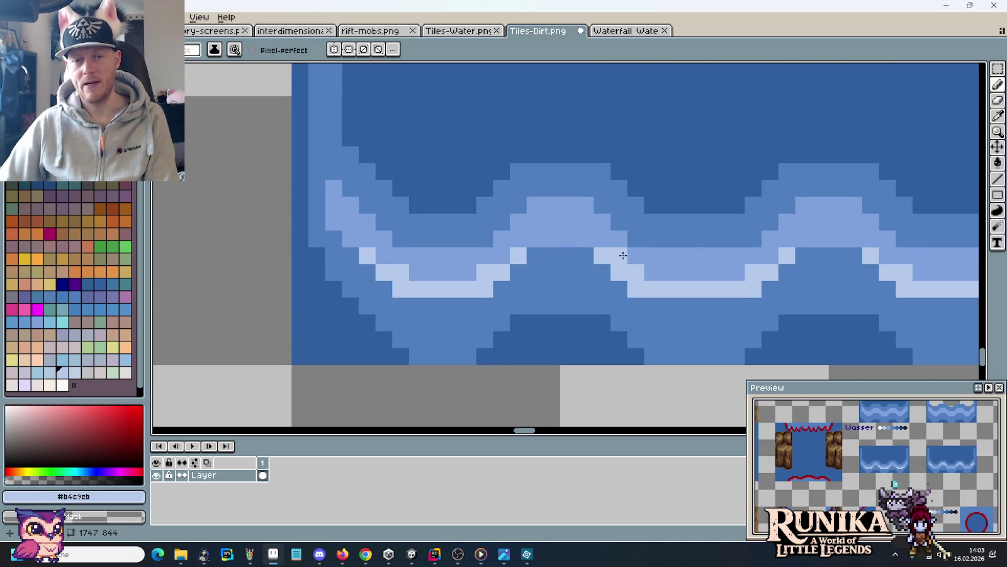
Copy the left water tile over the right one.
scroll(623, 255, down, 3)
middle_click(761, 272)
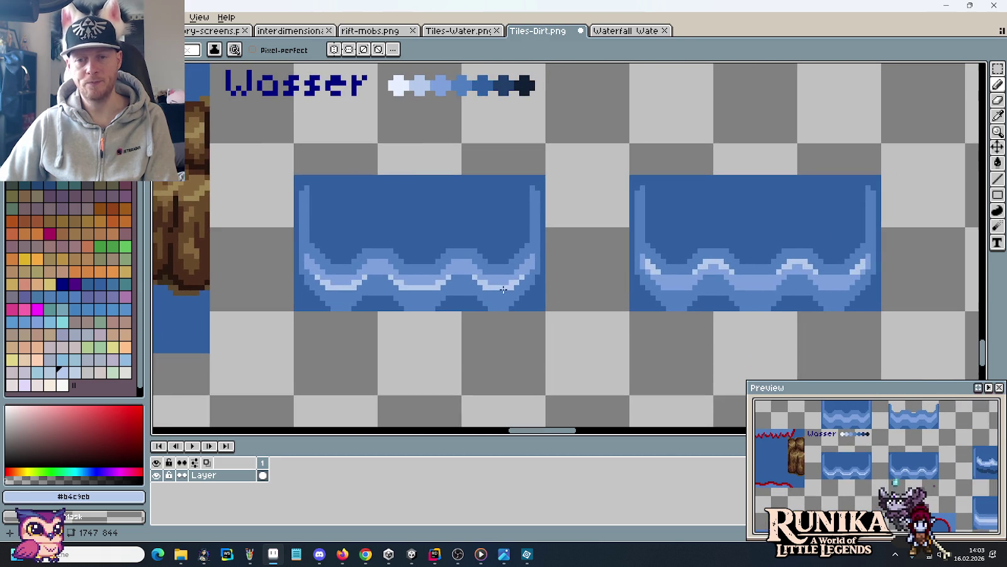
key(m)
mouse_move(521, 281)
mouse_down()
mouse_move(342, 209)
mouse_move(681, 247)
mouse_up()
click(550, 265)
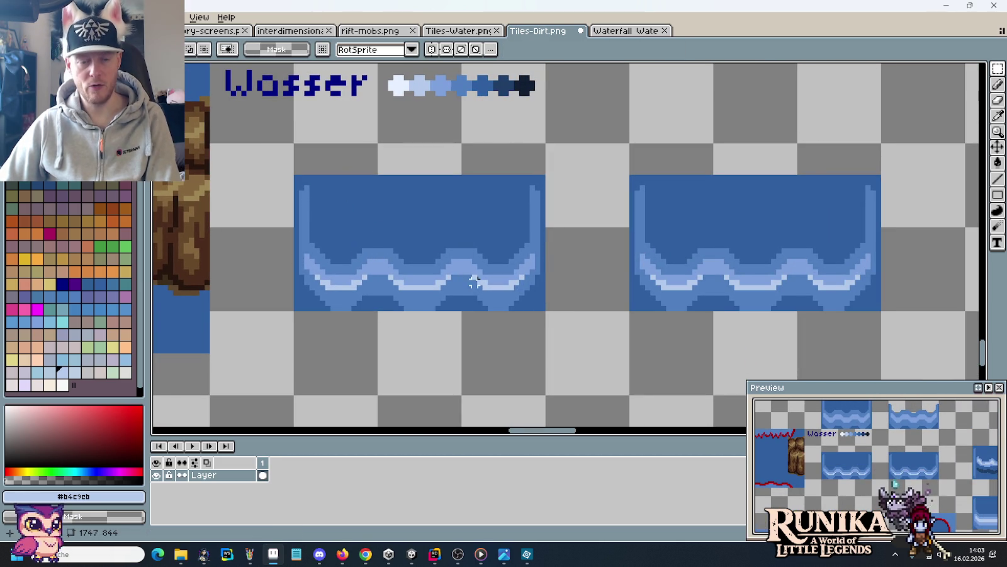
Trace a continuous pale foam line along the crest, extending it left and up the wave's side.
scroll(551, 265, up, 2)
scroll(520, 285, up, 1)
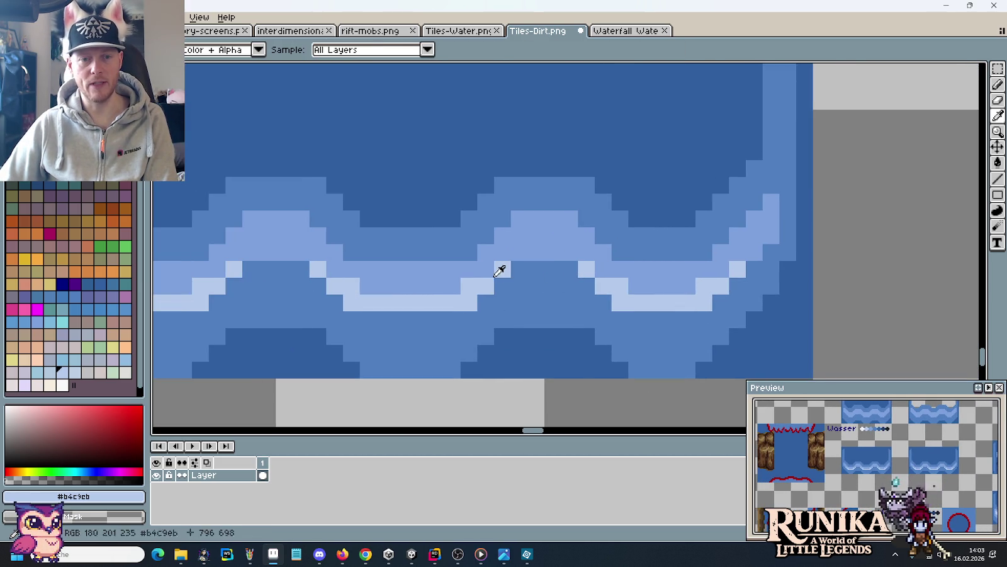
key(b)
click(503, 253)
mouse_move(507, 256)
mouse_down()
mouse_move(576, 252)
mouse_move(603, 269)
mouse_move(720, 266)
mouse_move(771, 235)
mouse_move(771, 219)
mouse_up()
scroll(562, 285, left, 2)
scroll(535, 273, left, 1)
mouse_move(536, 273)
mouse_down()
mouse_move(517, 253)
mouse_move(382, 269)
mouse_up()
drag(286, 270, 250, 220)
scroll(483, 299, down, 2)
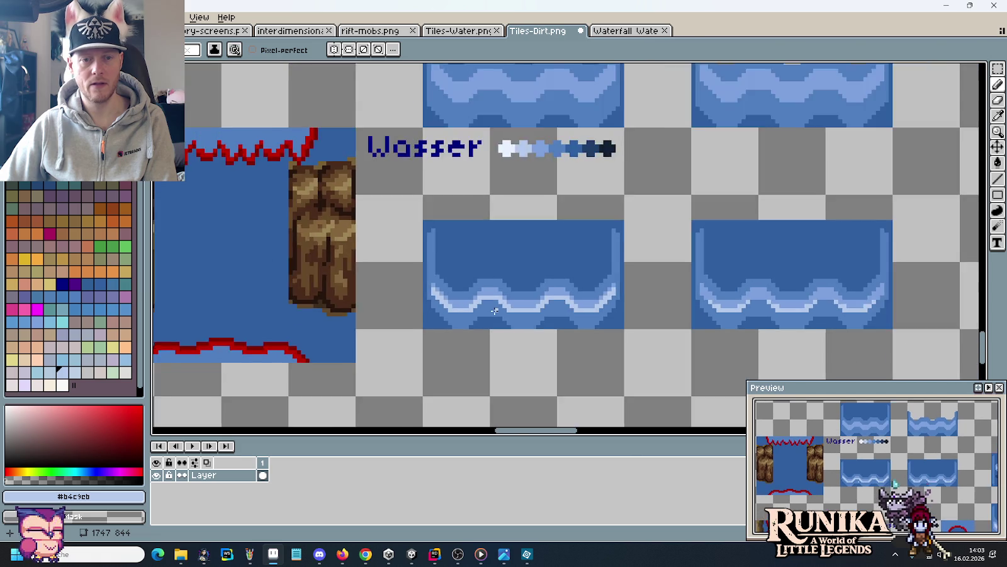
scroll(560, 327, down, 1)
scroll(630, 309, down, 1)
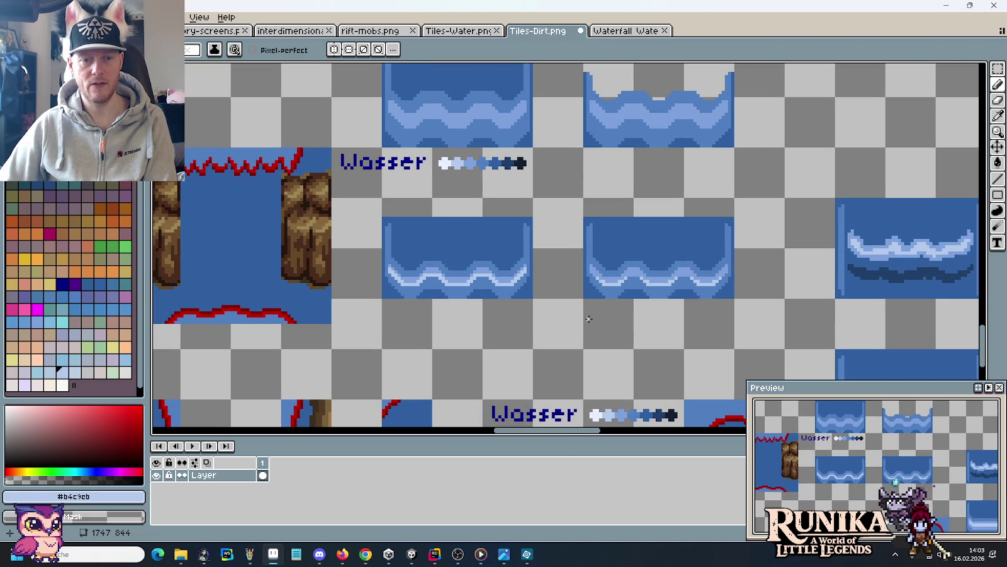
scroll(711, 285, up, 3)
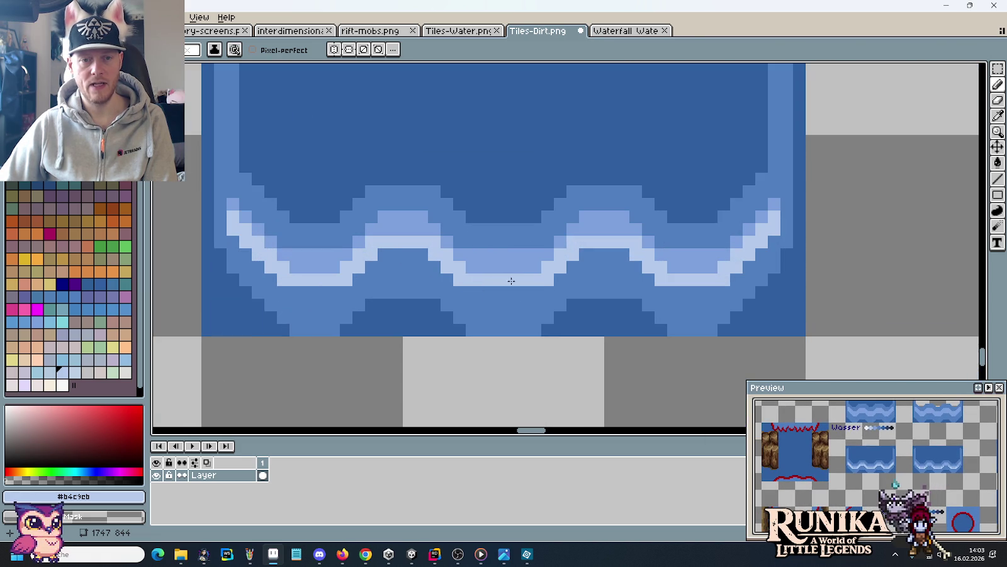
Tone stray crest pixels down to the medium blue #7ca0dc.
alt+click(583, 218)
click(625, 240)
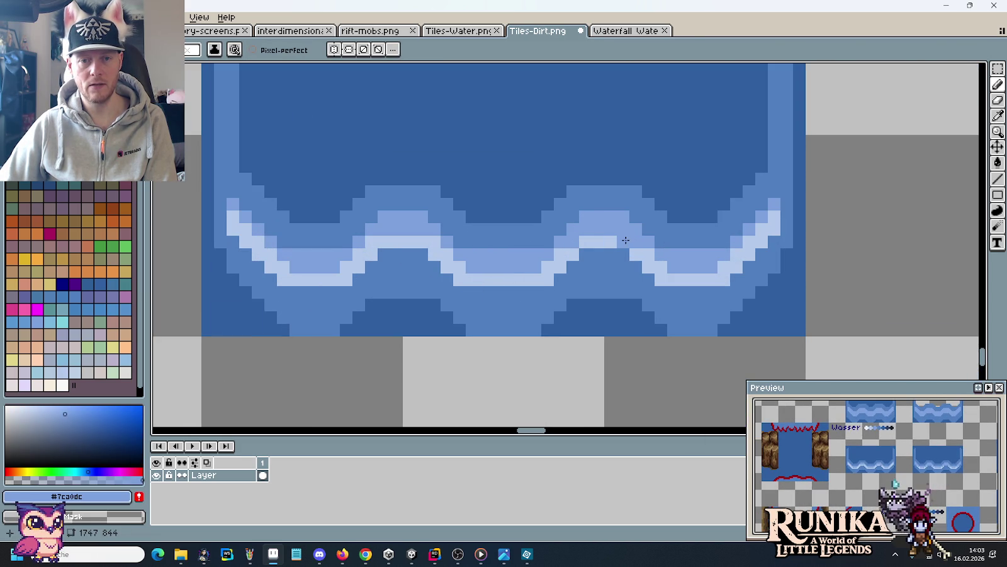
mouse_move(596, 243)
mouse_down()
mouse_move(585, 241)
mouse_move(611, 240)
mouse_up()
alt+click(578, 247)
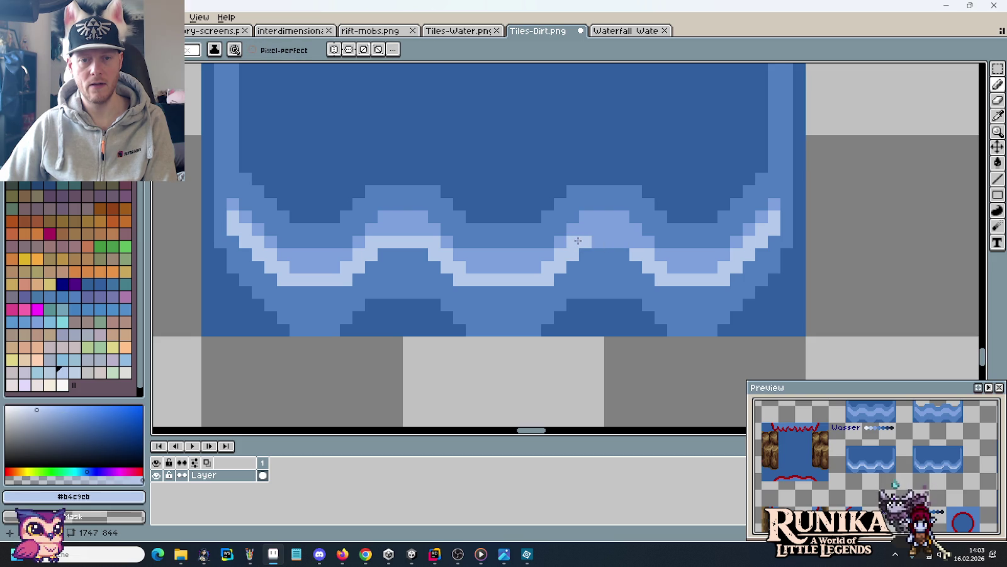
scroll(651, 285, down, 5)
scroll(652, 285, down, 1)
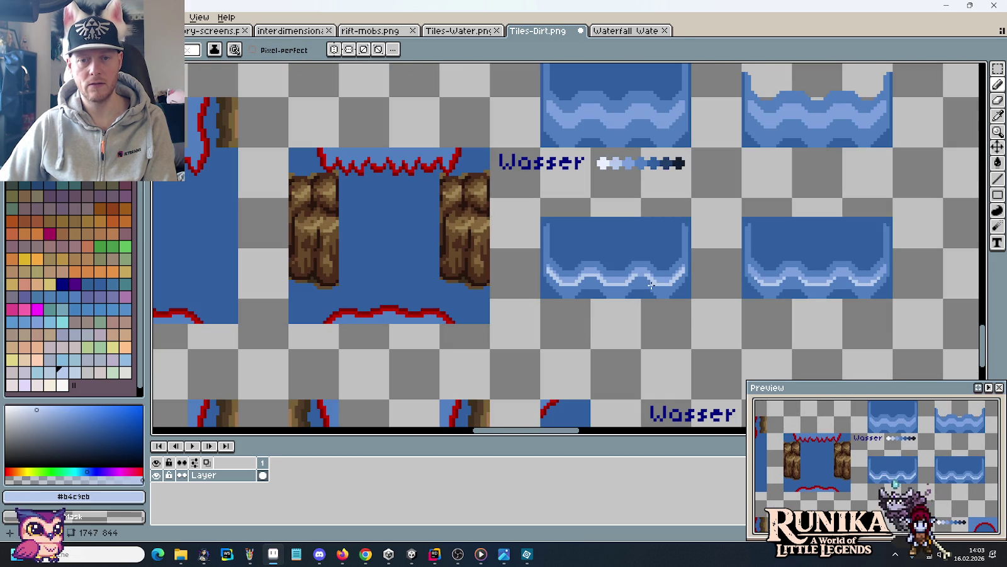
scroll(651, 284, up, 3)
scroll(651, 285, up, 2)
alt+click(611, 227)
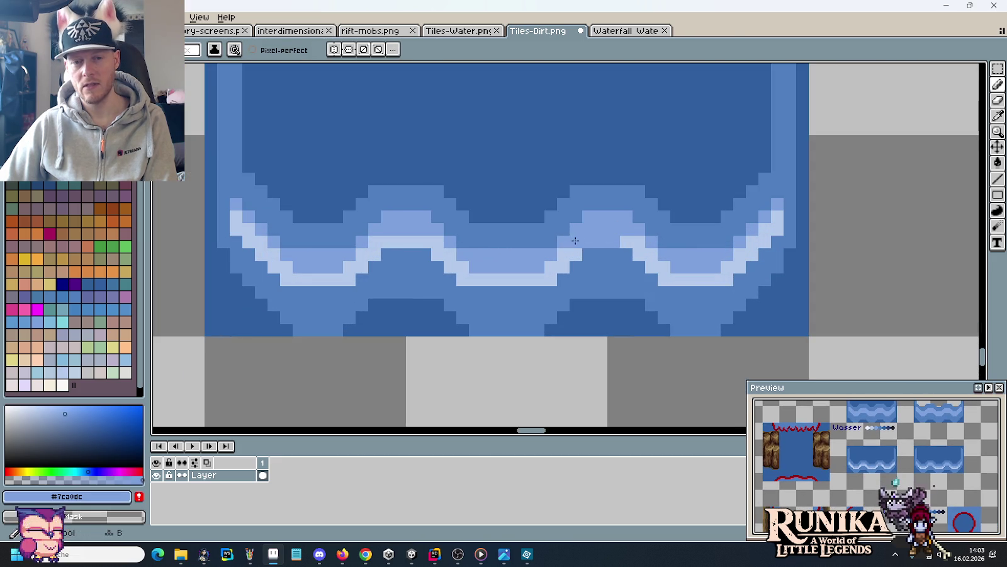
scroll(623, 277, down, 4)
scroll(685, 252, up, 3)
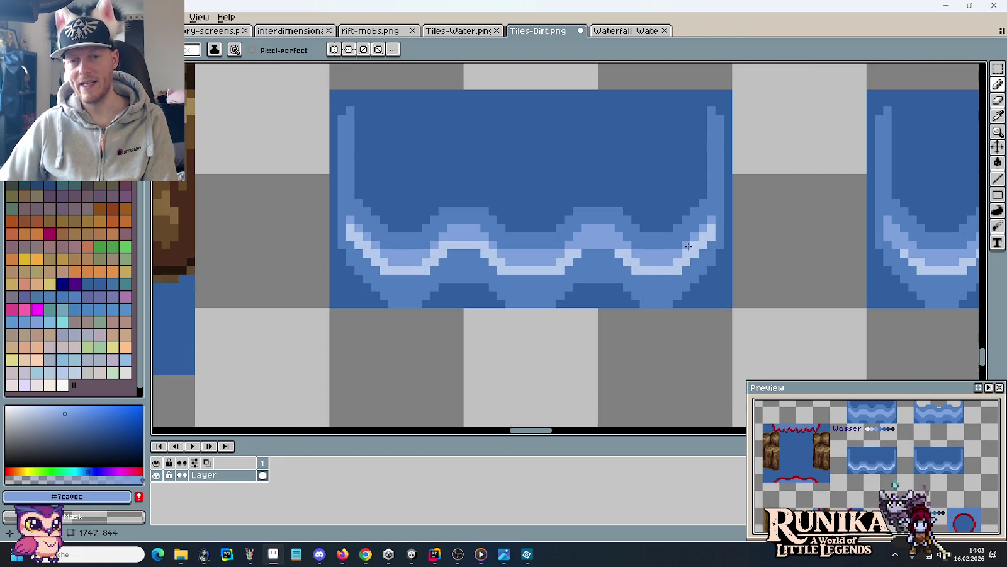
scroll(669, 243, up, 3)
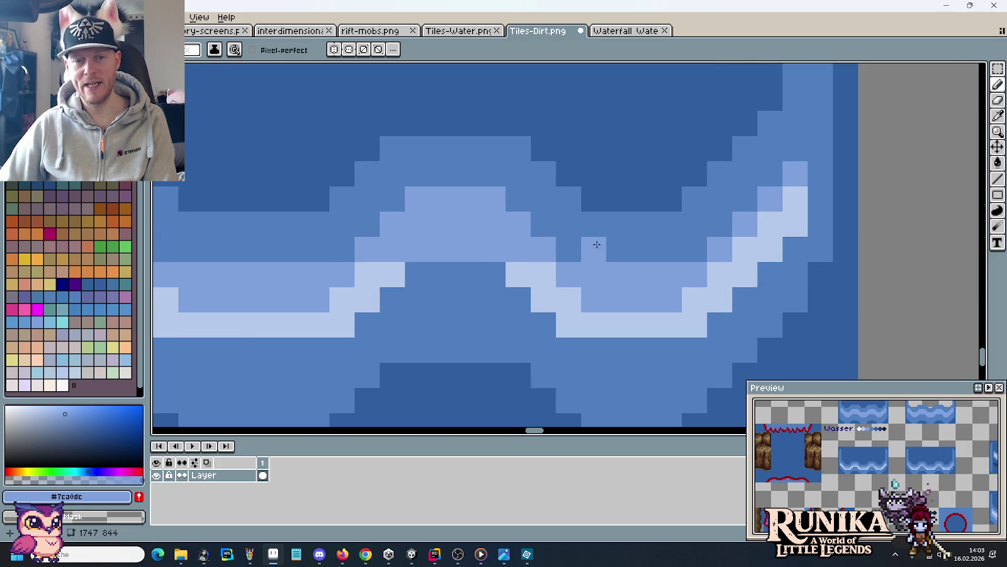
drag(633, 287, 689, 289)
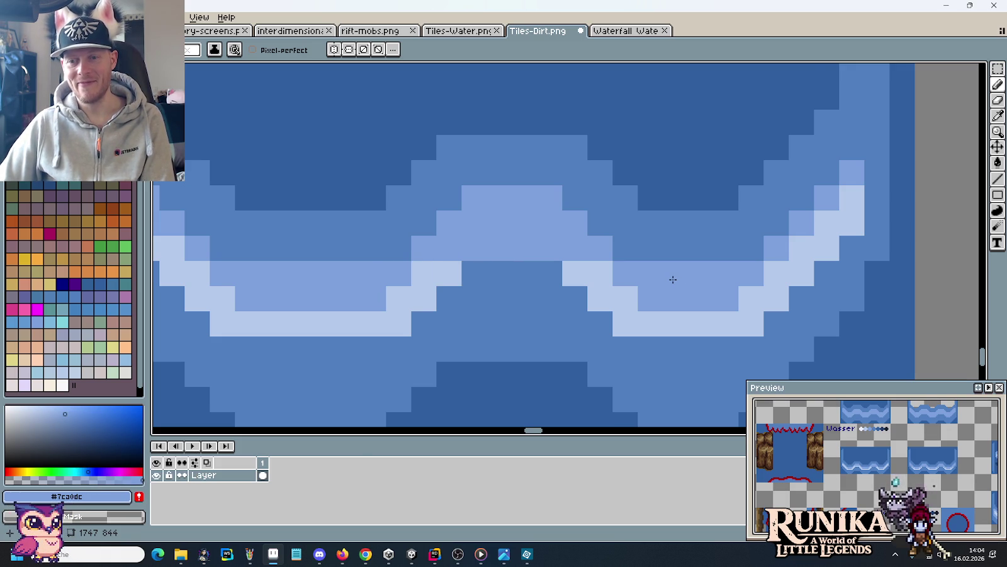
scroll(673, 279, down, 3)
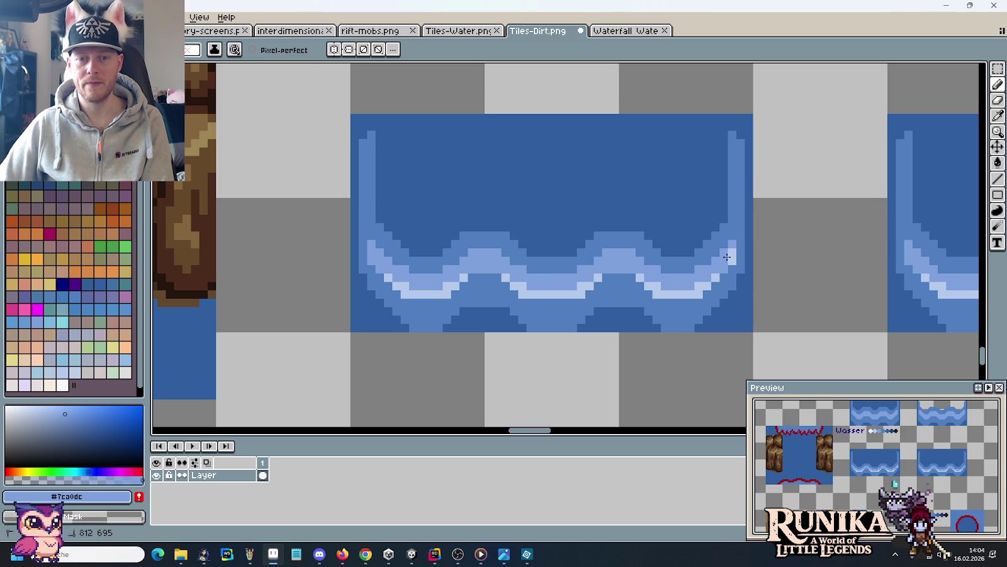
scroll(729, 258, down, 3)
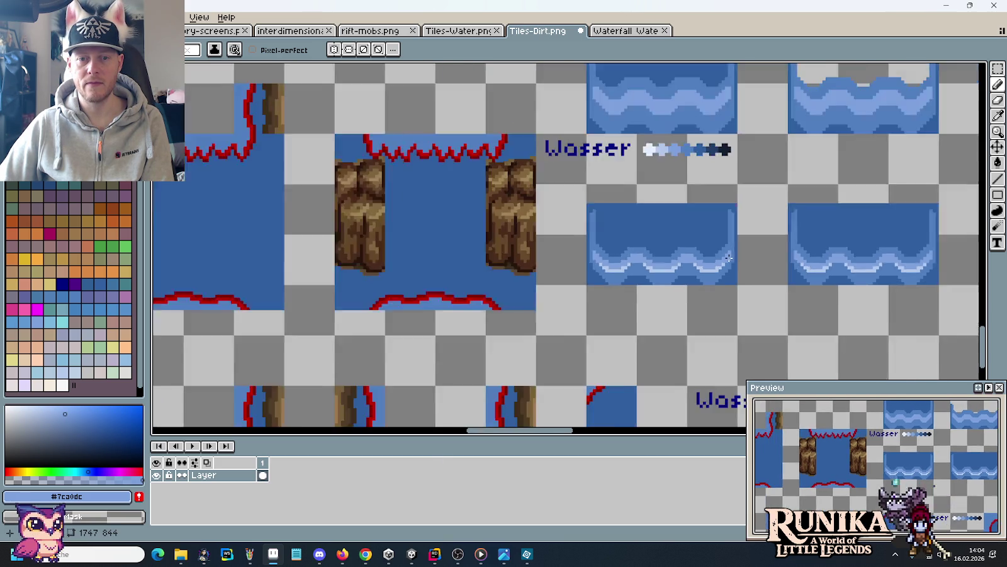
scroll(736, 265, down, 1)
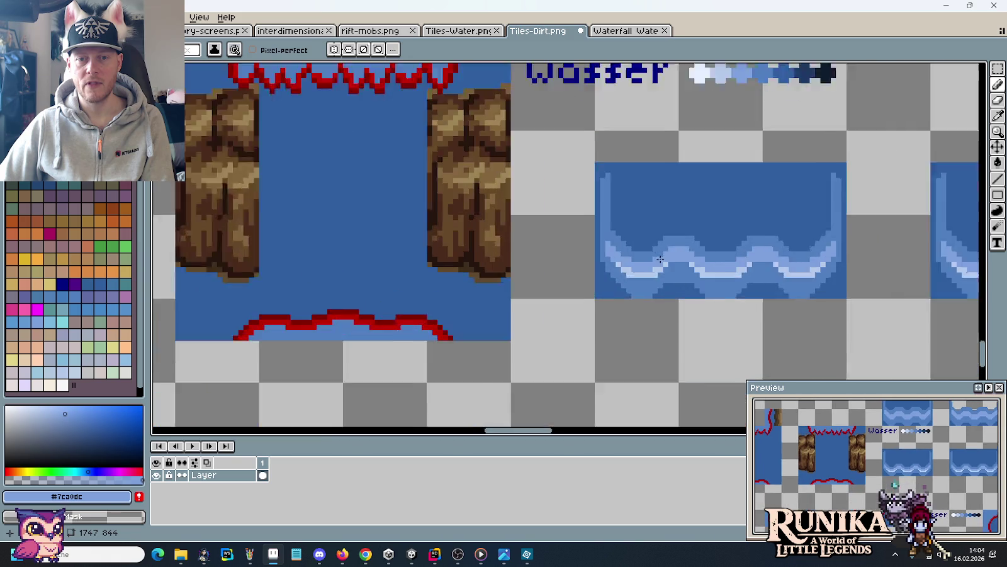
scroll(753, 287, up, 2)
scroll(742, 220, up, 1)
alt+click(718, 220)
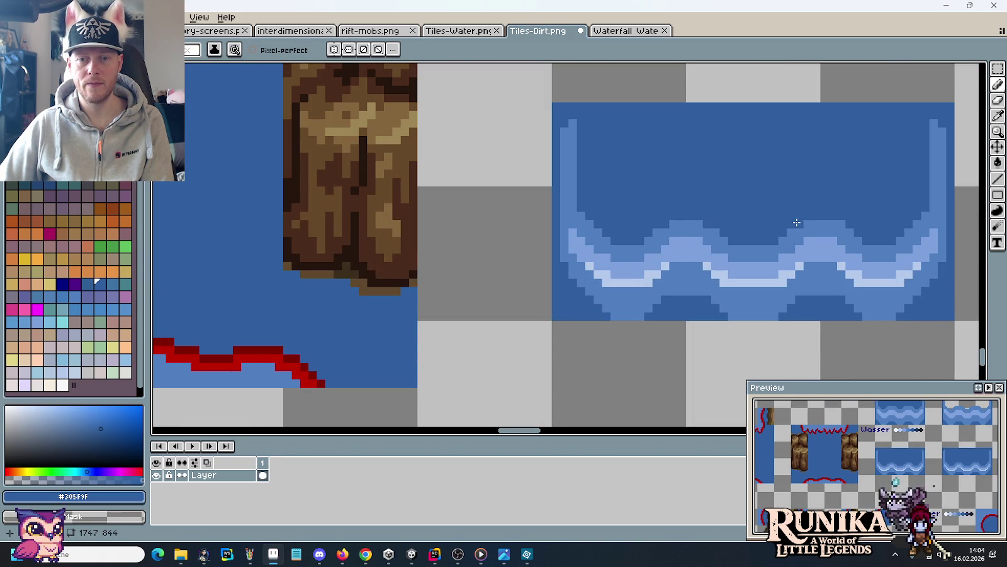
scroll(760, 231, down, 3)
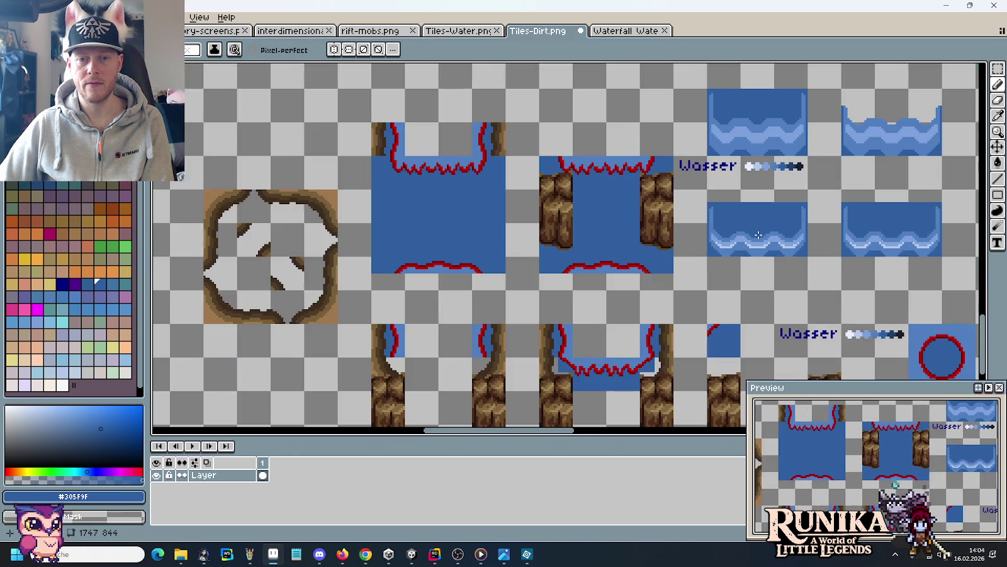
key(alt+Tab)
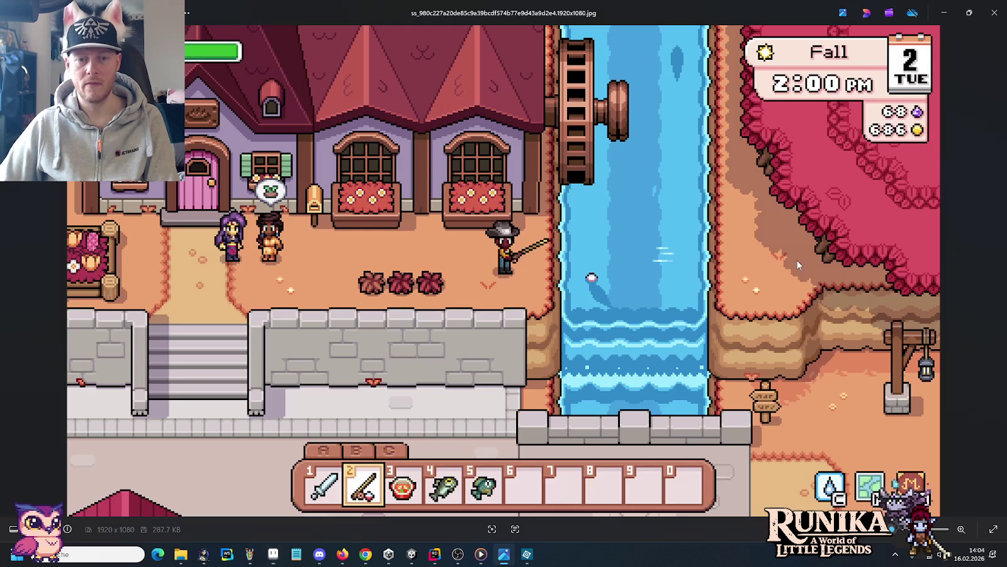
key(alt+Tab)
scroll(793, 260, up, 3)
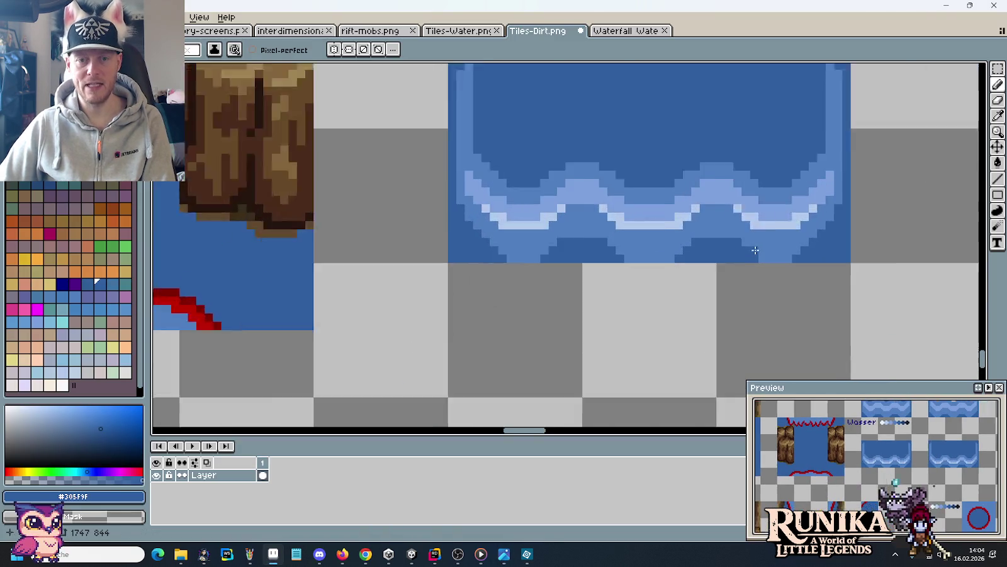
scroll(539, 151, up, 2)
mouse_move(476, 126)
mouse_down()
mouse_move(466, 125)
mouse_move(730, 127)
mouse_up()
scroll(731, 127, down, 2)
scroll(778, 223, down, 4)
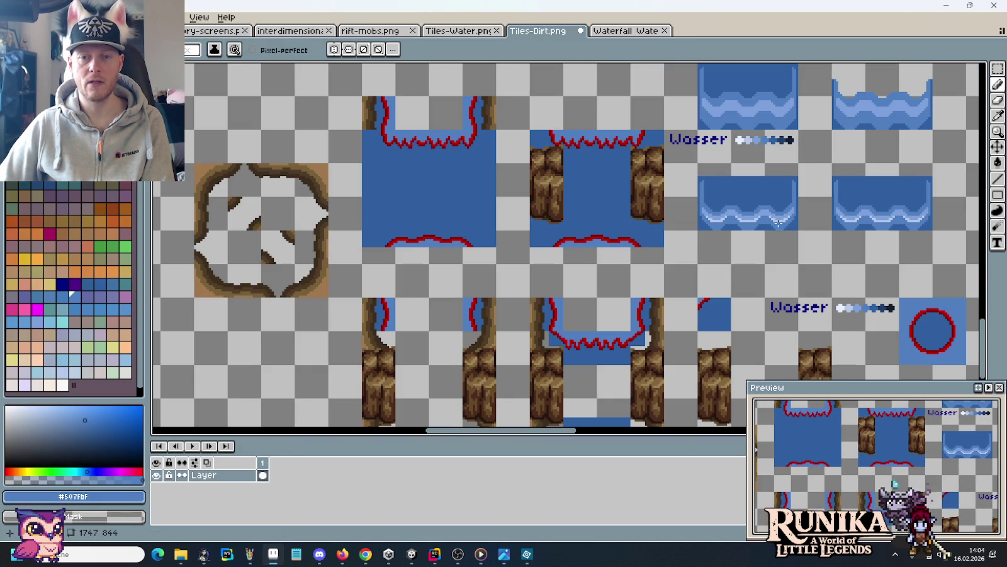
scroll(792, 225, down, 2)
scroll(767, 223, up, 4)
scroll(742, 236, up, 1)
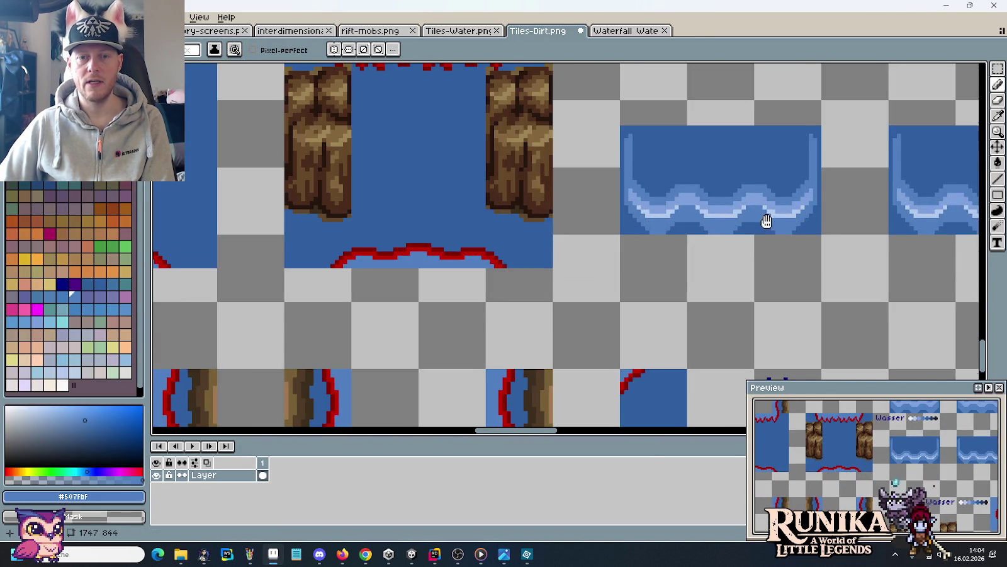
scroll(723, 249, up, 1)
key(i)
key(b)
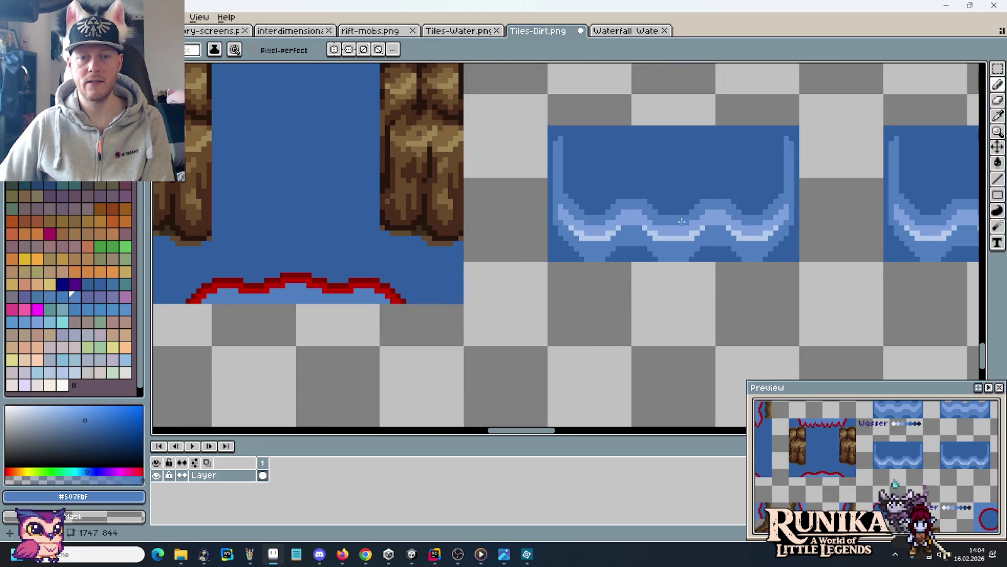
scroll(705, 271, down, 2)
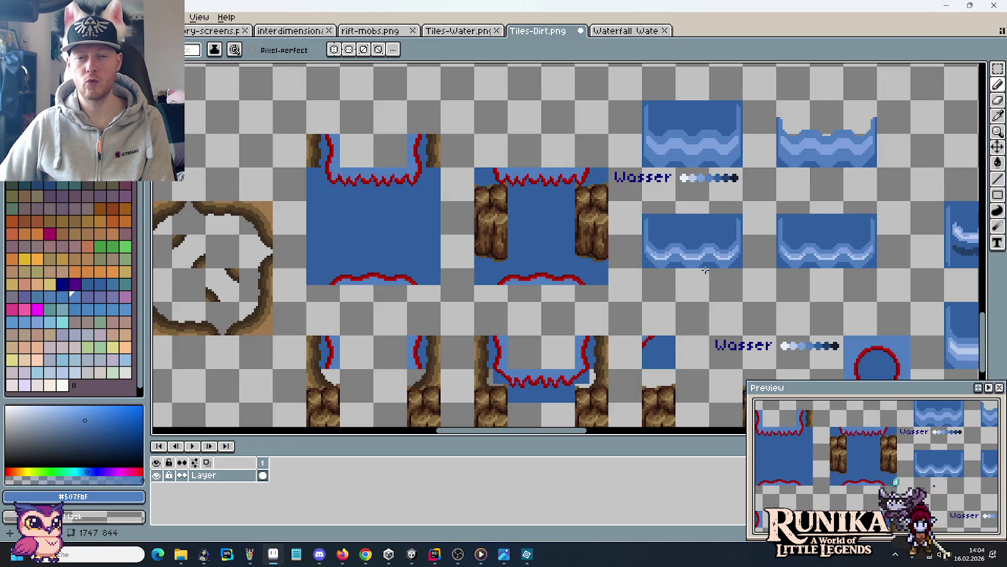
scroll(705, 269, up, 2)
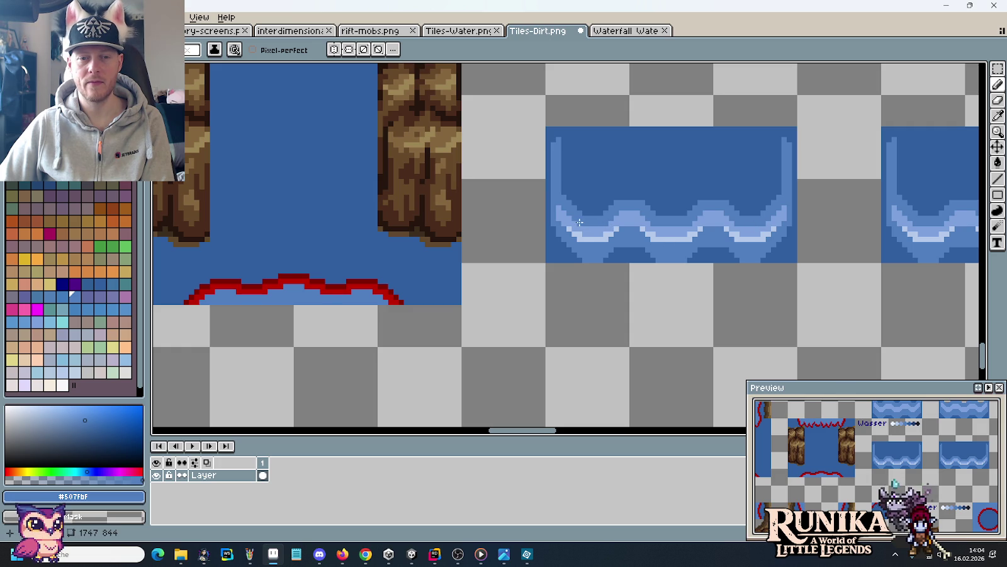
scroll(654, 263, down, 1)
scroll(654, 263, down, 2)
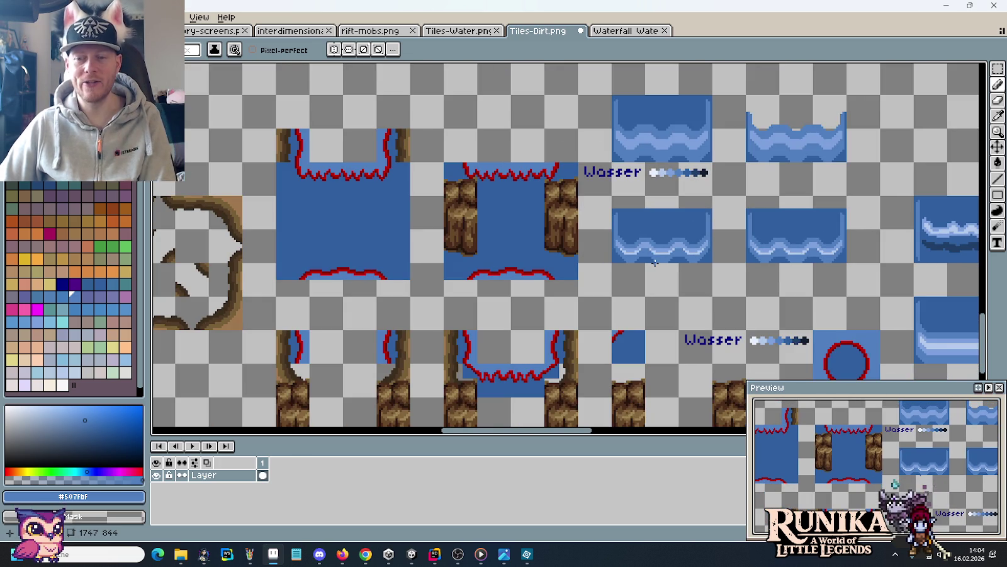
key(m)
drag(715, 231, 638, 288)
scroll(638, 287, up, 2)
scroll(639, 286, down, 1)
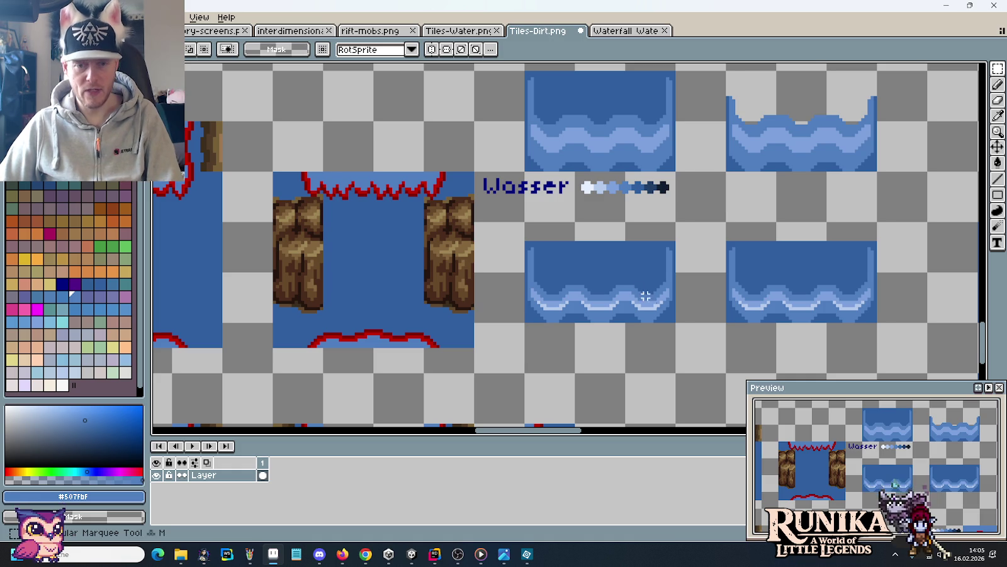
Duplicate the lower-left water tile one cell down.
drag(663, 308, 557, 275)
scroll(558, 275, down, 2)
drag(586, 218, 592, 321)
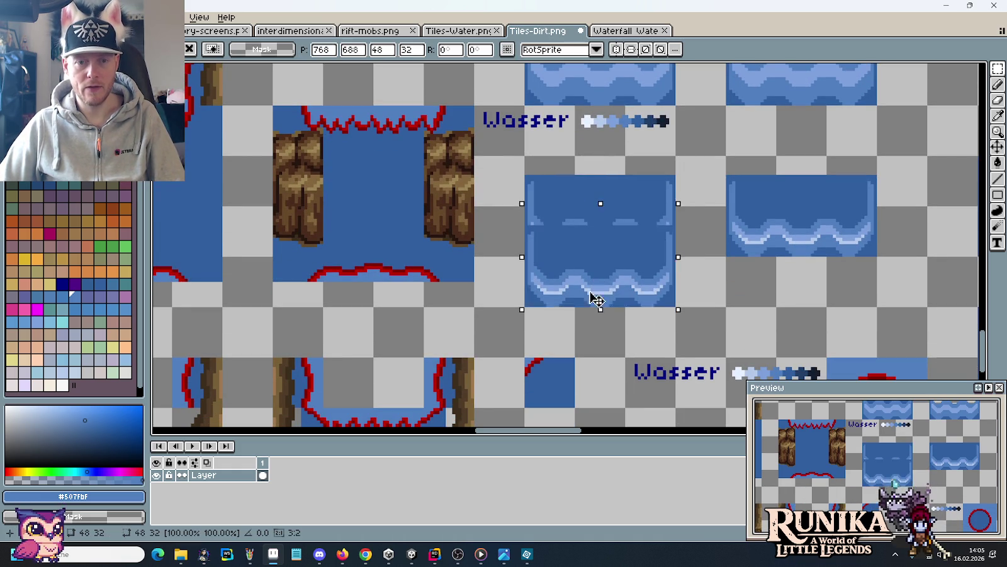
click(718, 311)
scroll(616, 303, up, 2)
scroll(615, 302, up, 1)
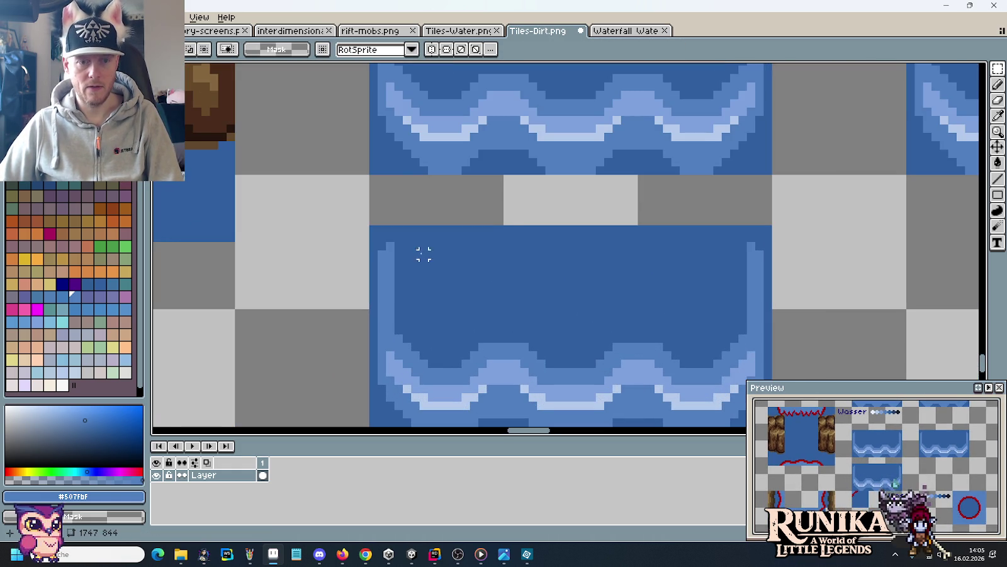
Erase the copy's blank upper area and blue side strips to transparency.
drag(397, 324, 744, 220)
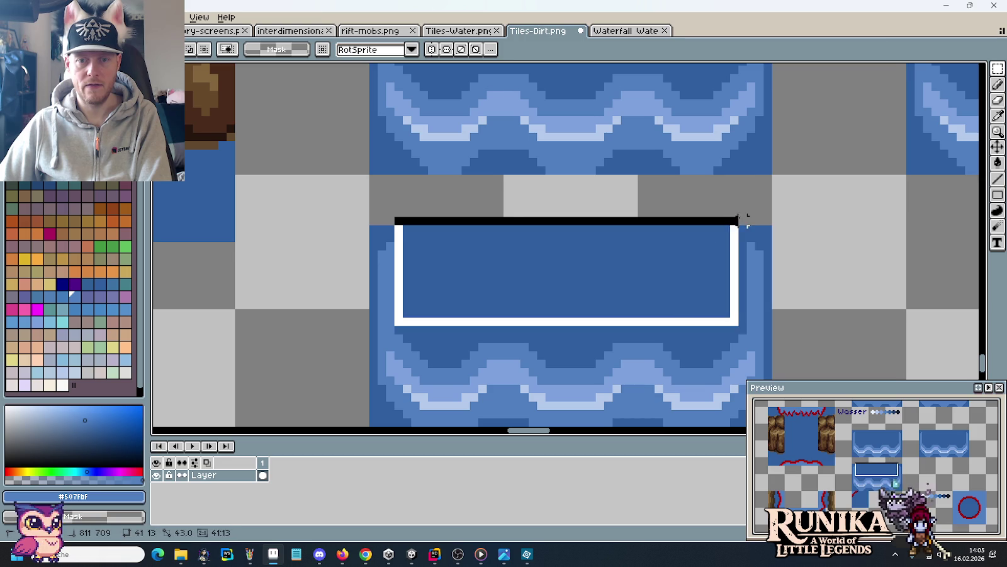
key(Delete)
scroll(791, 236, down, 1)
mouse_move(791, 267)
mouse_down()
mouse_move(741, 307)
mouse_move(719, 291)
mouse_up()
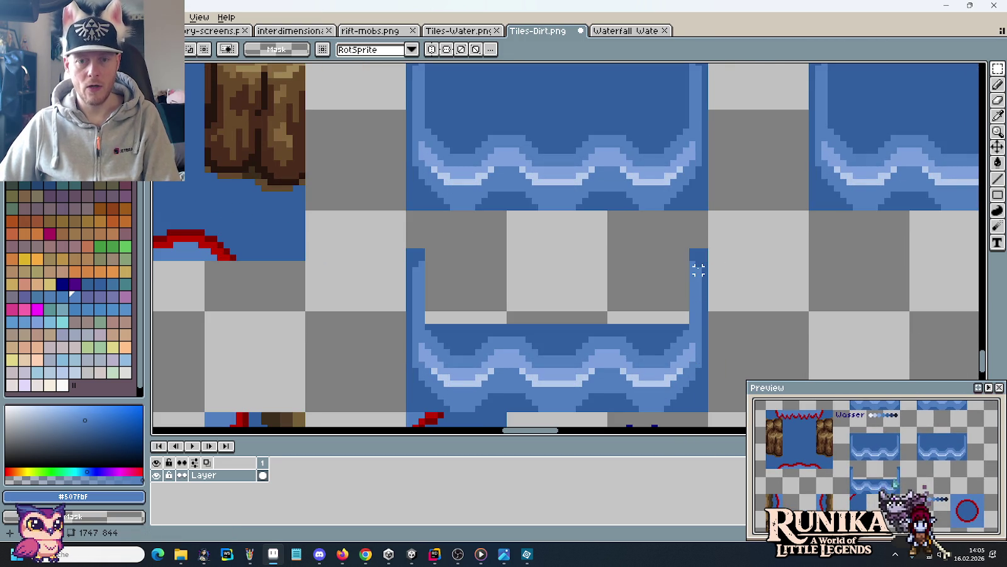
drag(408, 249, 710, 299)
key(Delete)
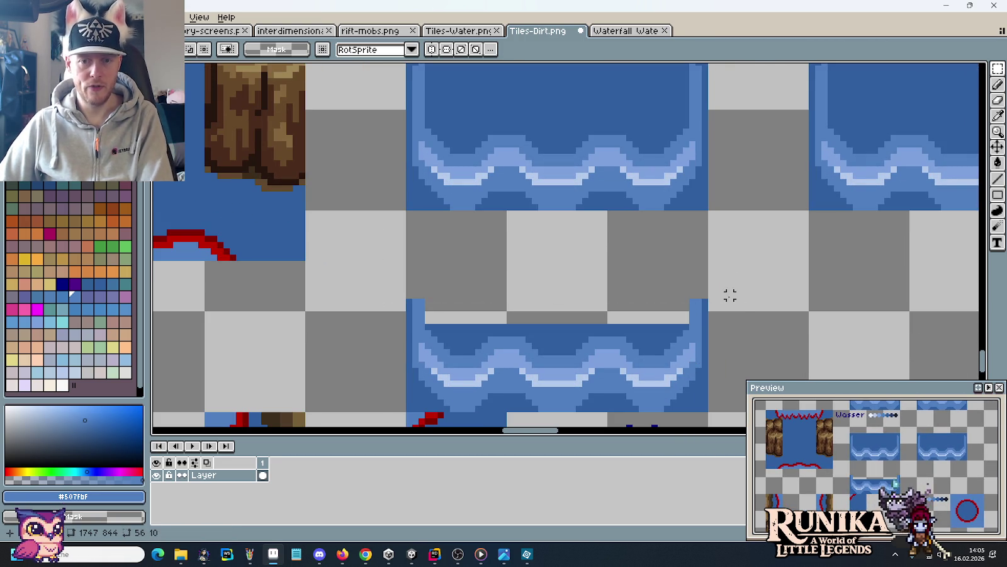
Move the wave strip up beneath the original tile, leaving a thin gap.
drag(708, 412, 407, 210)
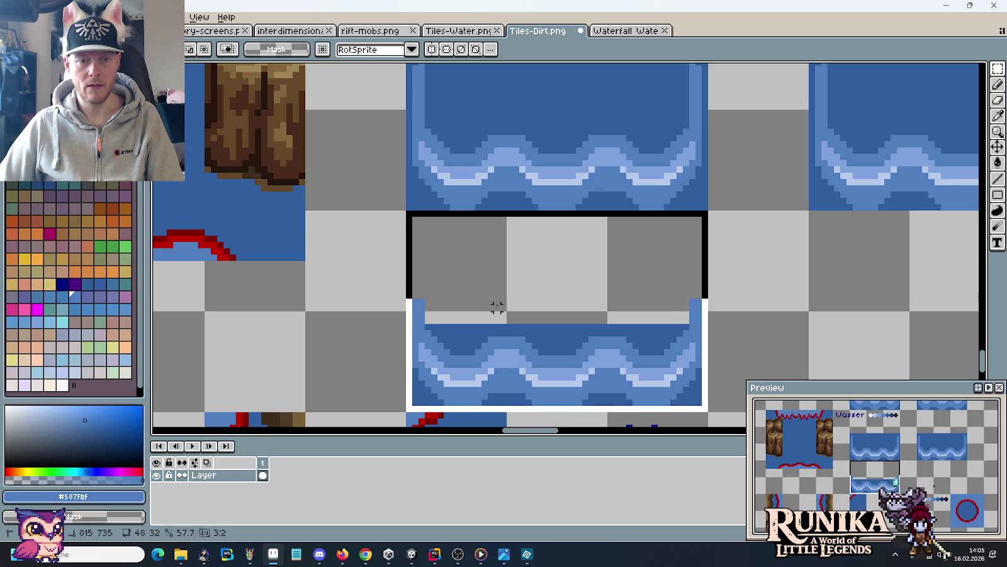
scroll(598, 305, down, 1)
scroll(598, 305, down, 1)
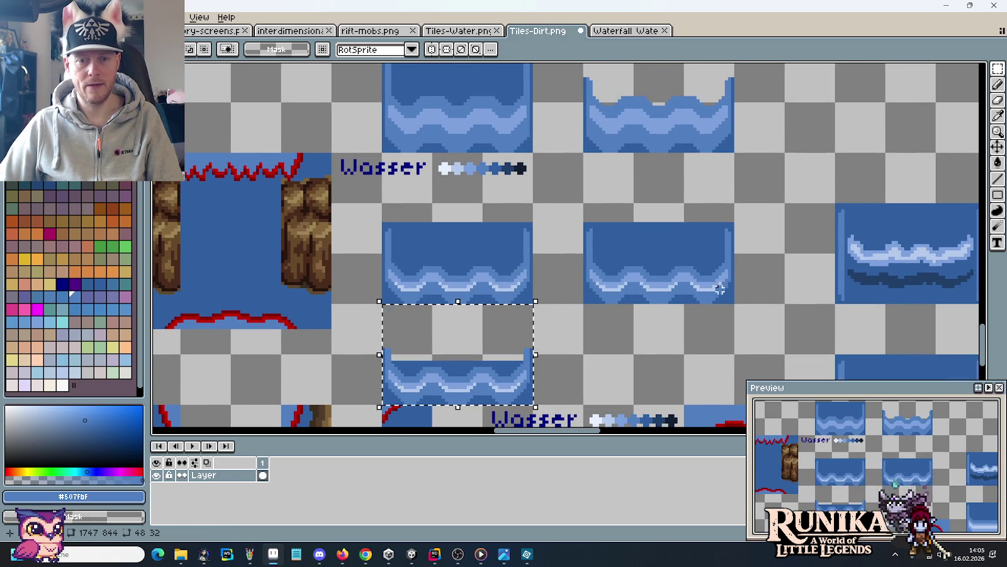
mouse_move(686, 255)
mouse_down()
mouse_move(723, 289)
mouse_move(603, 252)
mouse_up()
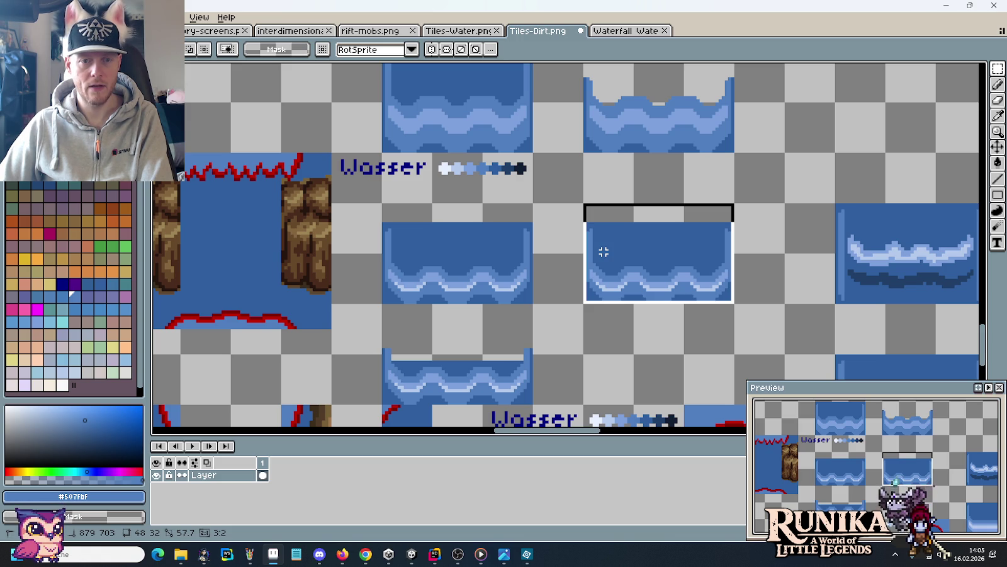
mouse_move(506, 269)
mouse_down()
mouse_move(411, 242)
mouse_move(642, 266)
mouse_up()
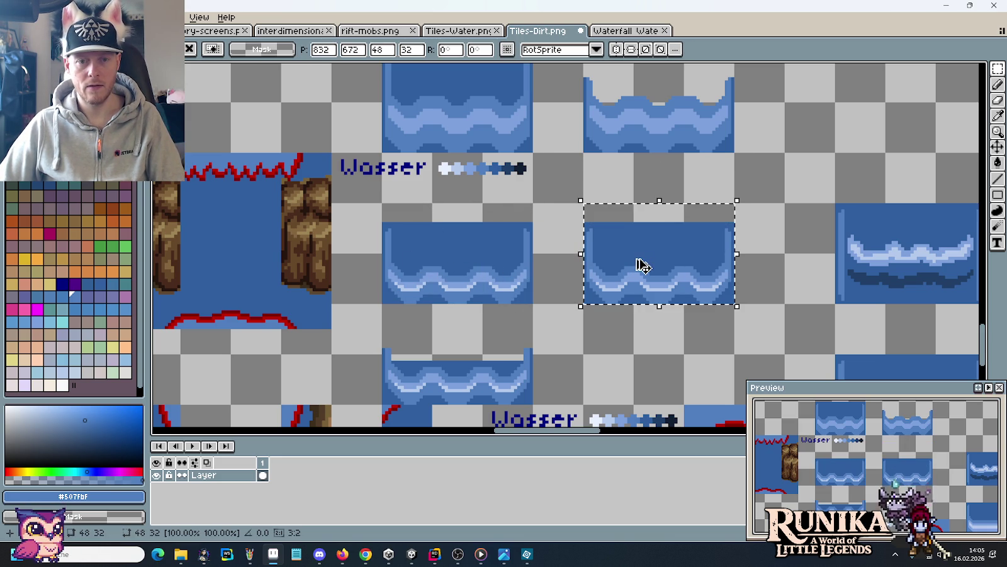
mouse_move(417, 365)
mouse_down()
mouse_move(411, 353)
mouse_move(434, 330)
mouse_up()
click(587, 327)
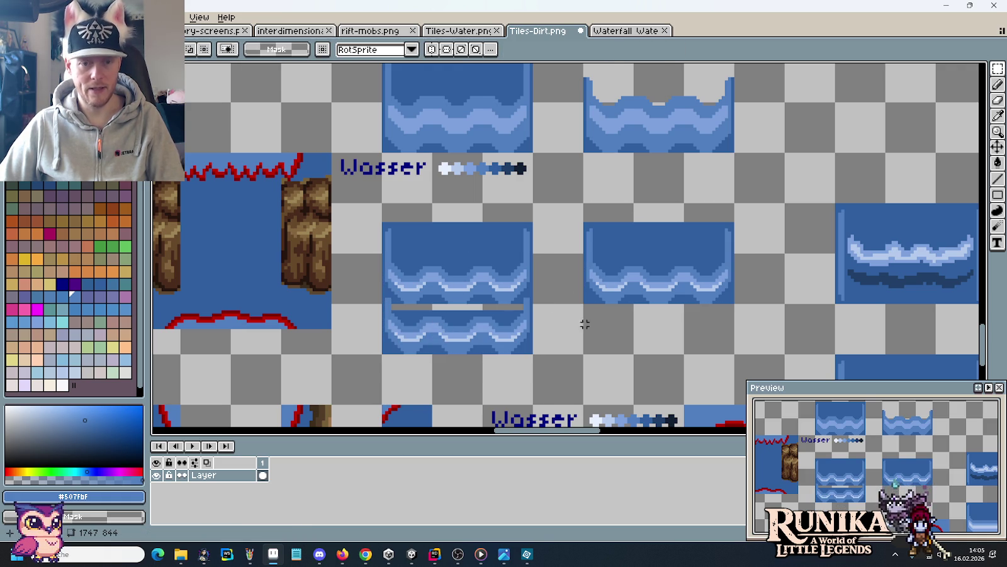
scroll(495, 286, up, 2)
key(b)
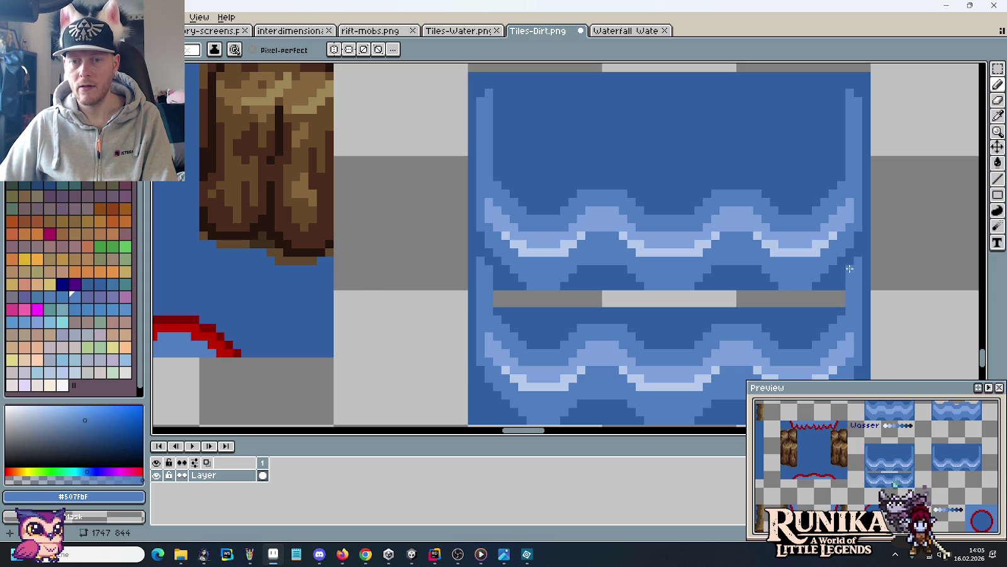
Paint-bucket the grey gap between the wave rows with the tile's dark blue.
key(i)
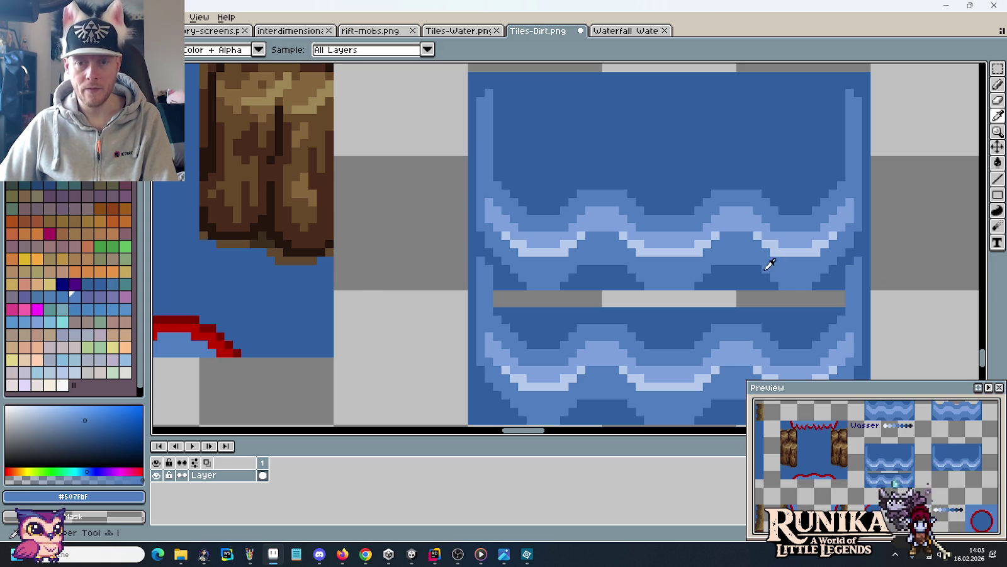
click(749, 275)
key(g)
click(730, 293)
scroll(729, 294, down, 2)
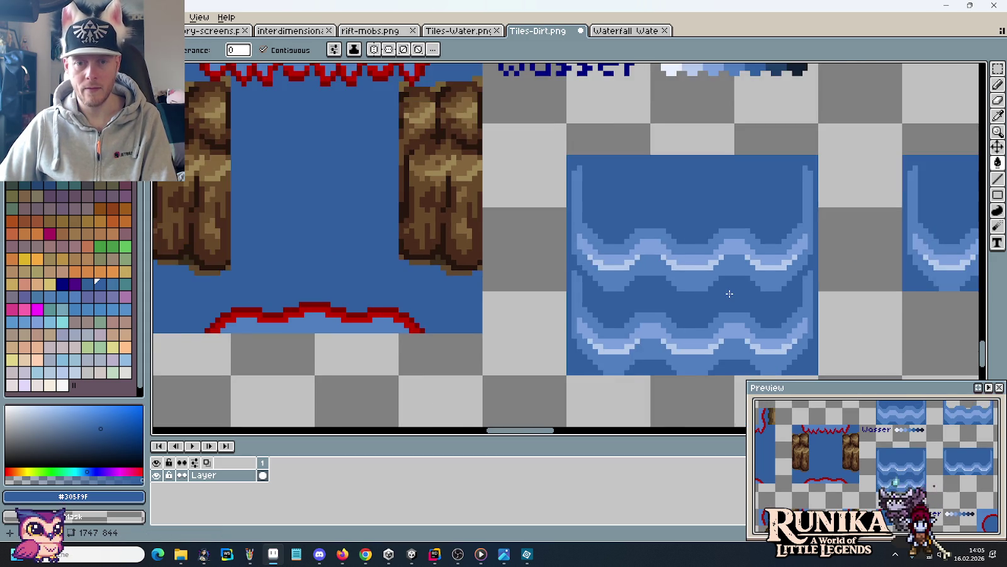
scroll(729, 293, down, 1)
scroll(724, 284, right, 2)
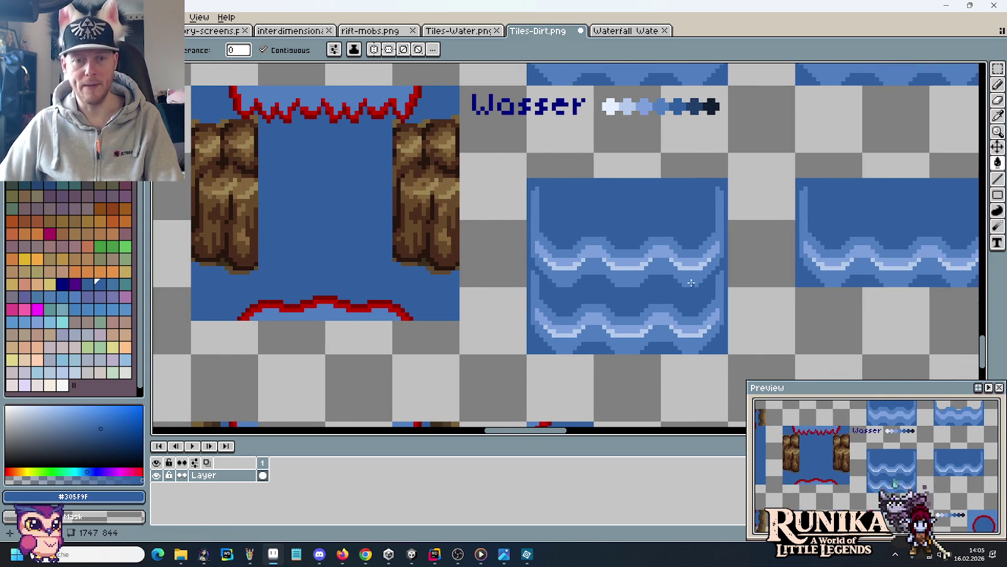
key(alt+Tab)
key(alt+Tab)
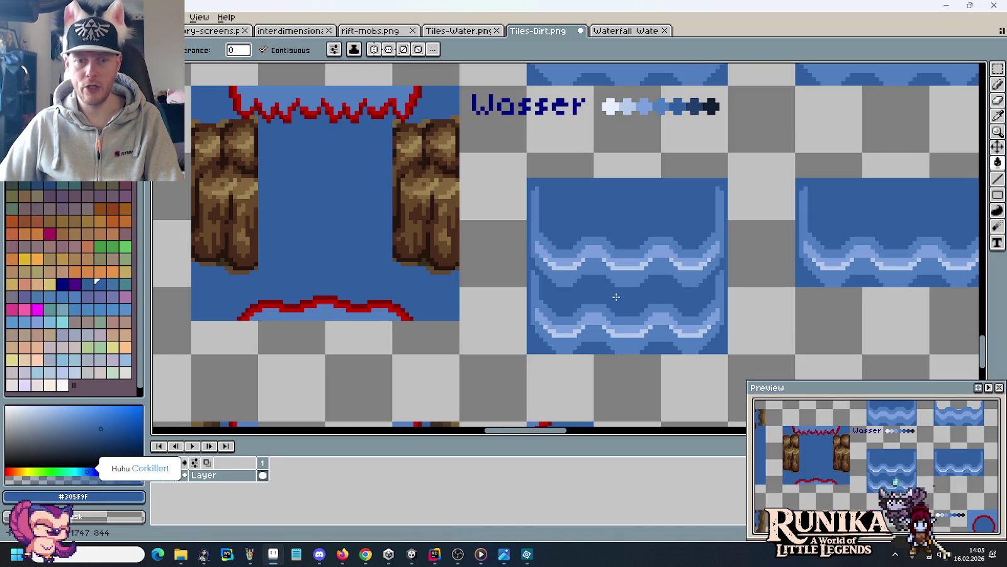
key(m)
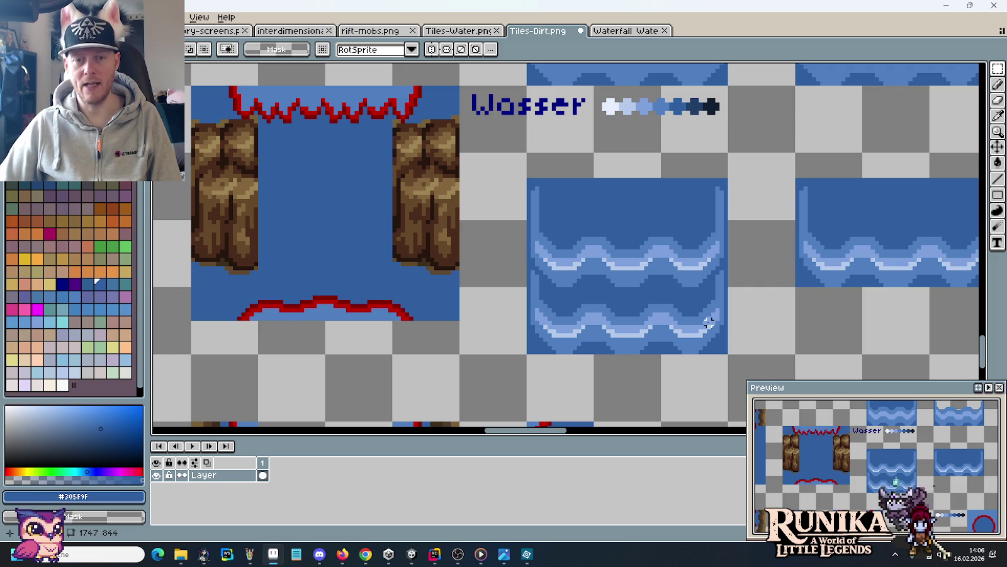
Move the middle wave strip up one grid row, then select the top wave band.
drag(714, 268, 579, 255)
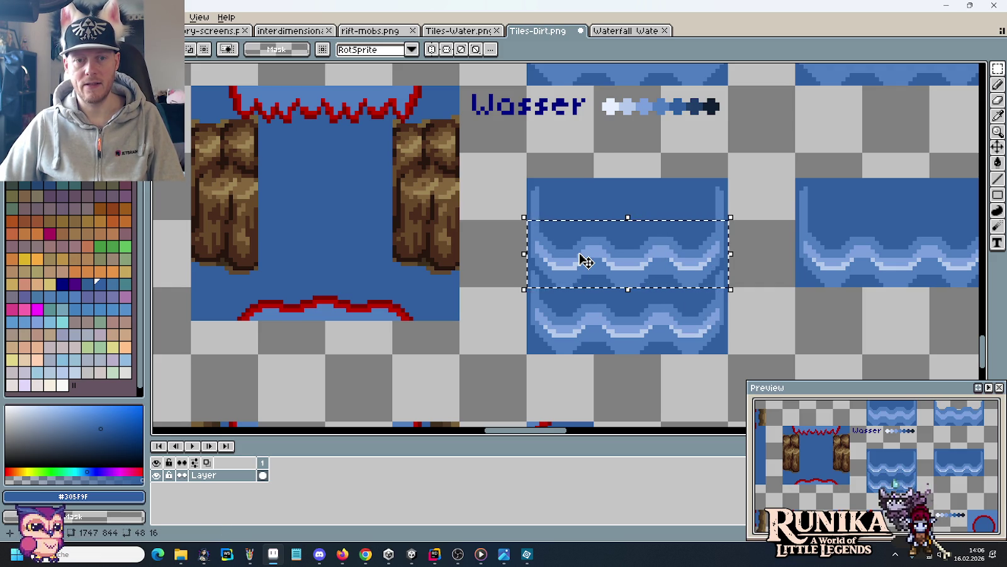
drag(585, 260, 588, 228)
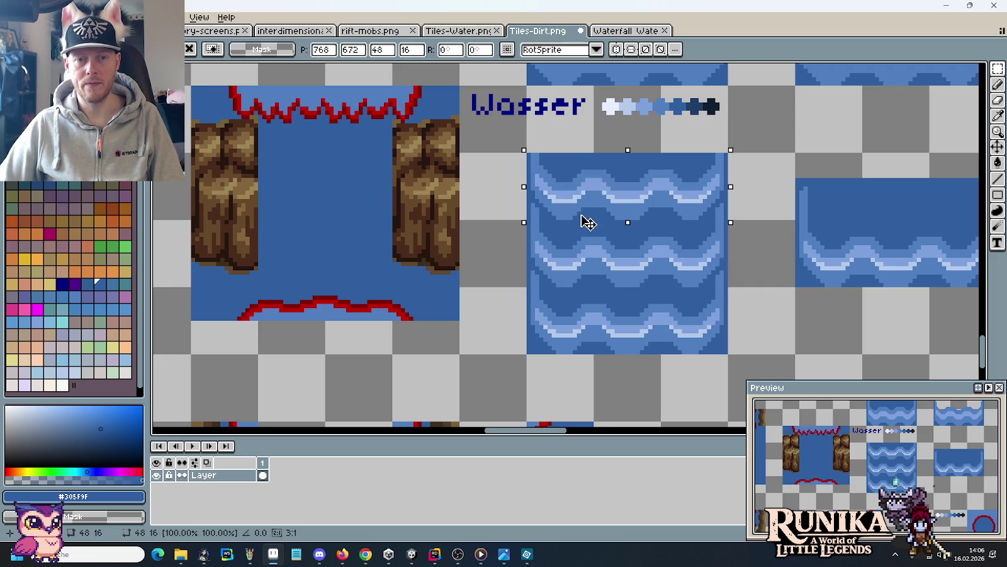
click(612, 309)
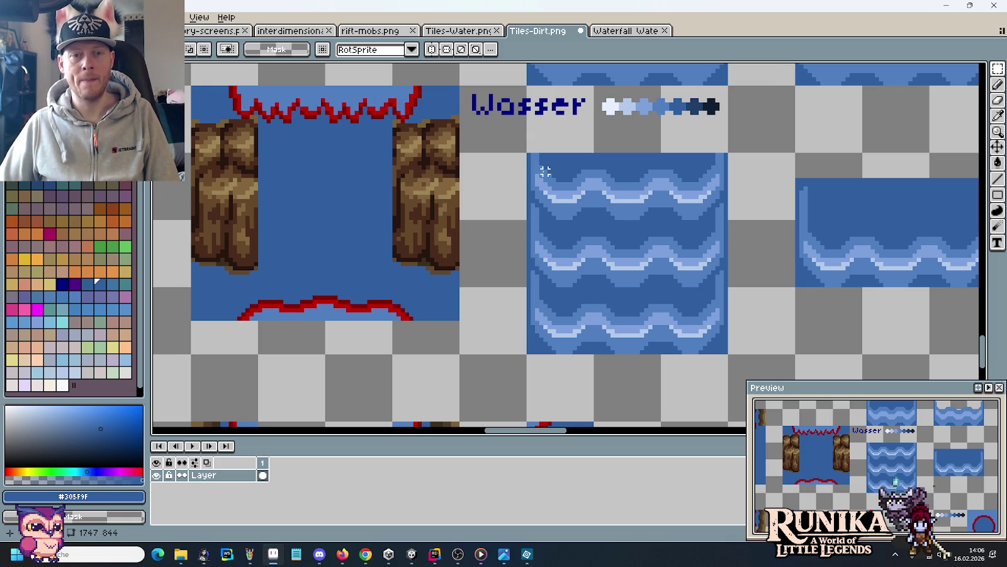
drag(528, 153, 729, 220)
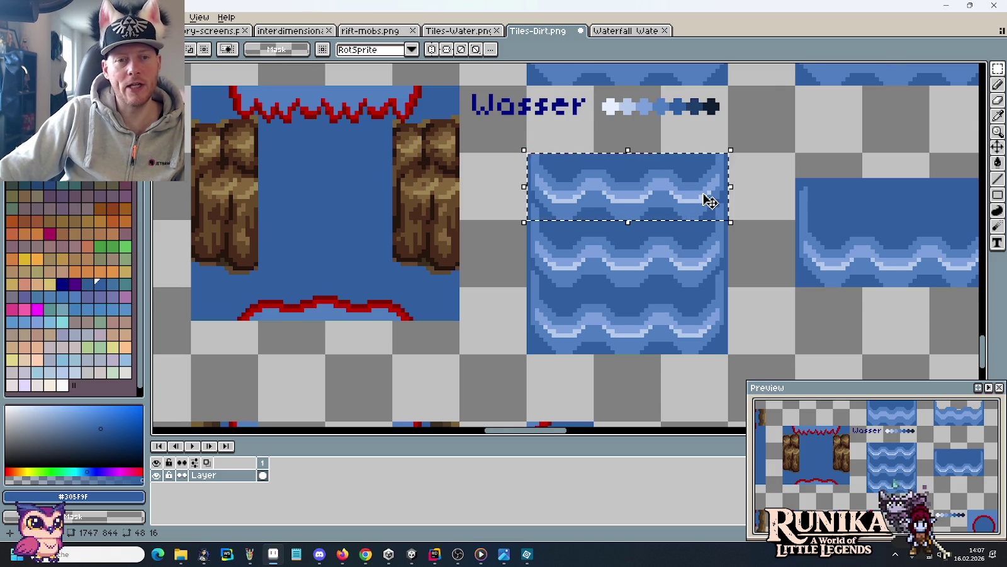
scroll(709, 200, down, 2)
drag(723, 200, 723, 202)
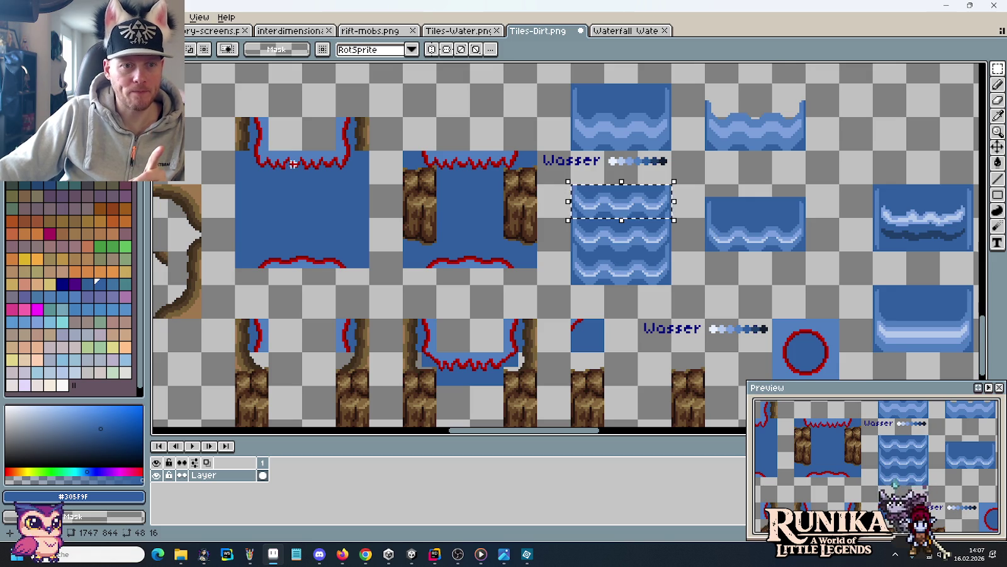
scroll(298, 165, up, 3)
drag(286, 189, 411, 215)
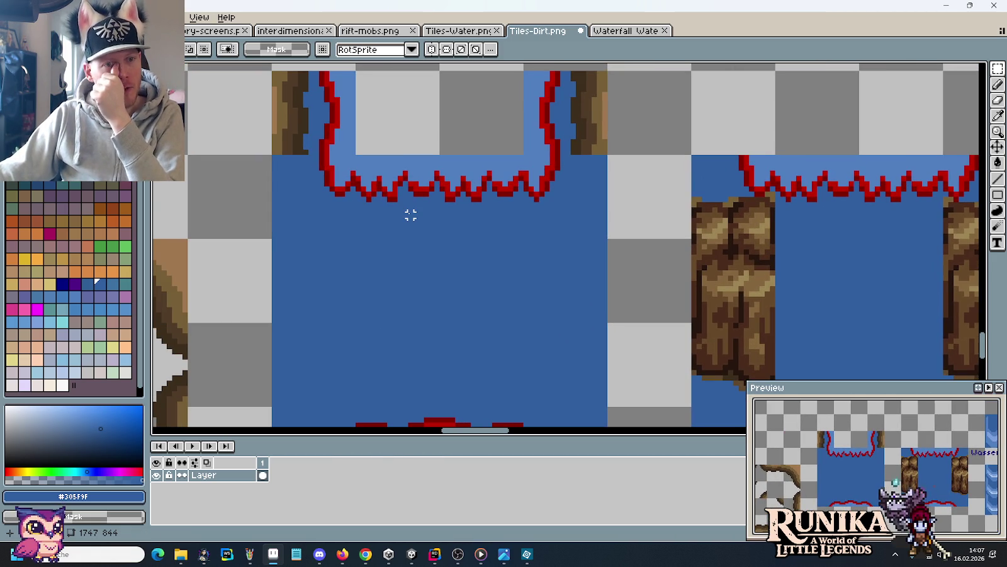
scroll(411, 215, down, 2)
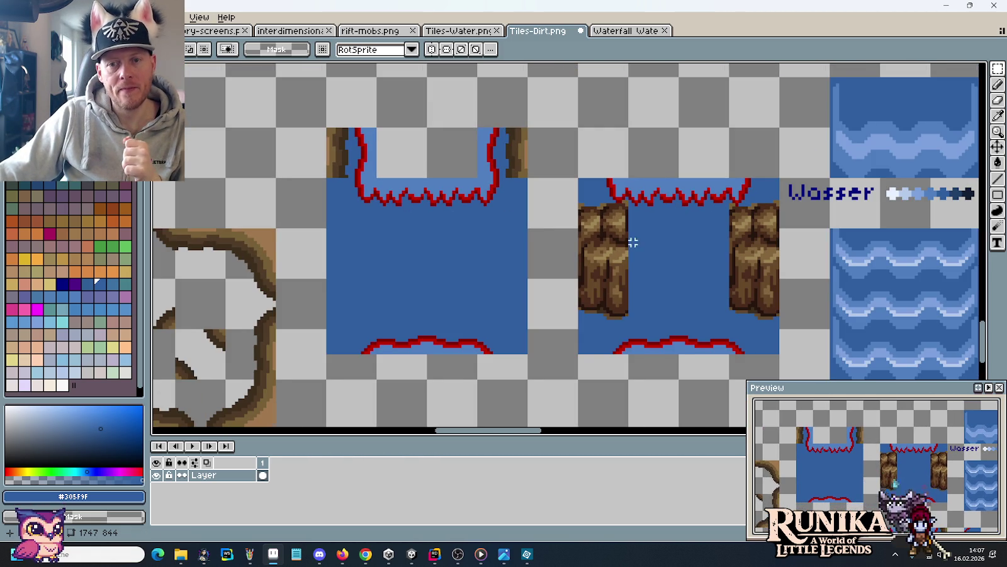
drag(632, 240, 494, 208)
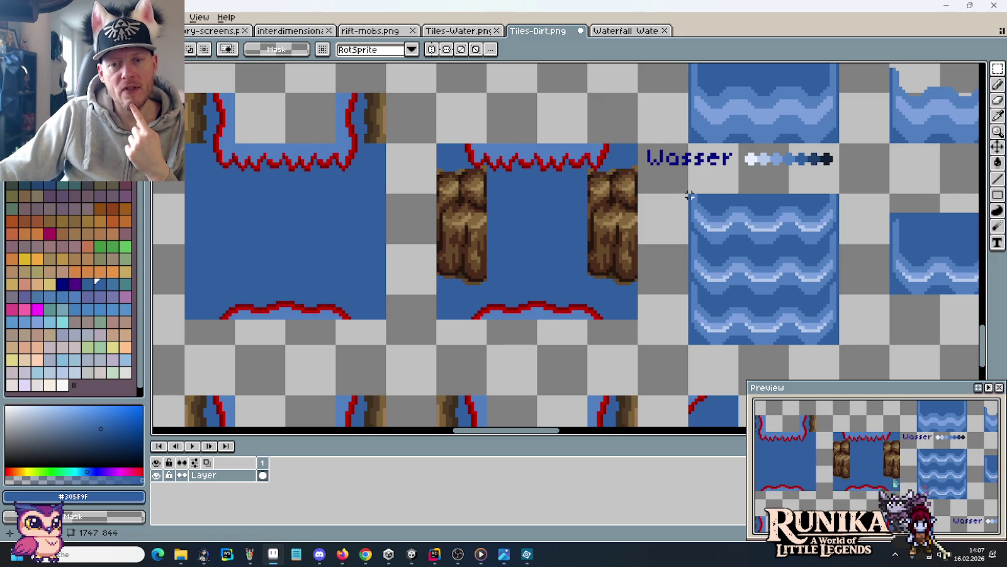
scroll(698, 202, up, 4)
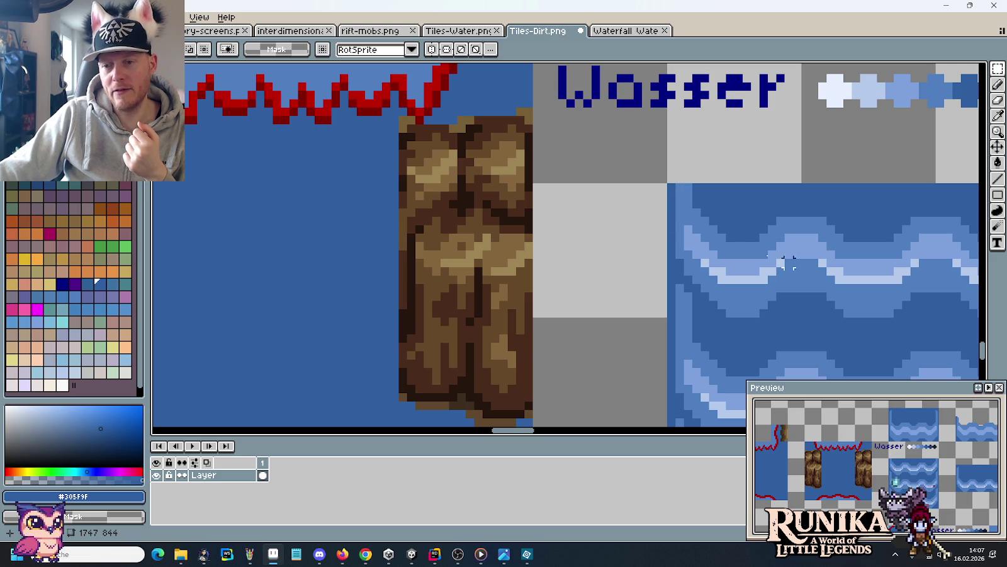
scroll(738, 252, down, 2)
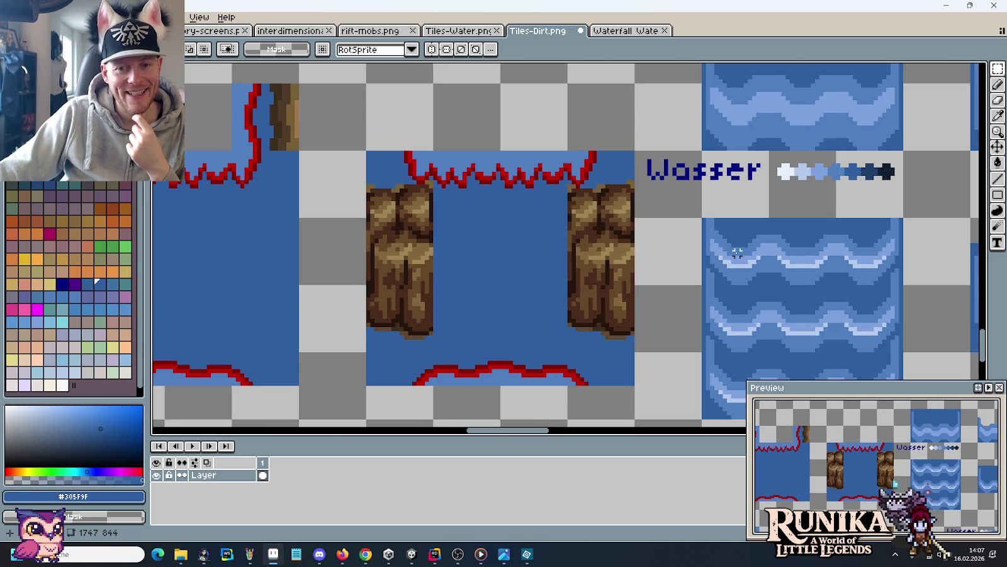
drag(737, 253, 635, 215)
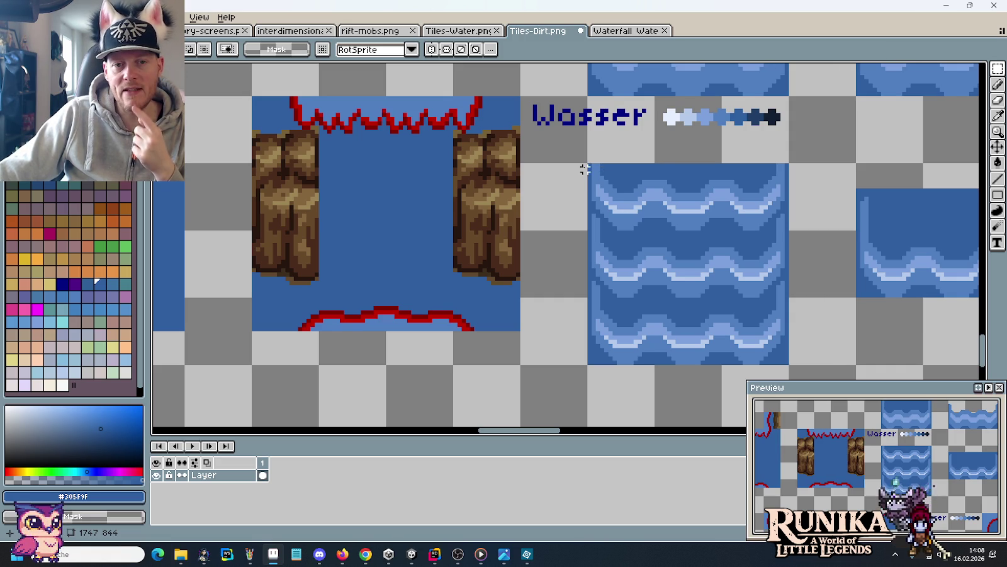
drag(510, 212, 655, 286)
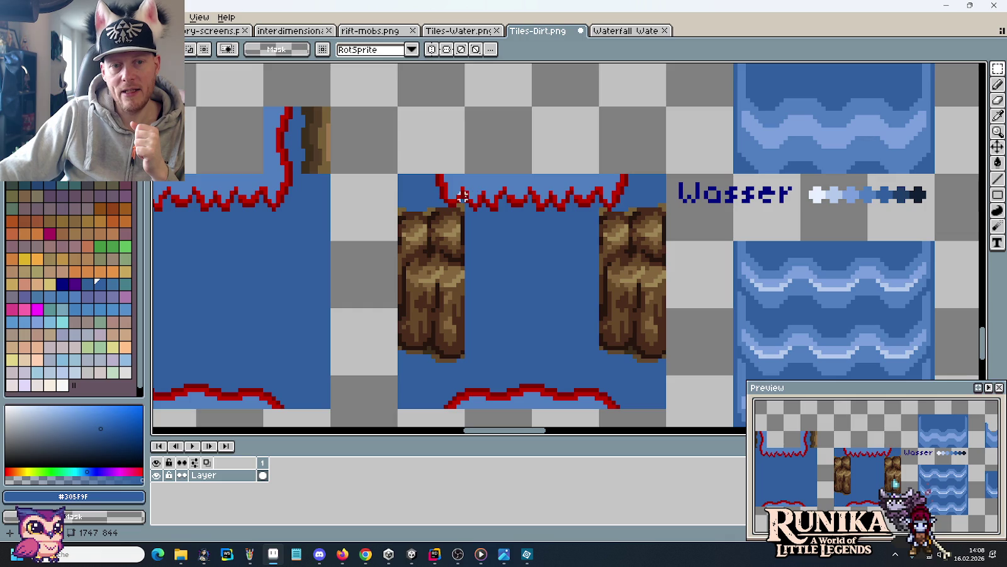
drag(296, 214, 520, 226)
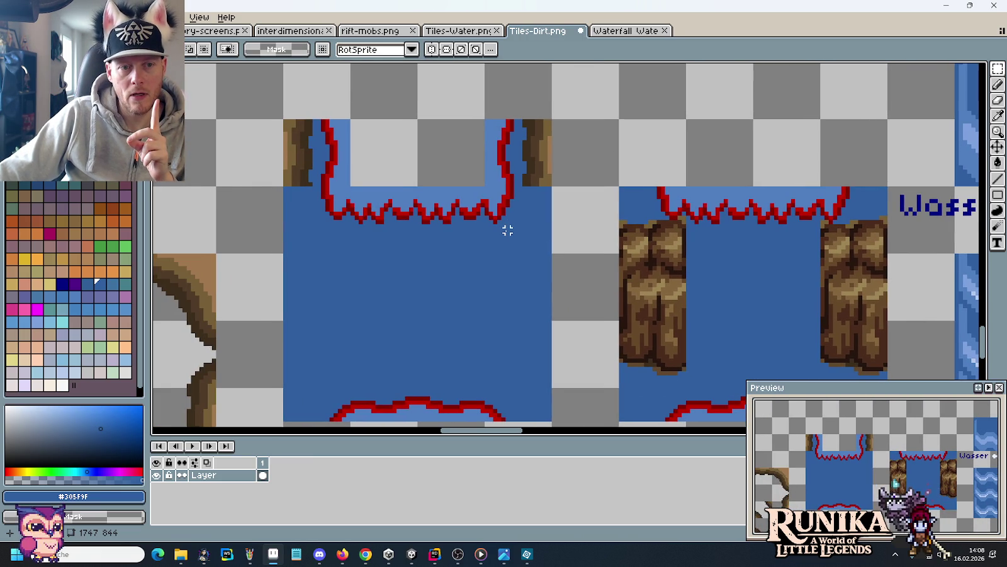
drag(545, 252, 308, 227)
click(546, 228)
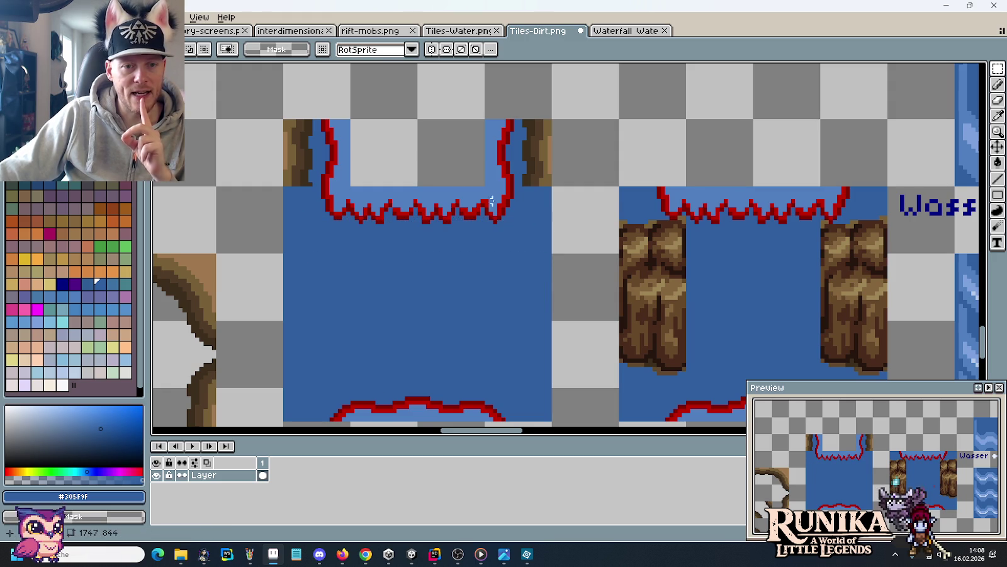
Move the left water tile's red wavy edge up one pixel.
drag(545, 244, 281, 192)
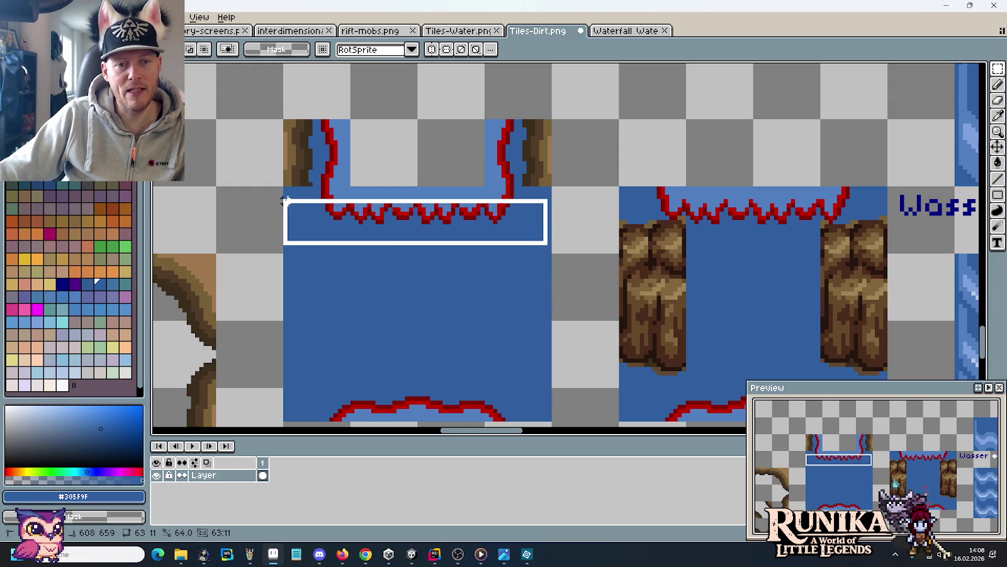
drag(354, 220, 354, 215)
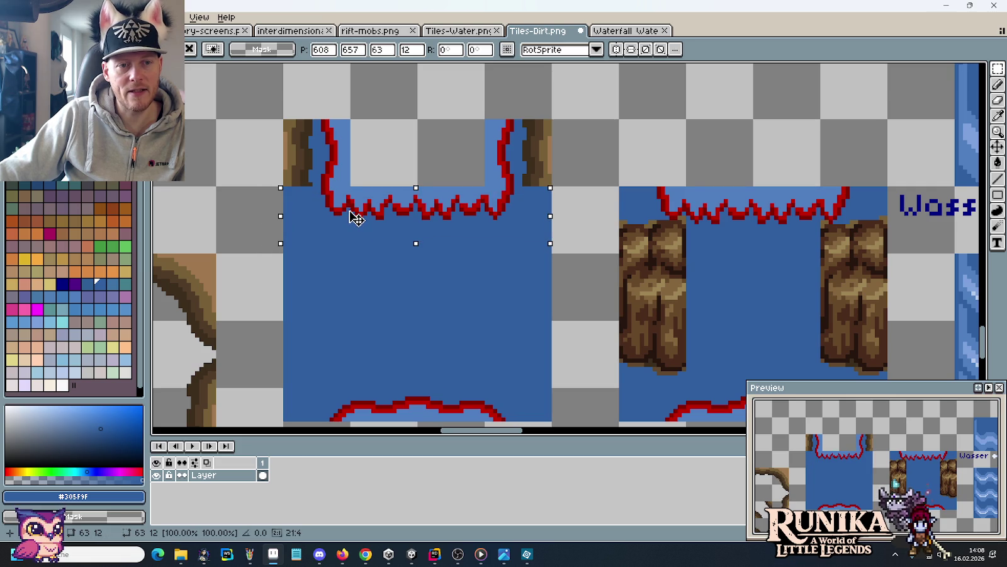
click(482, 310)
scroll(482, 310, down, 1)
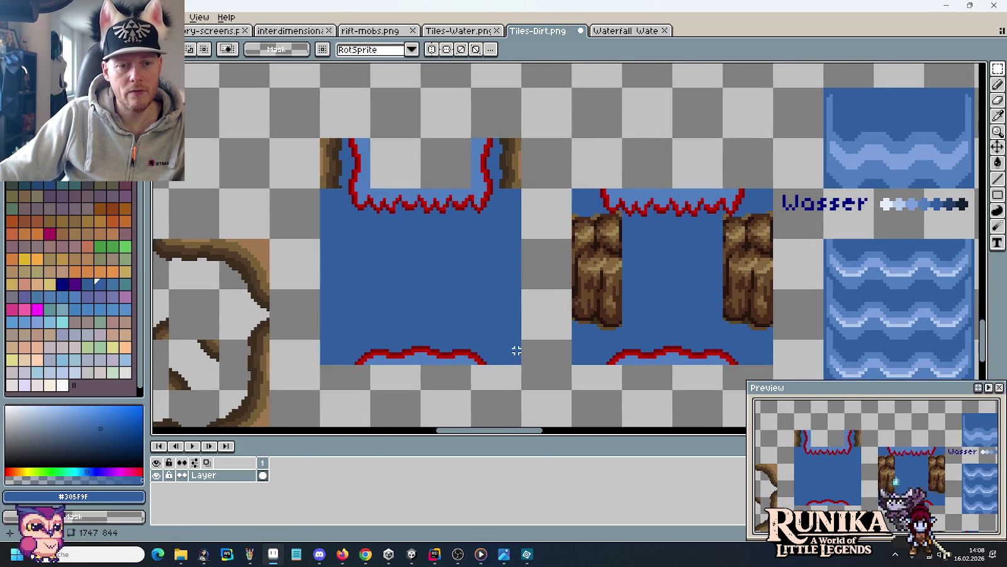
Copy the left water tile into the Waterfall Water image.
drag(503, 363, 321, 189)
key(ctrl+c)
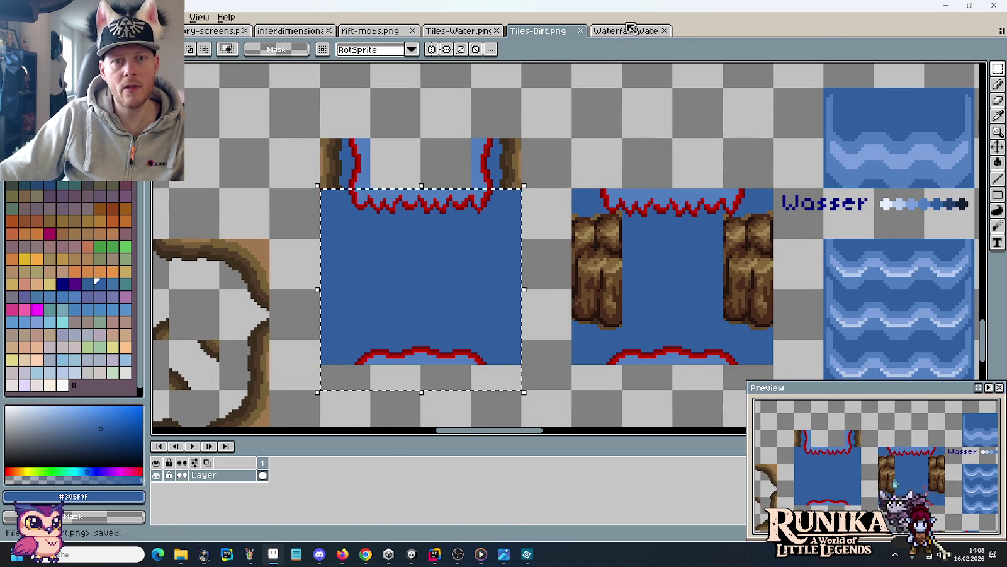
click(622, 31)
key(ctrl+v)
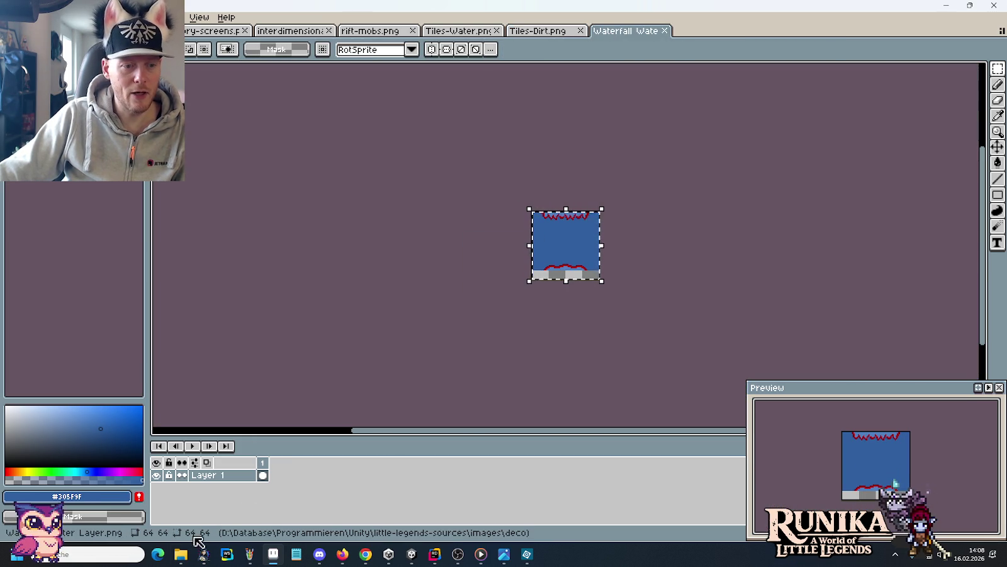
click(131, 510)
Copy Waterfall Water Layer.png from images\deco into the Waterfall folder, replacing the old copy.
key(alt+Up)
double_click(452, 360)
key(alt+Up)
key(alt+Up)
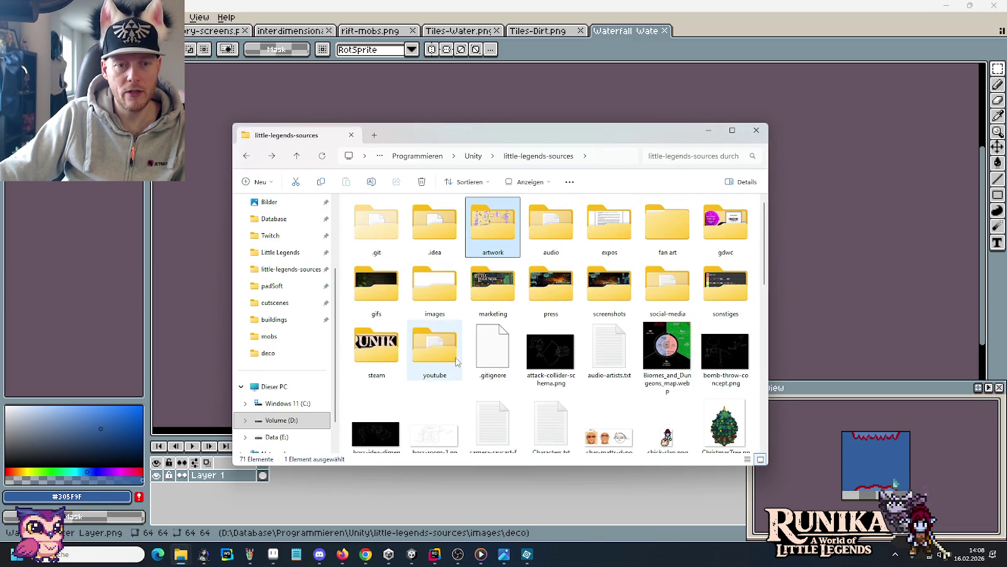
double_click(456, 360)
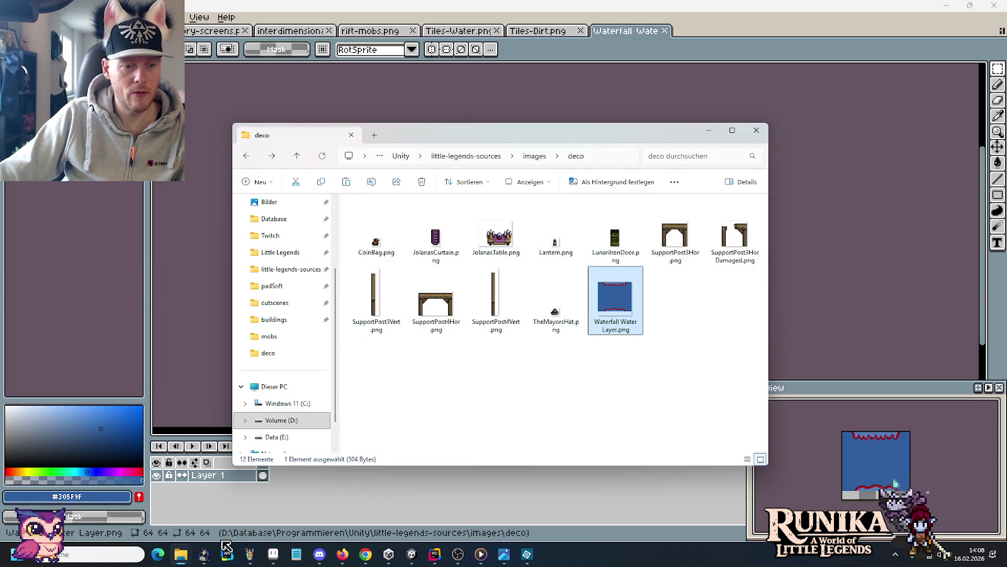
drag(233, 541, 537, 320)
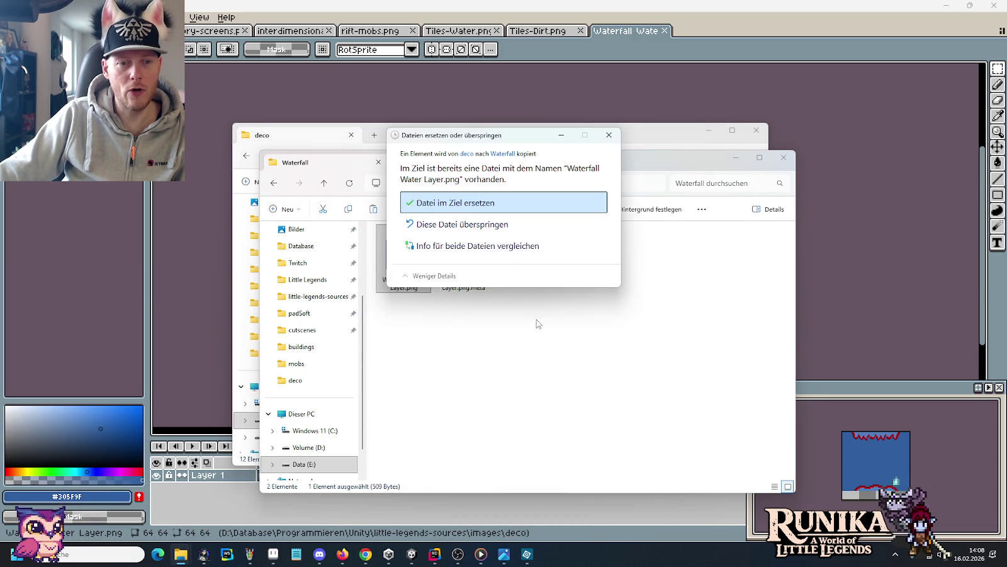
click(457, 203)
click(412, 554)
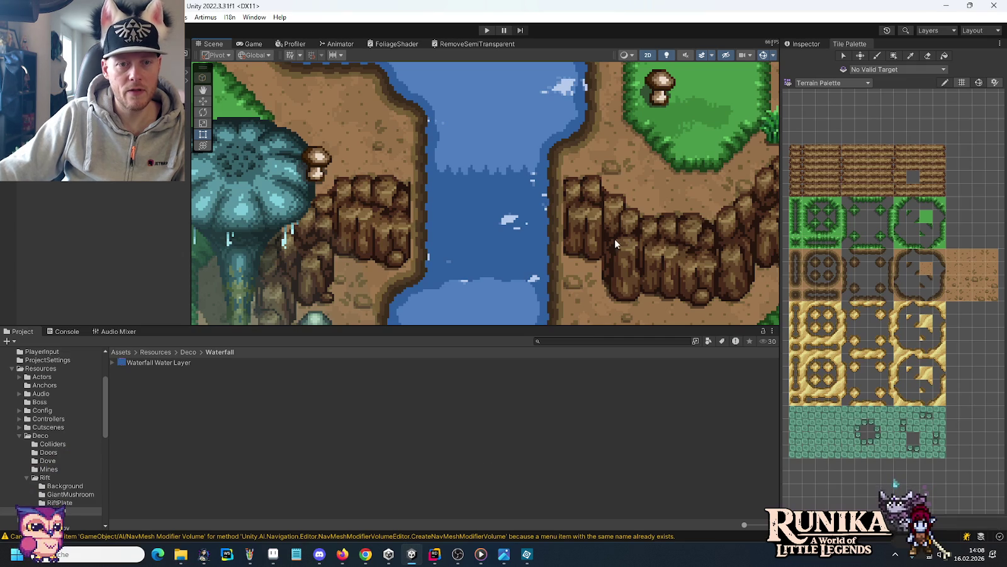
Pan Unity's Scene view to check the updated waterfall, then return to Aseprite.
mouse_move(616, 240)
mouse_down()
mouse_move(600, 233)
mouse_move(600, 216)
mouse_up()
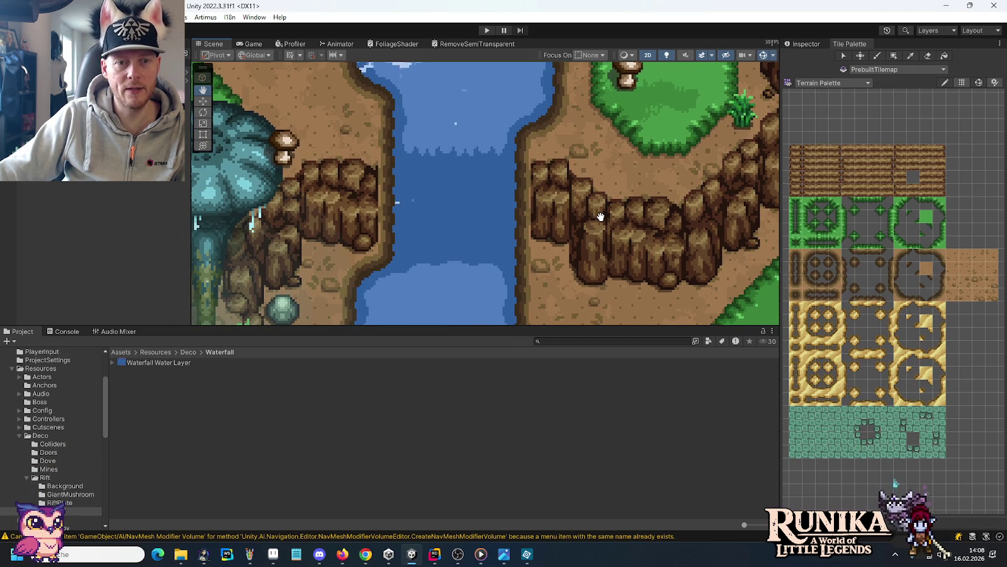
click(273, 553)
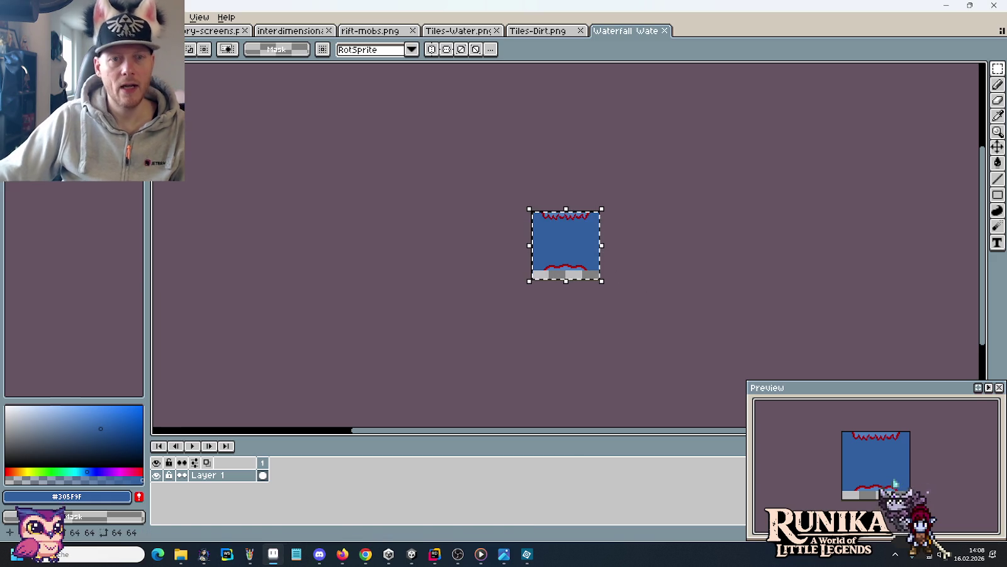
In Tiles-Dirt.png, copy a 48×32 piece of the wave tile into empty space above.
click(458, 30)
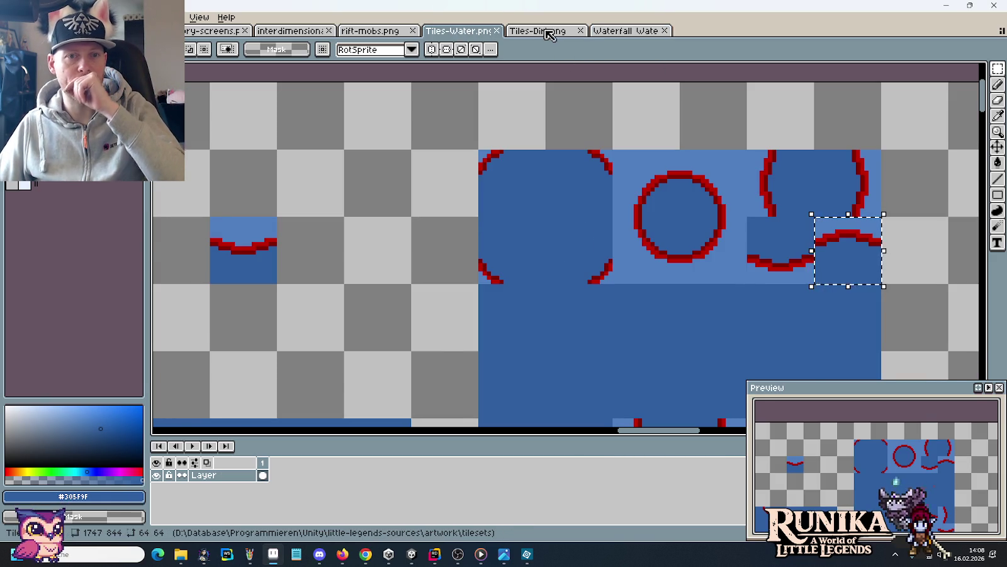
click(540, 32)
mouse_move(836, 227)
mouse_down()
mouse_move(484, 164)
mouse_move(692, 231)
mouse_up()
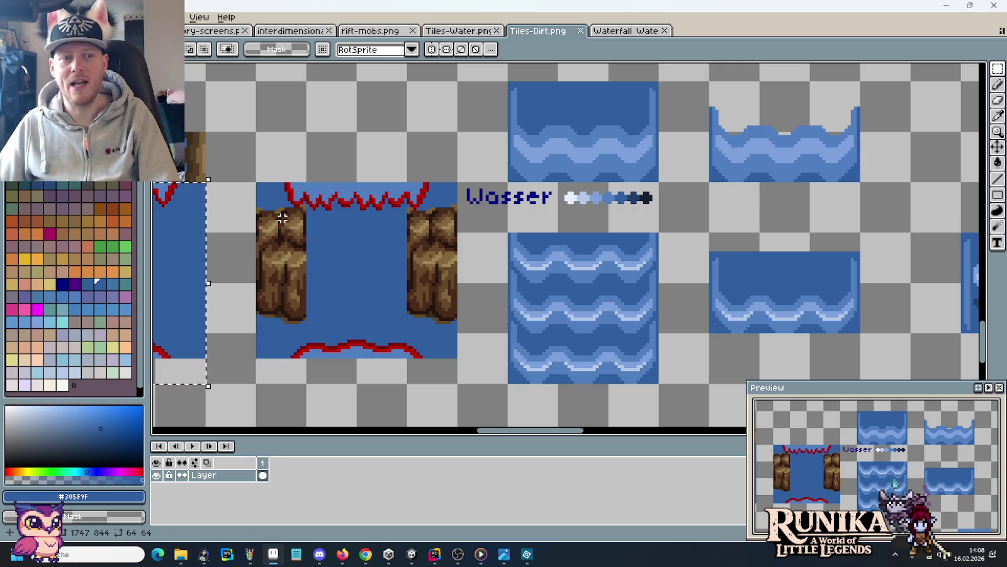
click(553, 252)
mouse_move(553, 253)
mouse_down()
mouse_move(656, 321)
mouse_move(399, 260)
mouse_move(401, 232)
mouse_move(399, 264)
mouse_move(386, 261)
mouse_up()
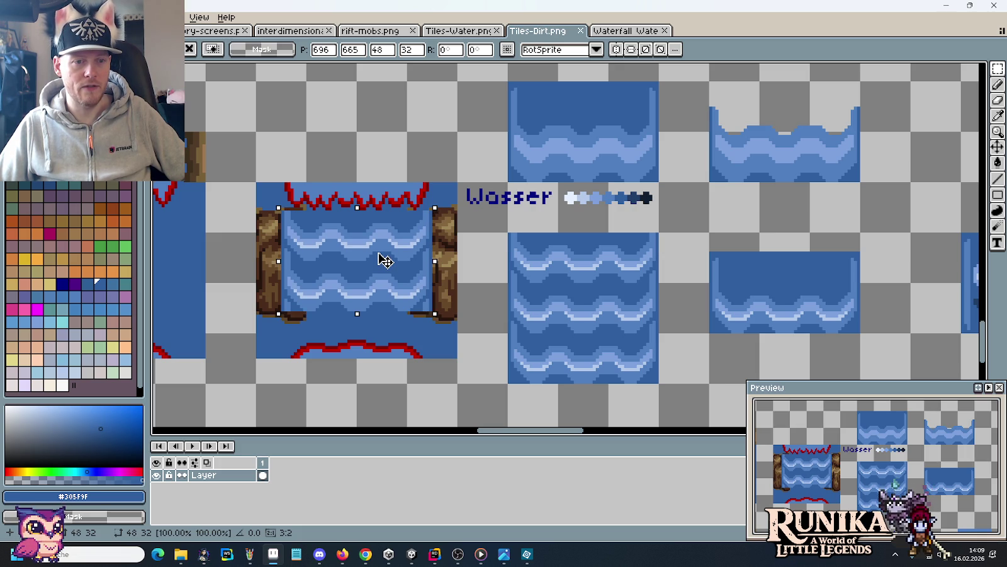
drag(385, 261, 385, 260)
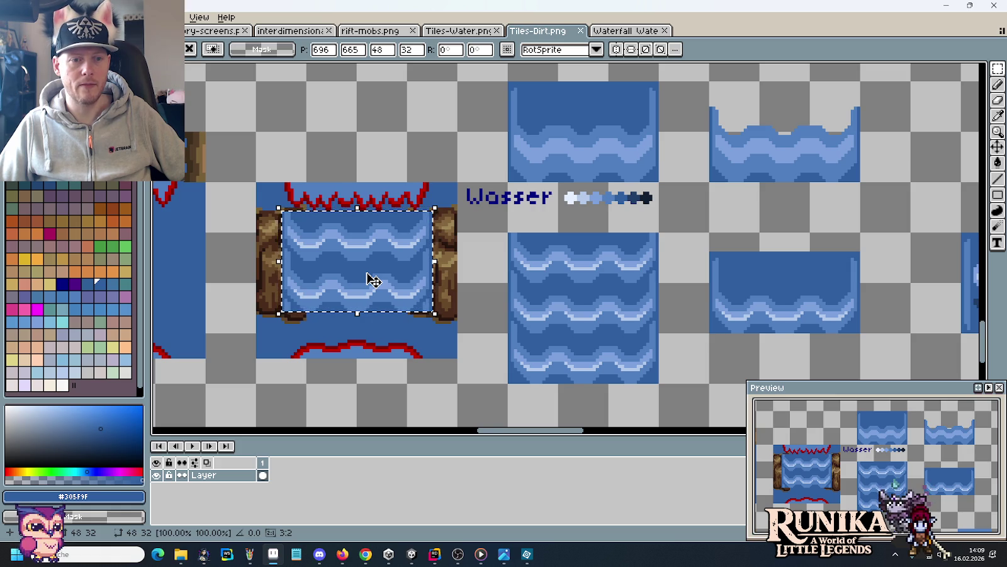
mouse_move(405, 272)
mouse_down()
mouse_move(569, 331)
mouse_move(580, 348)
mouse_move(577, 384)
mouse_up()
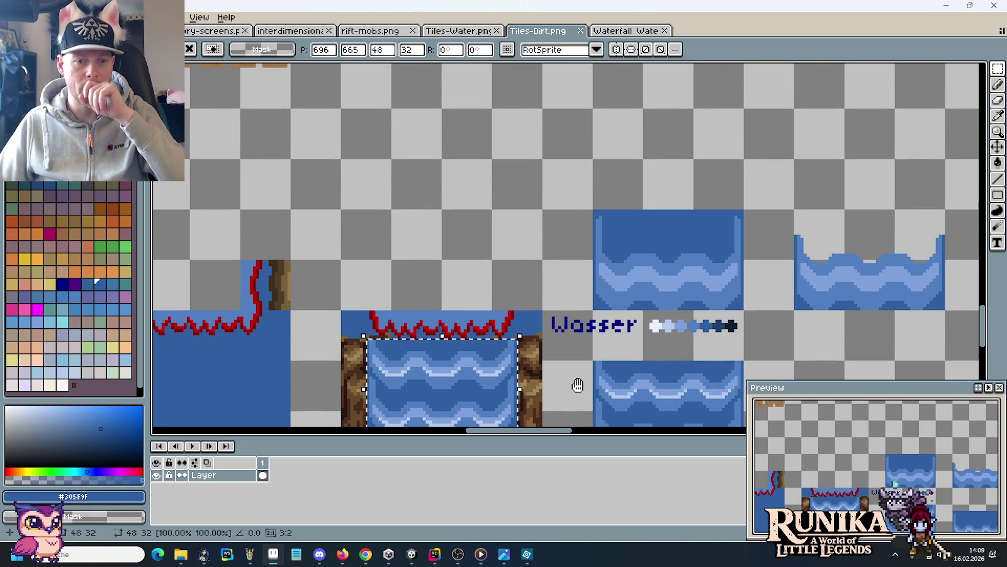
mouse_move(447, 403)
mouse_down()
mouse_move(415, 142)
mouse_move(433, 154)
mouse_move(444, 257)
mouse_move(434, 223)
mouse_up()
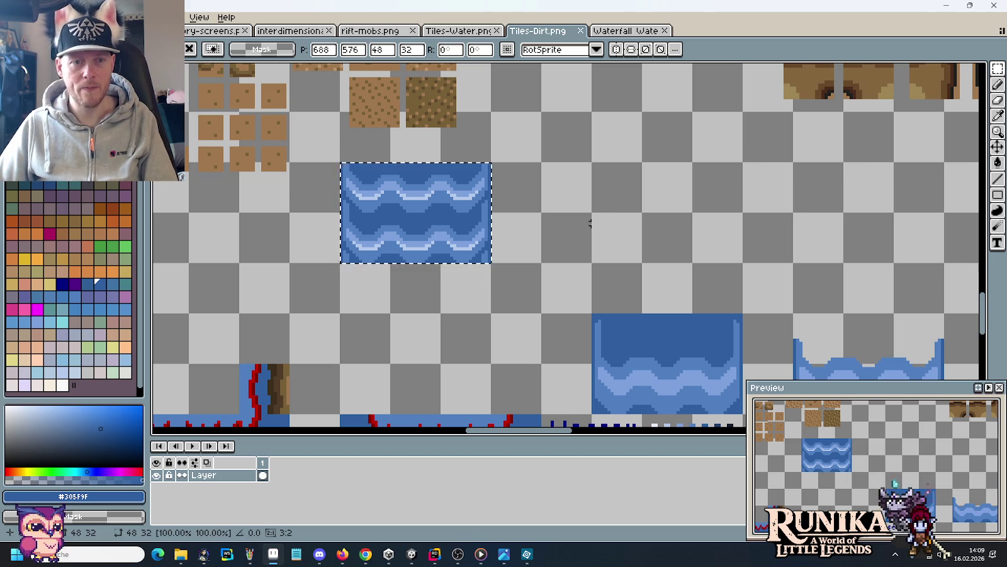
Place the wave piece beside the other water tiles.
scroll(567, 222, down, 4)
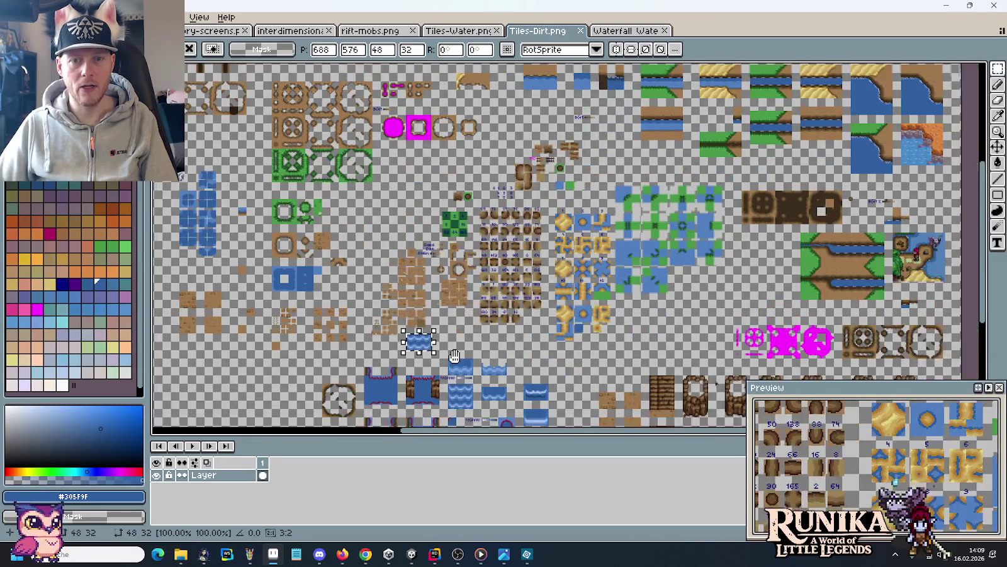
scroll(576, 194, up, 2)
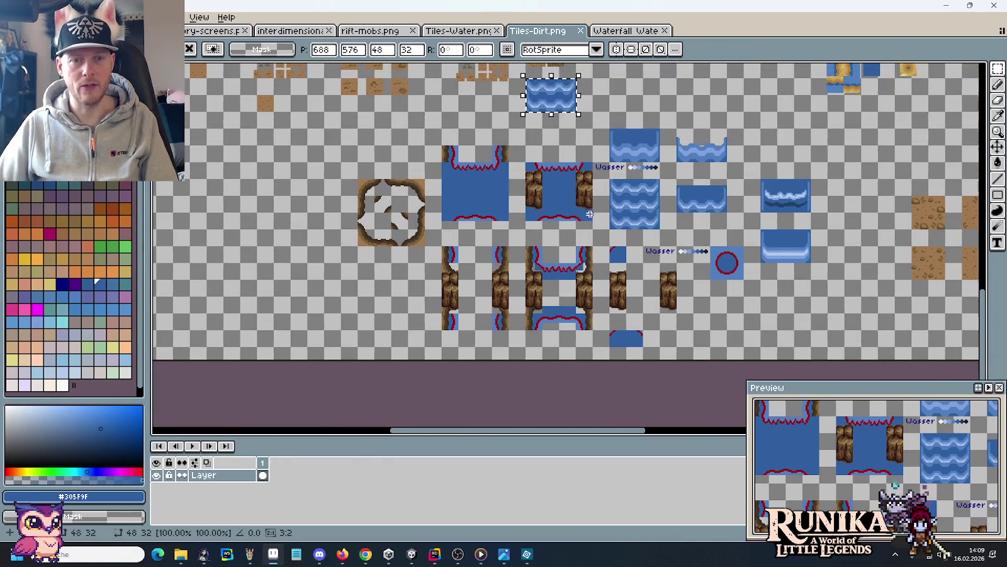
drag(548, 91, 787, 145)
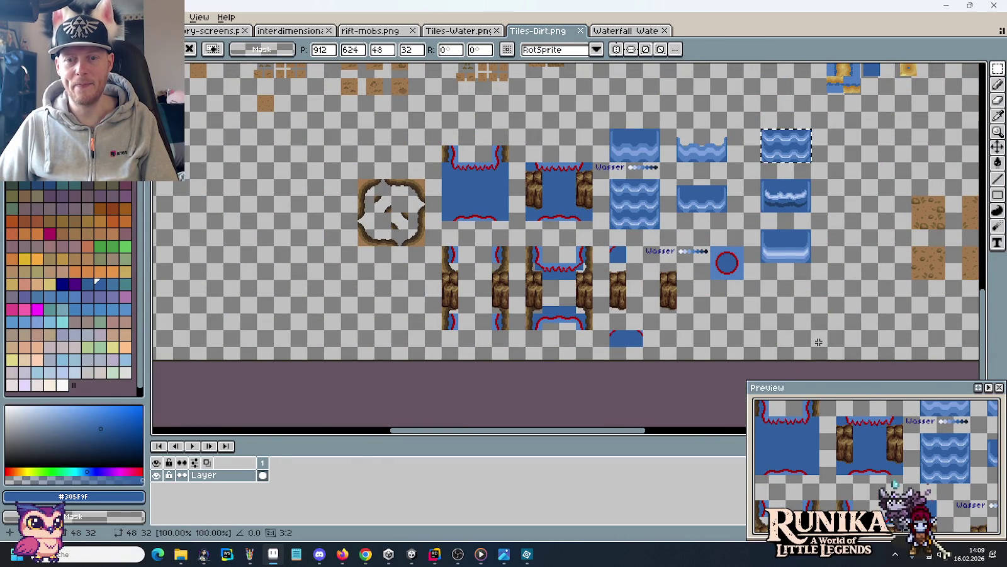
drag(824, 348, 327, 129)
mouse_move(741, 225)
mouse_down()
mouse_move(560, 205)
mouse_move(458, 273)
mouse_up()
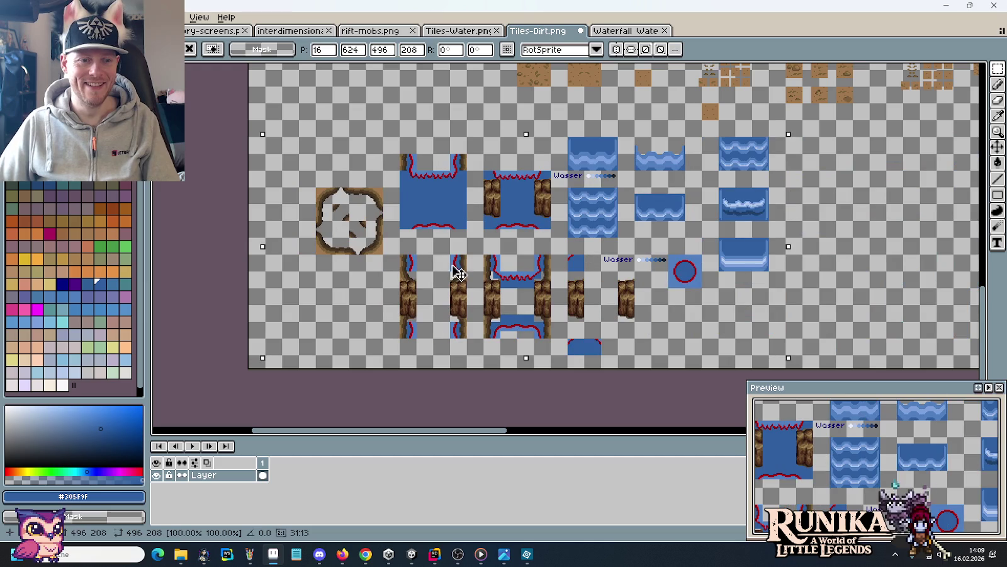
click(667, 239)
scroll(642, 208, right, 5)
Delete the lower wave tile, put the basin tile under the red-ringed tile, and drop the wave tile into the row.
drag(537, 212, 586, 241)
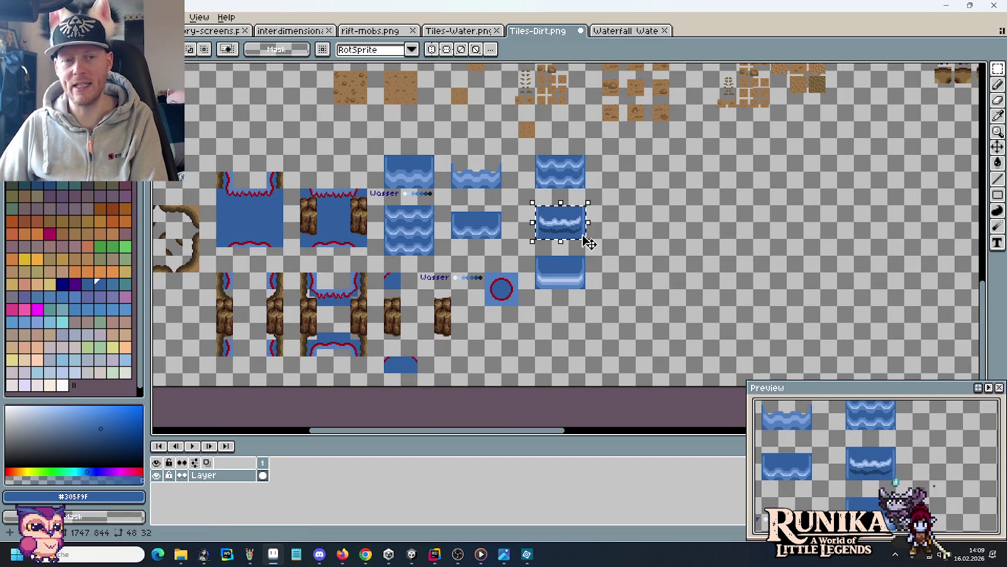
key(Delete)
drag(579, 275, 513, 344)
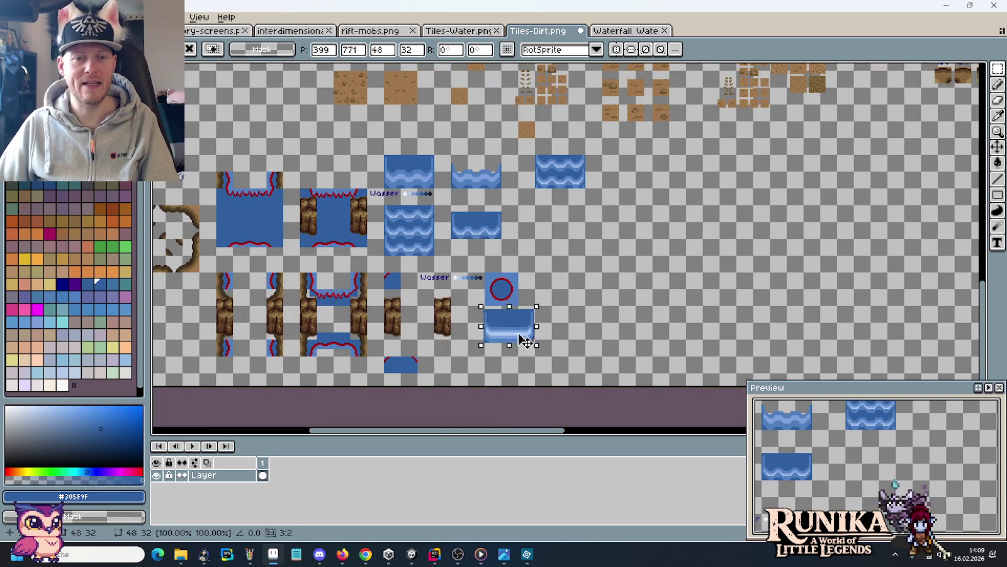
click(583, 274)
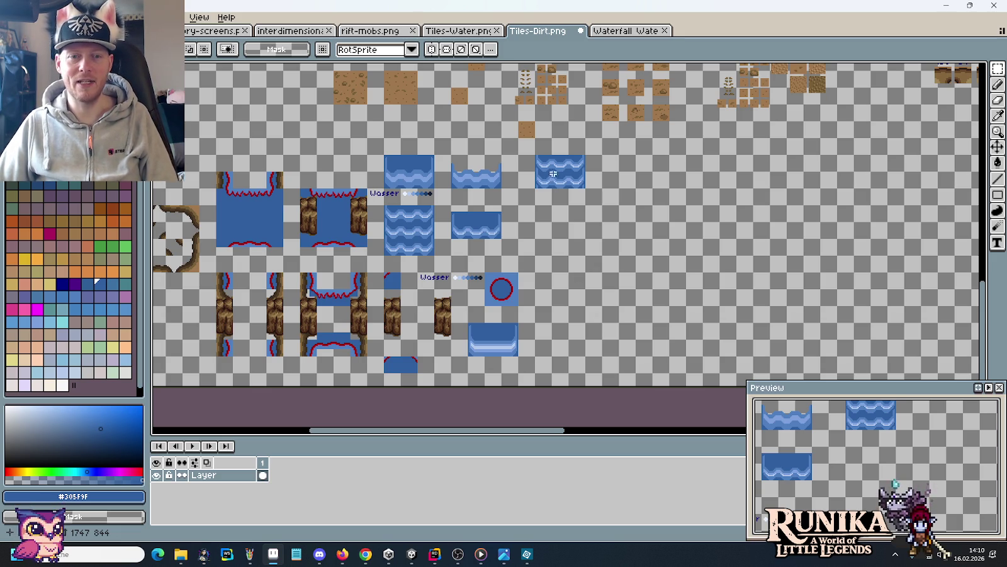
mouse_move(587, 189)
mouse_down()
mouse_move(535, 154)
mouse_move(555, 242)
mouse_move(663, 248)
mouse_up()
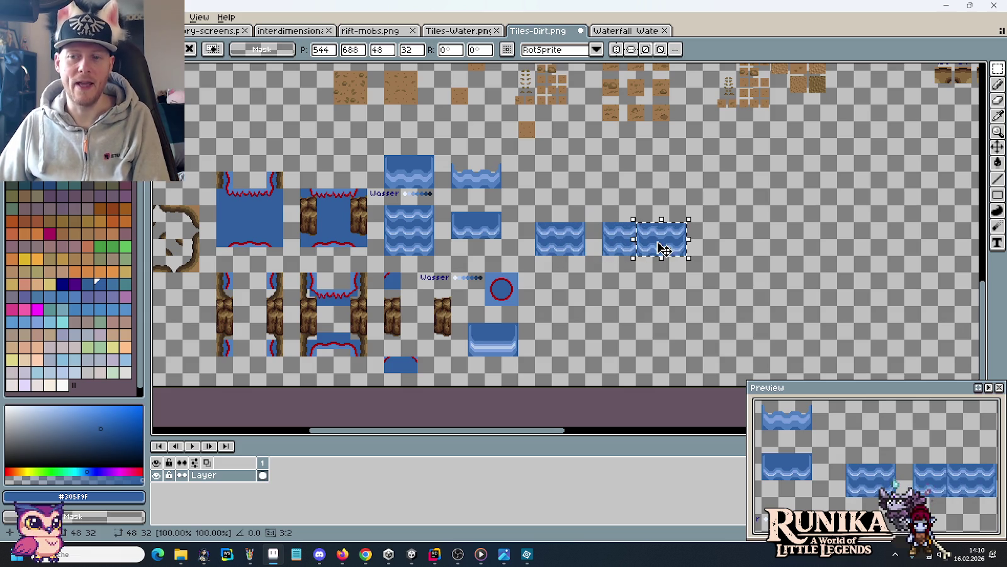
Nudge the right water tile down and line it up with the left one.
key(ctrl+d)
scroll(622, 213, up, 2)
scroll(621, 213, up, 2)
drag(526, 95, 778, 263)
key(Down)
key(Down)
key(Down)
key(Down)
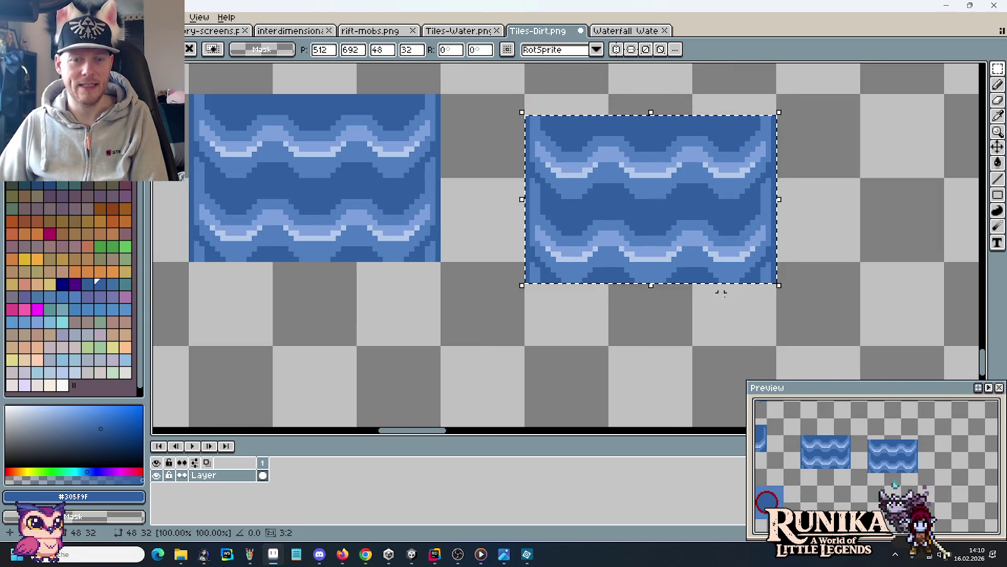
key(ctrl+d)
drag(777, 262, 524, 348)
Copy the tile to make a third one, shifted down 4 pixels.
drag(586, 285, 574, 200)
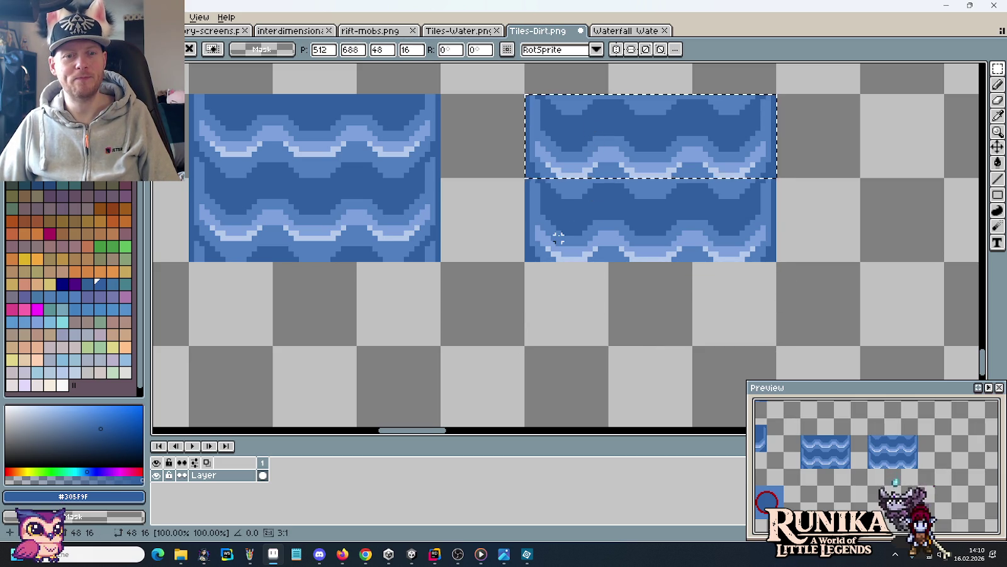
drag(525, 95, 777, 262)
scroll(734, 151, down, 1)
scroll(733, 151, down, 1)
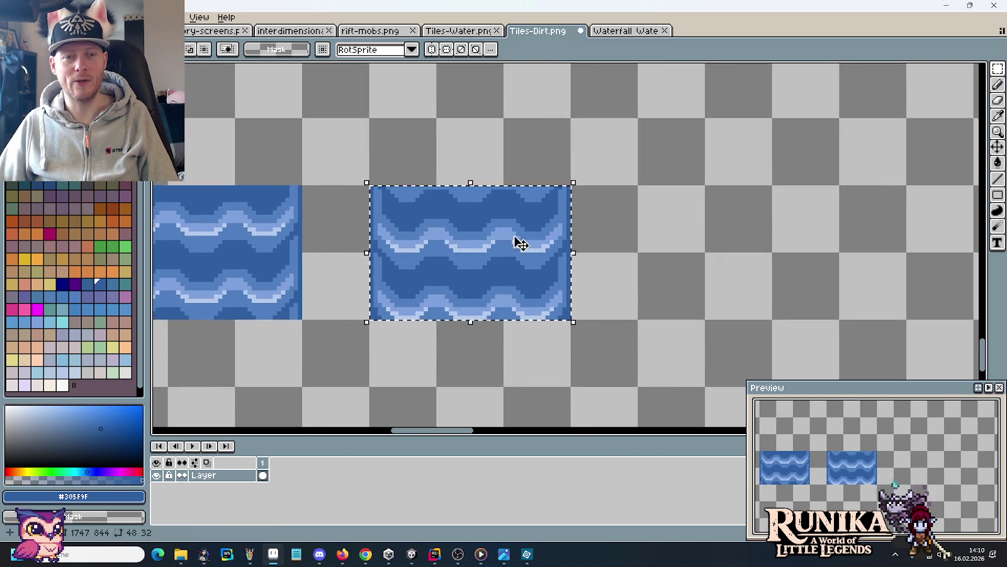
drag(467, 261, 664, 245)
key(Down)
key(Down)
key(Down)
key(Down)
drag(744, 326, 665, 272)
Make a fourth tile shifted down 2 pixels, then select the first tile.
mouse_move(731, 282)
mouse_down()
mouse_move(648, 220)
mouse_move(863, 260)
mouse_up()
drag(674, 275, 639, 270)
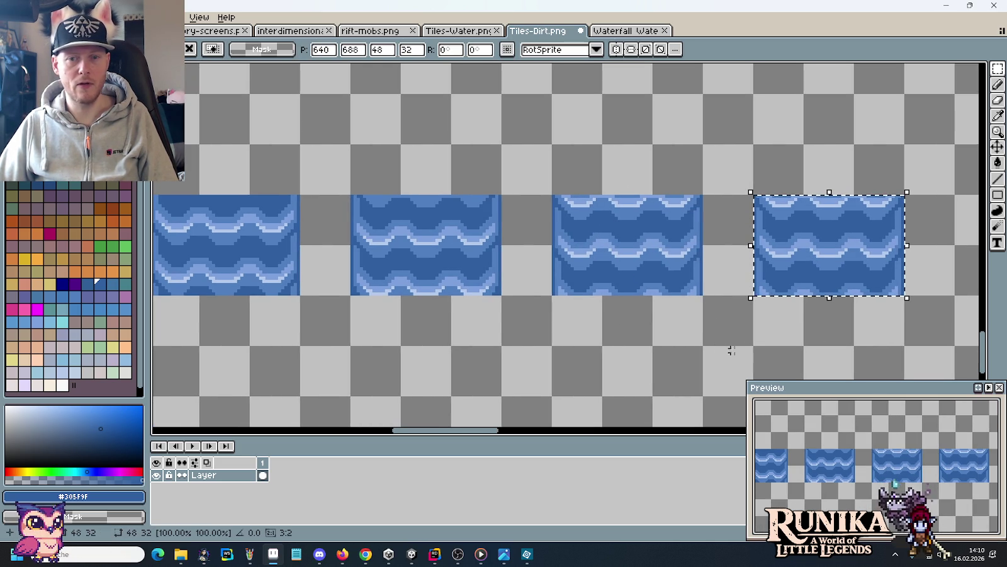
drag(810, 256, 814, 263)
mouse_move(754, 292)
mouse_down()
mouse_move(906, 344)
mouse_move(870, 236)
mouse_up()
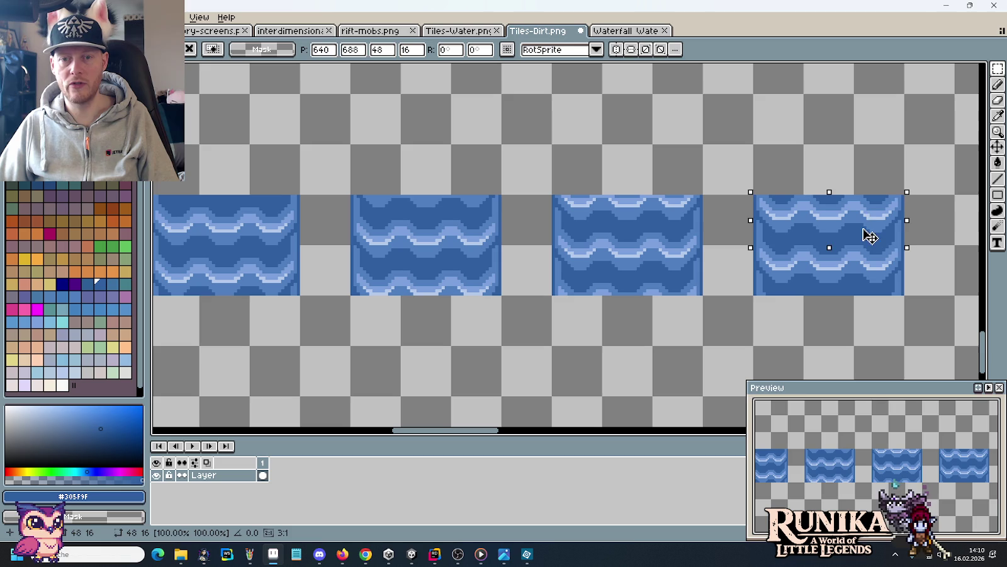
click(792, 301)
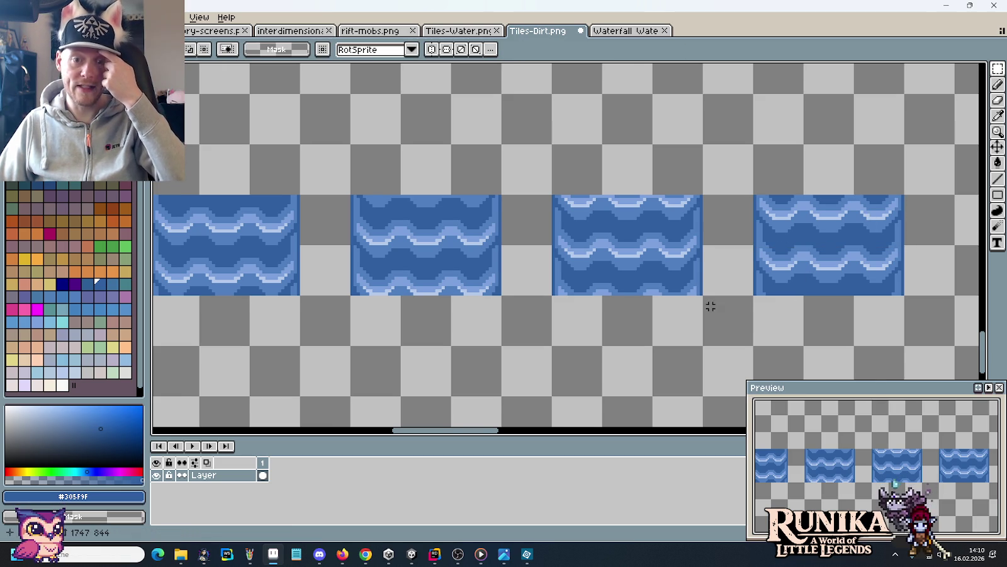
drag(710, 306, 755, 302)
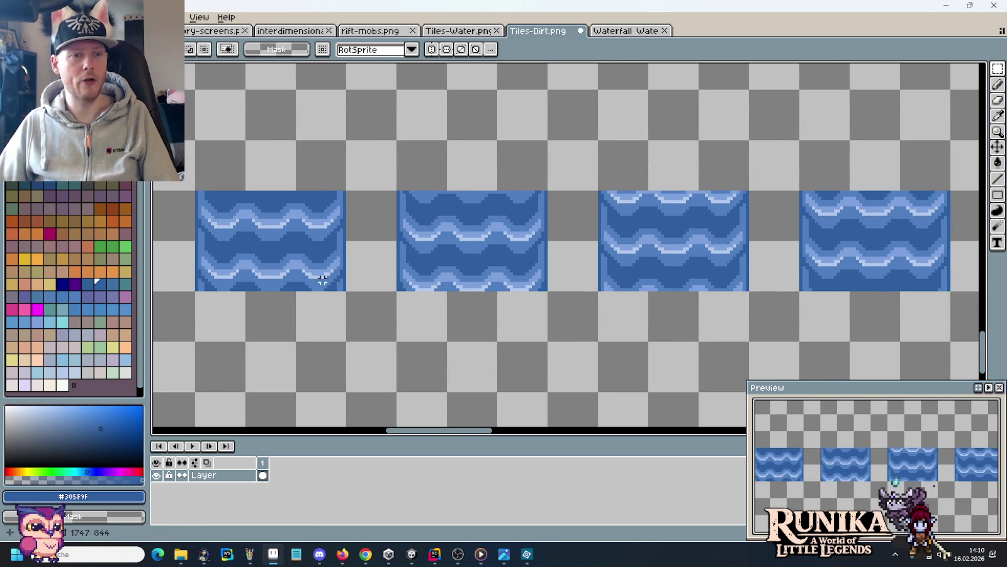
drag(323, 279, 200, 193)
click(144, 30)
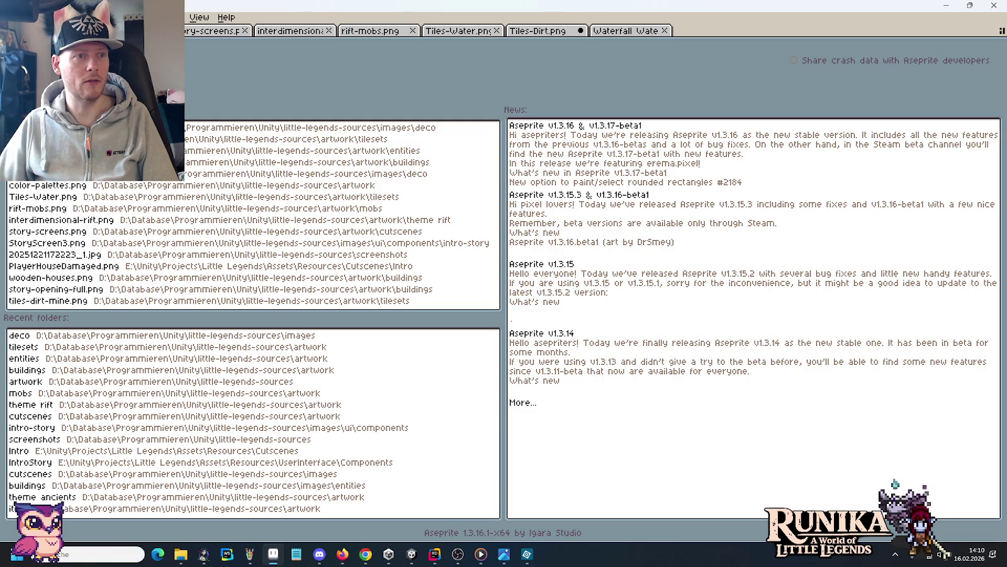
Create a new 48×32 sprite and paste the first wave tile into it.
key(ctrl+n)
click(488, 371)
click(466, 378)
click(466, 388)
key(ctrl+v)
scroll(629, 251, up, 4)
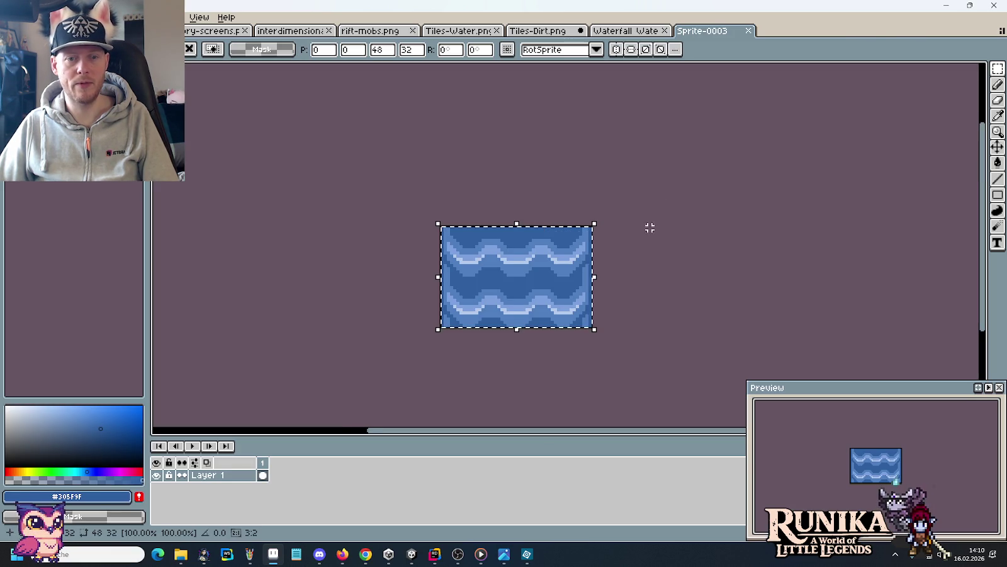
Paste the second wave tile into a new frame 2.
click(626, 30)
click(538, 30)
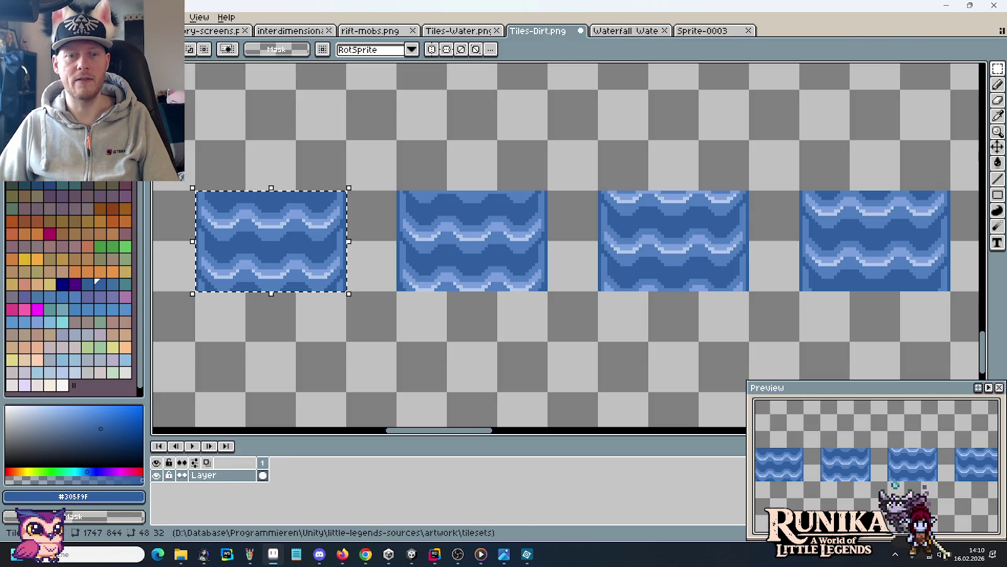
drag(270, 239, 443, 223)
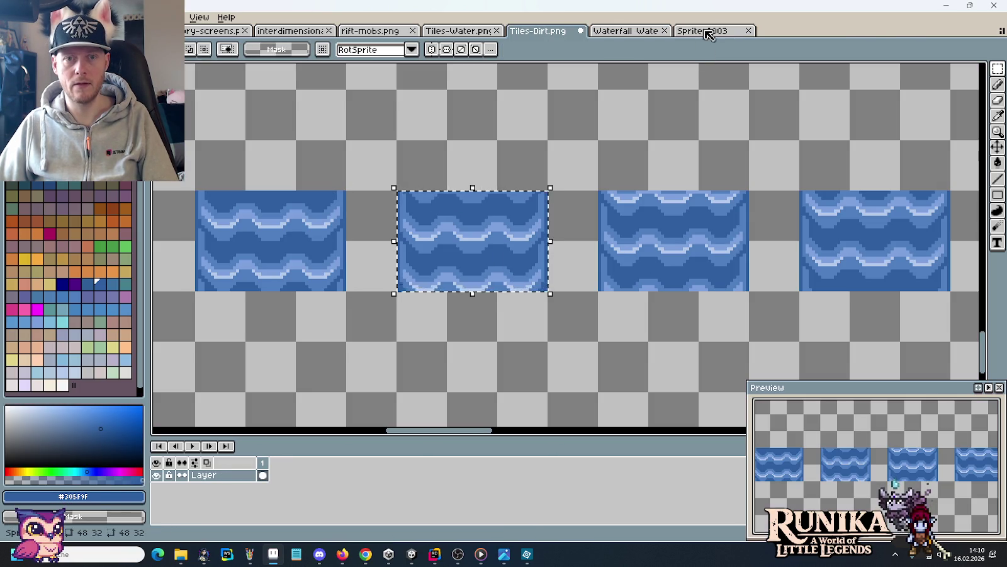
click(704, 31)
key(ctrl+v)
click(293, 477)
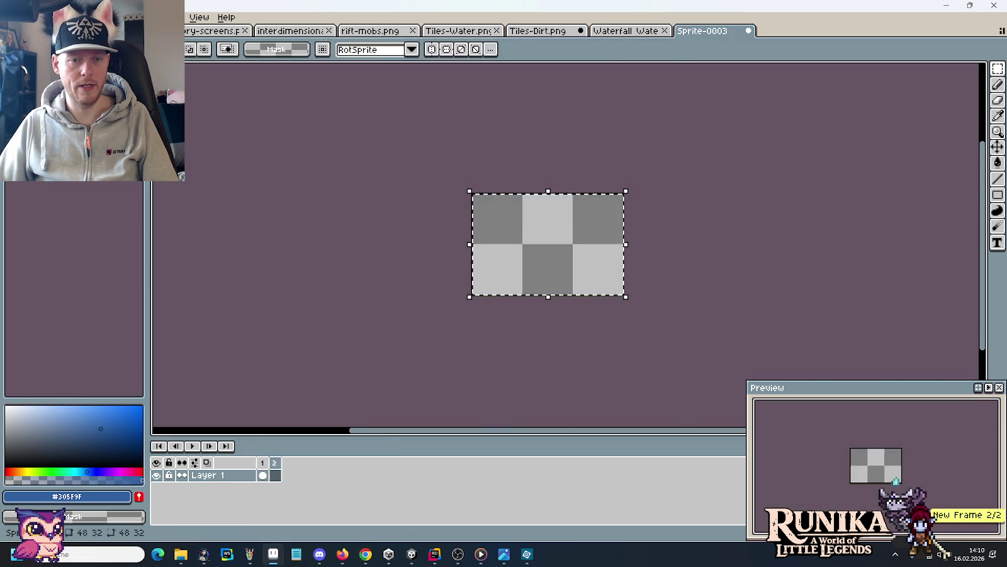
key(ctrl+v)
Paste the third wave tile into a new empty frame 3.
click(538, 31)
mouse_move(748, 291)
mouse_down()
mouse_move(704, 242)
mouse_move(598, 189)
mouse_up()
key(ctrl+c)
click(701, 31)
key(ctrl+v)
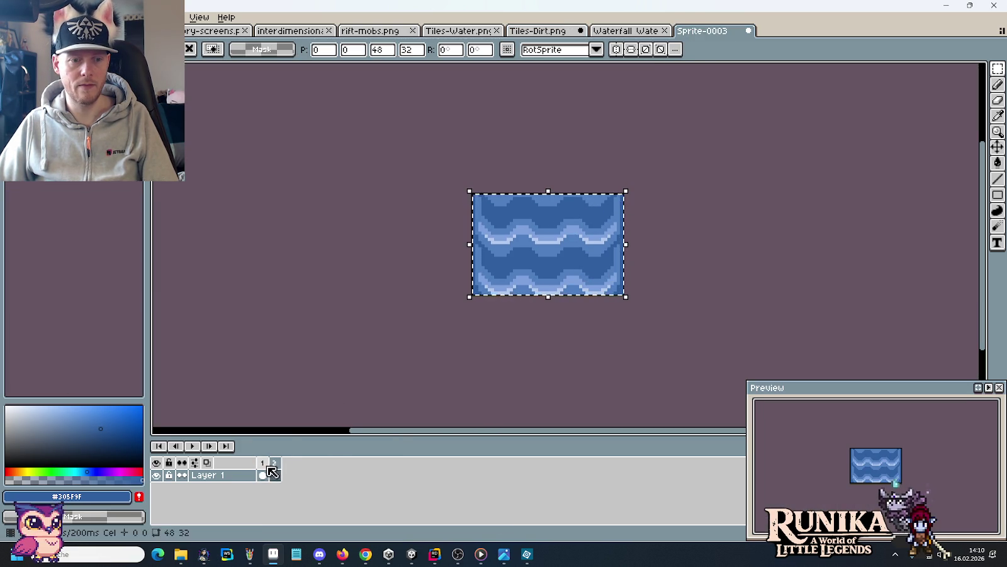
right_click(275, 475)
click(333, 477)
key(ctrl+v)
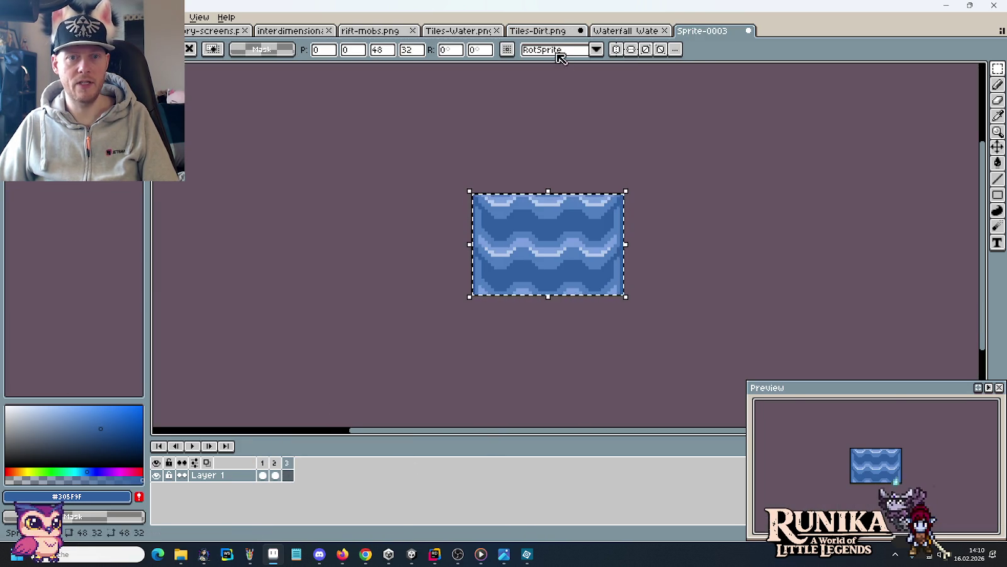
Paste the fourth wave tile into frame 4 and play the animation.
click(538, 30)
click(942, 286)
drag(942, 286, 800, 189)
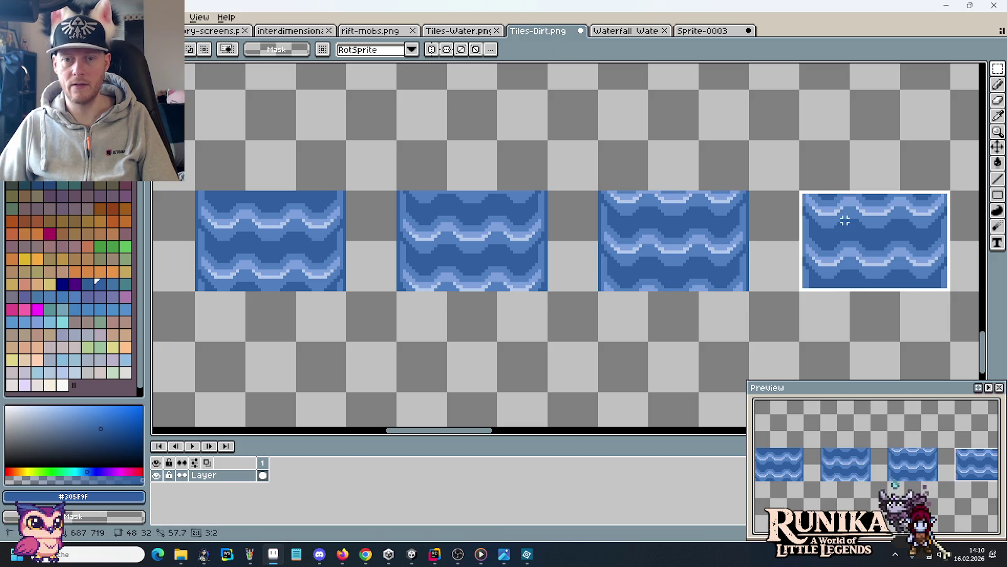
key(ctrl+c)
click(717, 31)
key(ctrl+v)
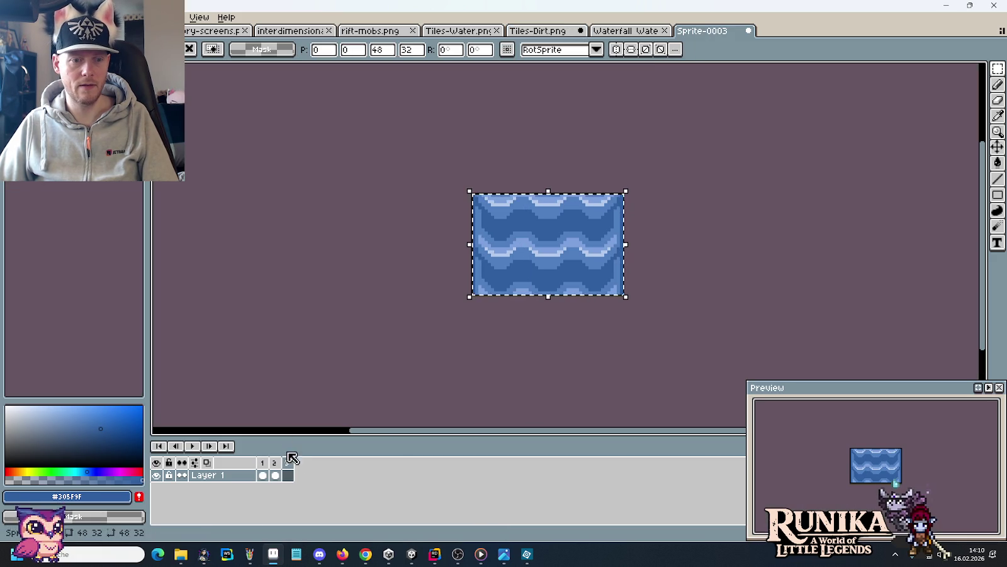
right_click(287, 475)
click(320, 480)
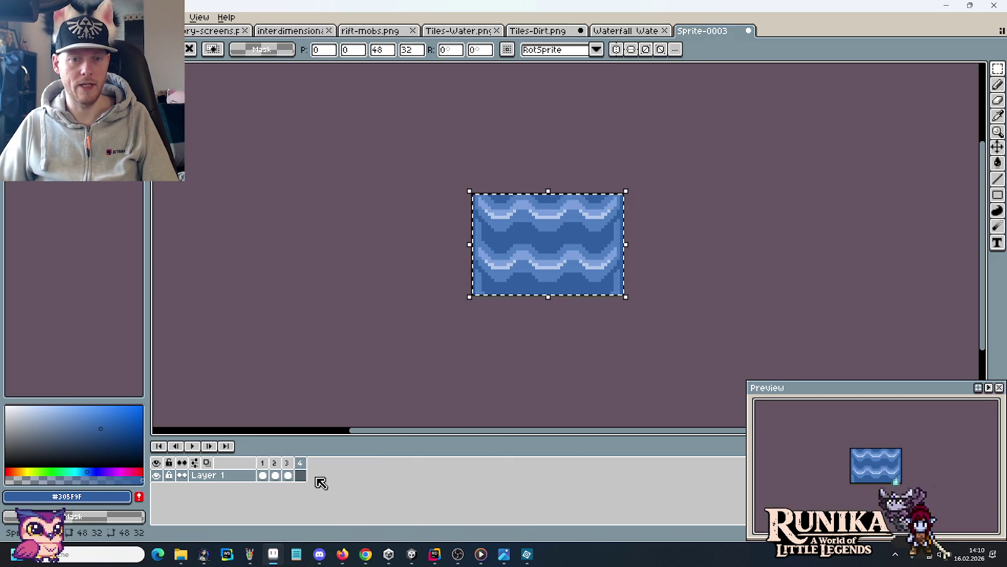
click(431, 402)
click(194, 446)
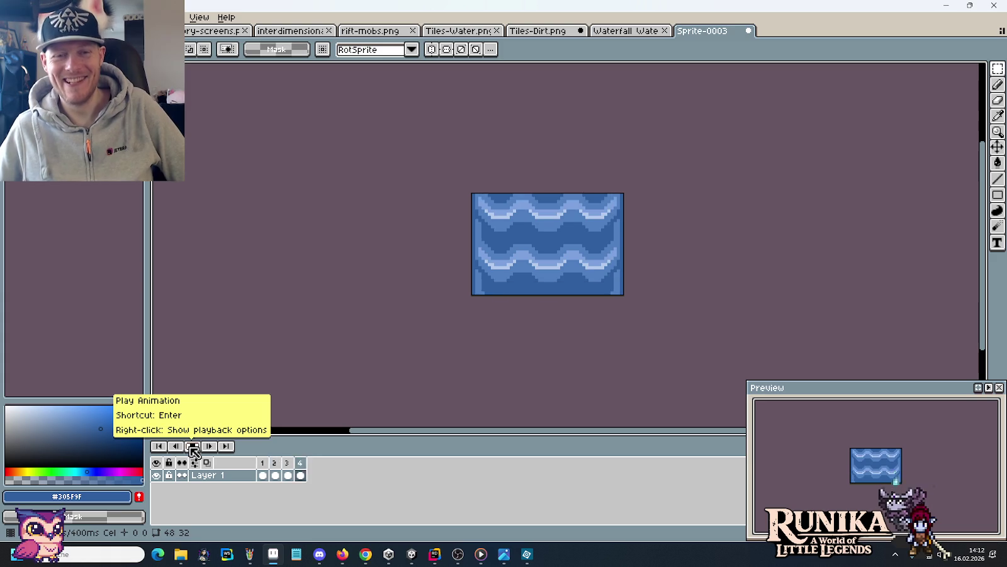
Switch from the playing wave animation to Waterfall Water Layer.png.
click(623, 30)
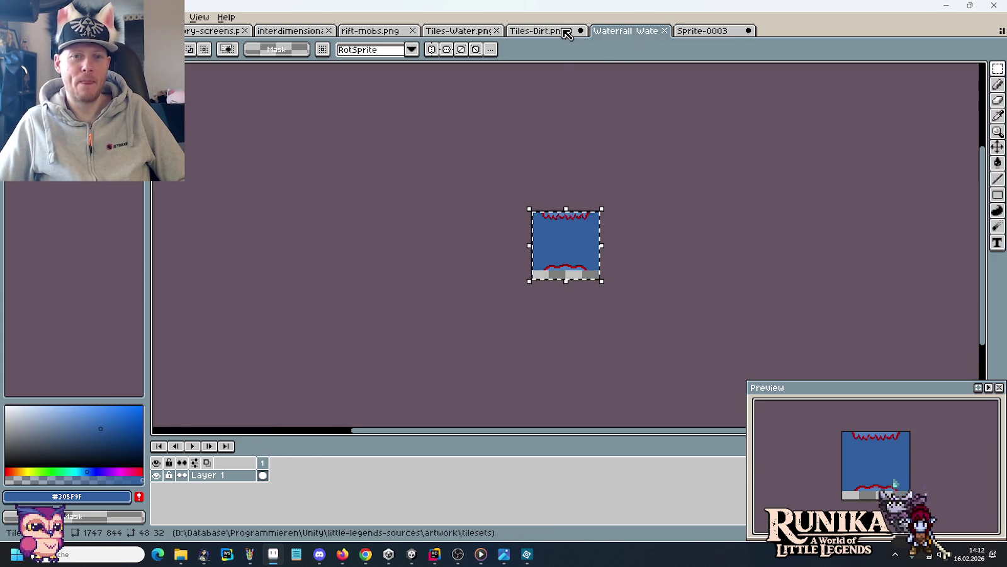
Return to Tiles-Dirt.png, deselect, and bring the row of wave tiles into view.
drag(622, 36, 555, 31)
click(625, 31)
key(ctrl+d)
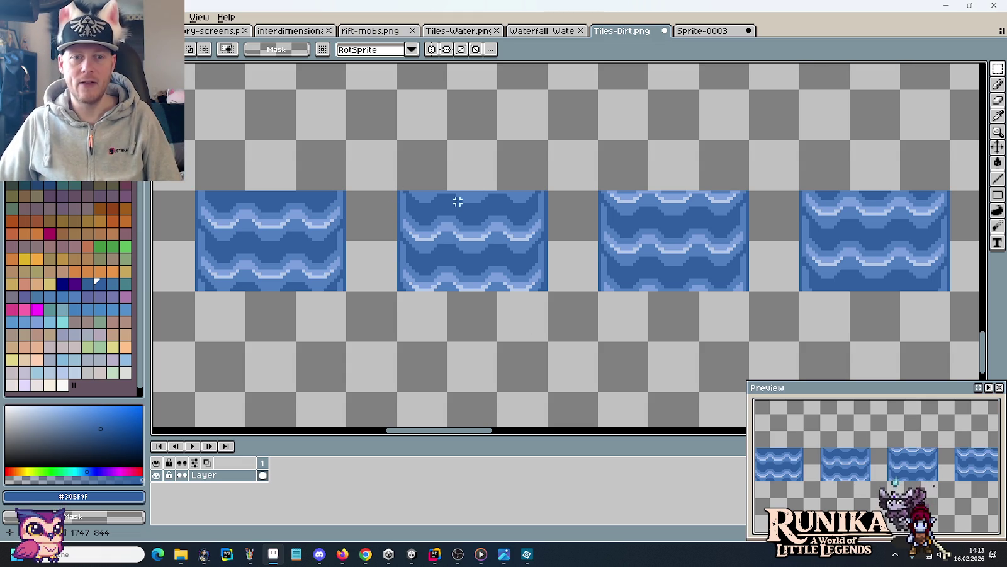
scroll(618, 223, down, 5)
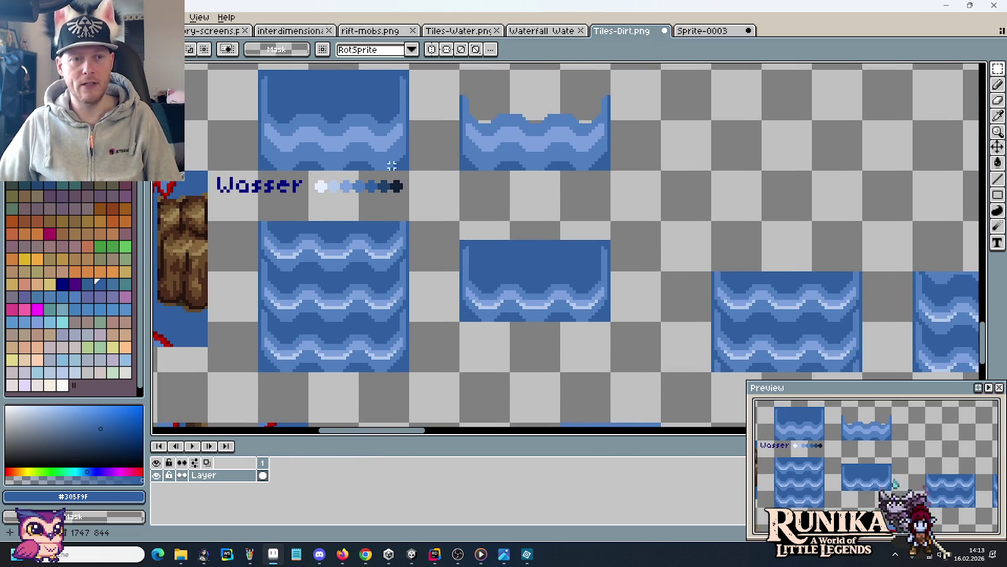
scroll(492, 237, right, 5)
scroll(485, 257, down, 3)
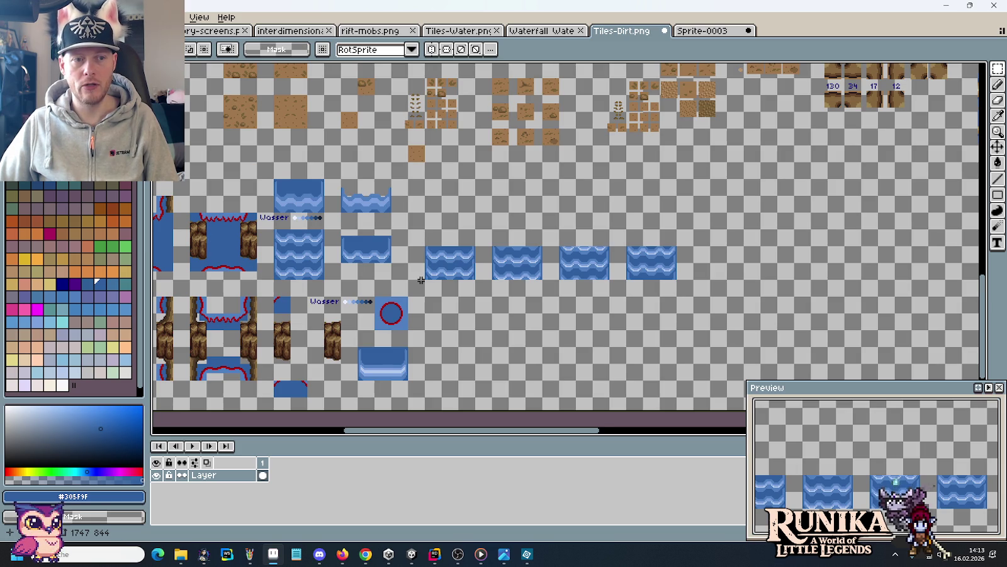
drag(421, 280, 539, 283)
Copy 64×16 flat blue strips onto the top of each wave tile.
mouse_move(293, 249)
mouse_down()
mouse_move(225, 233)
mouse_move(614, 245)
mouse_move(587, 247)
mouse_up()
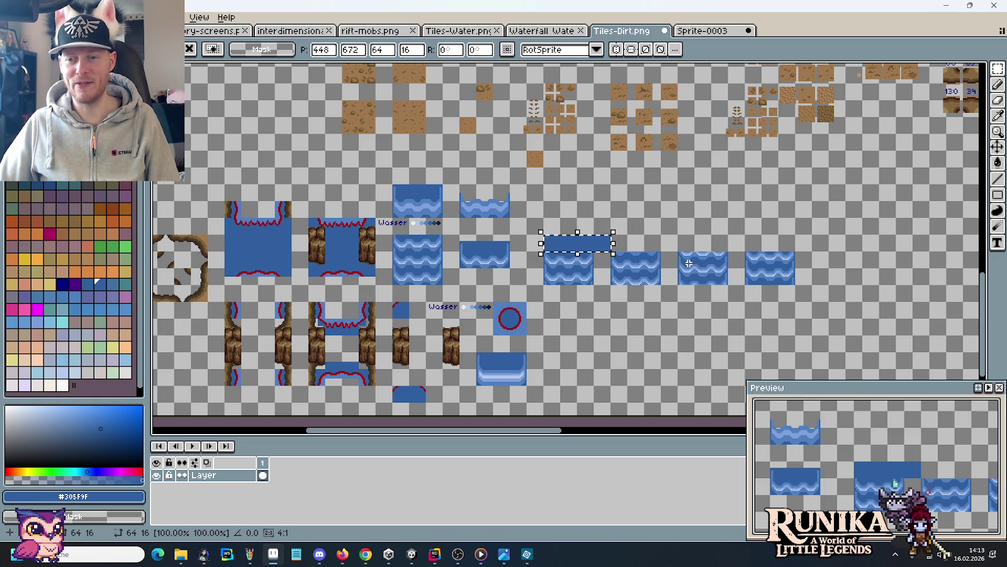
key(Return)
key(ctrl+z)
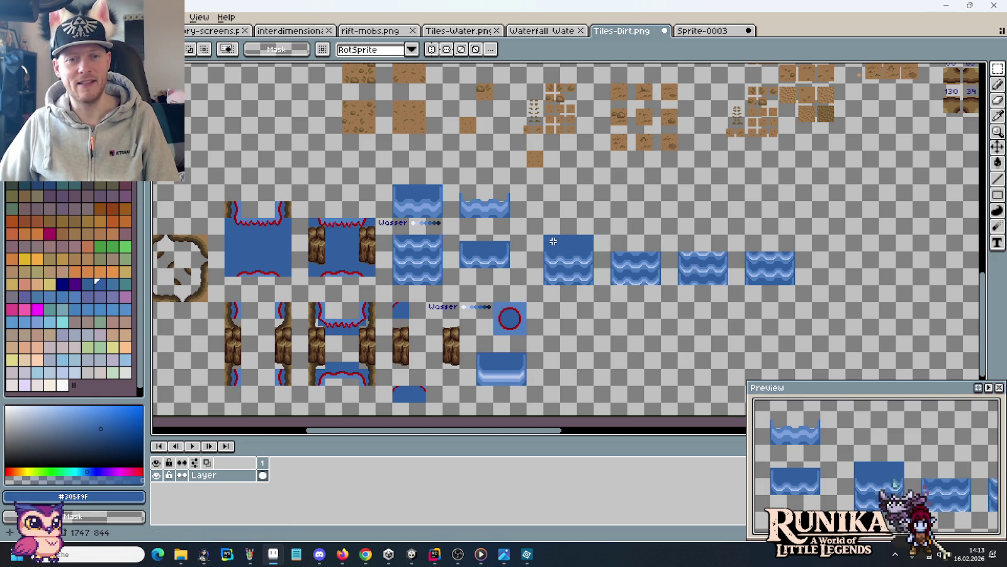
mouse_move(545, 234)
mouse_down()
mouse_move(618, 251)
mouse_move(783, 251)
mouse_up()
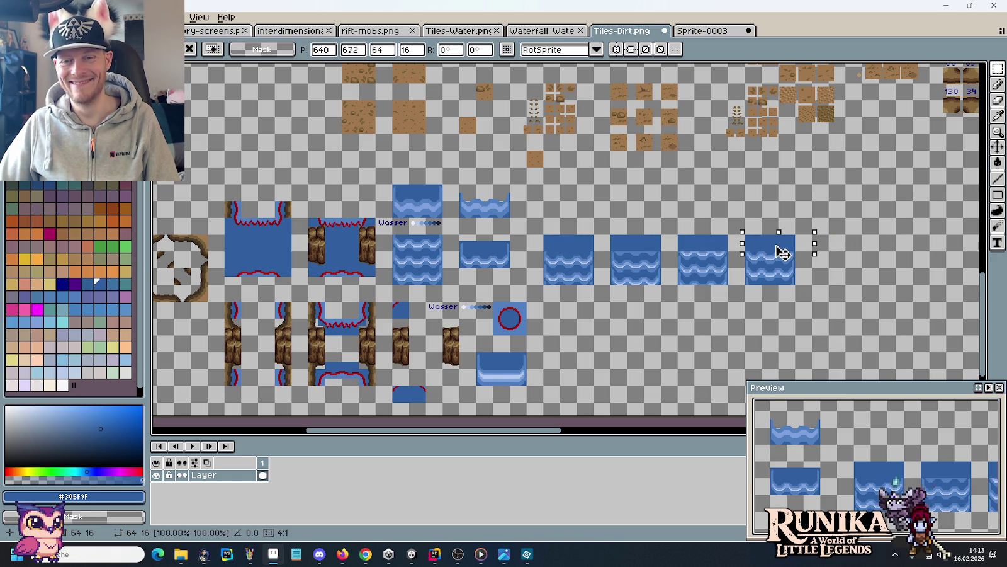
click(717, 296)
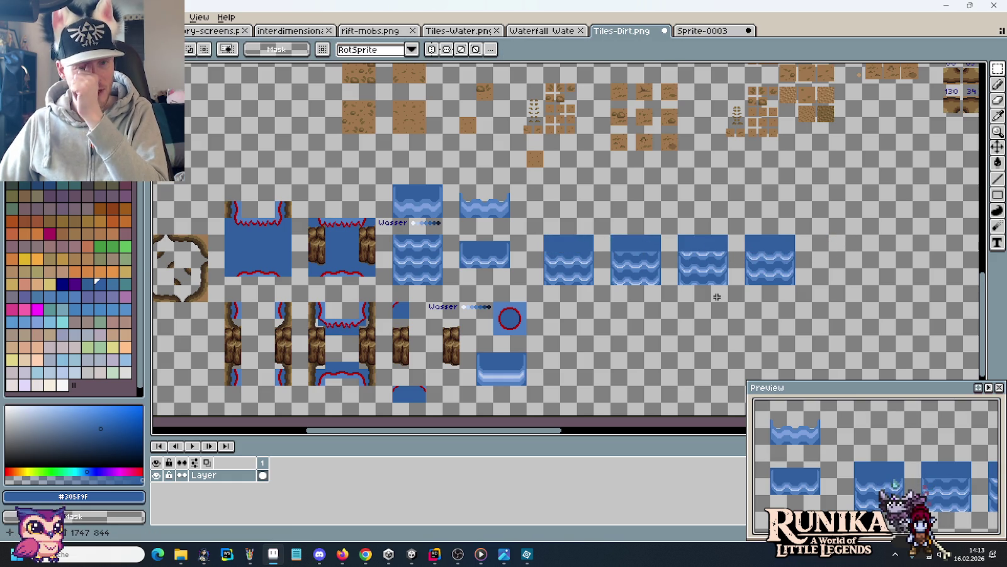
scroll(578, 251, up, 3)
drag(641, 251, 633, 206)
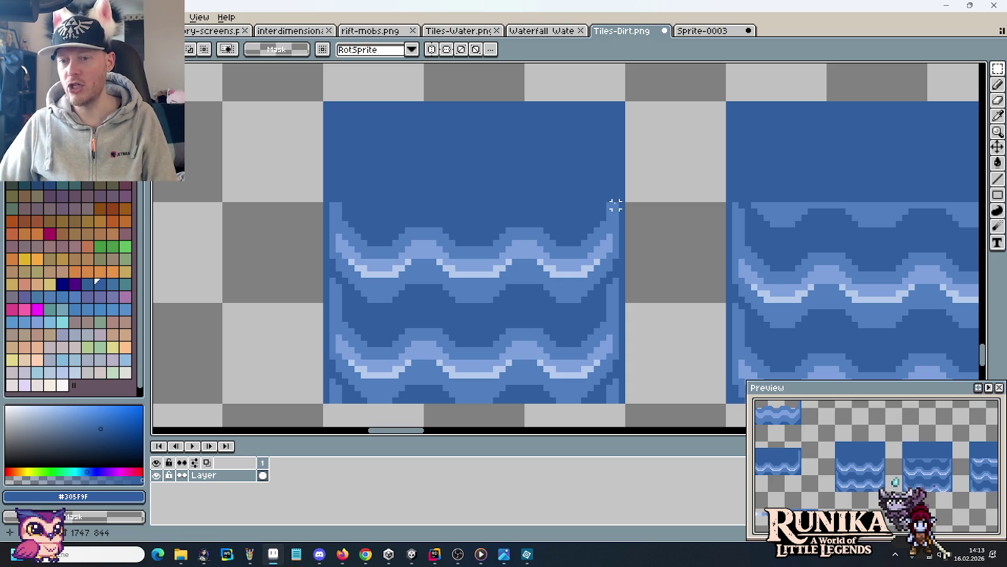
Pencil over the middle tile's upper-wave light top row in dark blue #305F9F.
key(b)
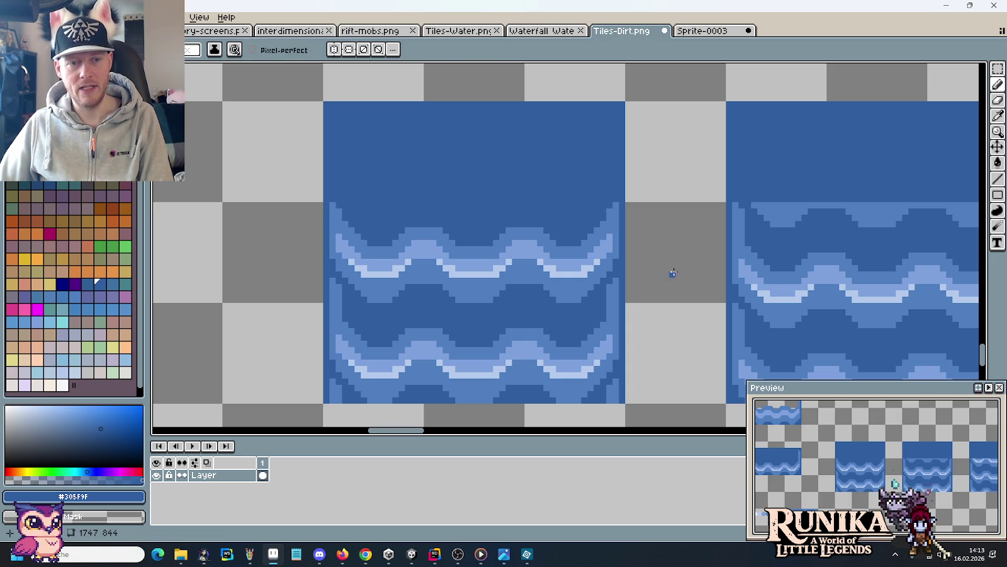
scroll(701, 263, right, 5)
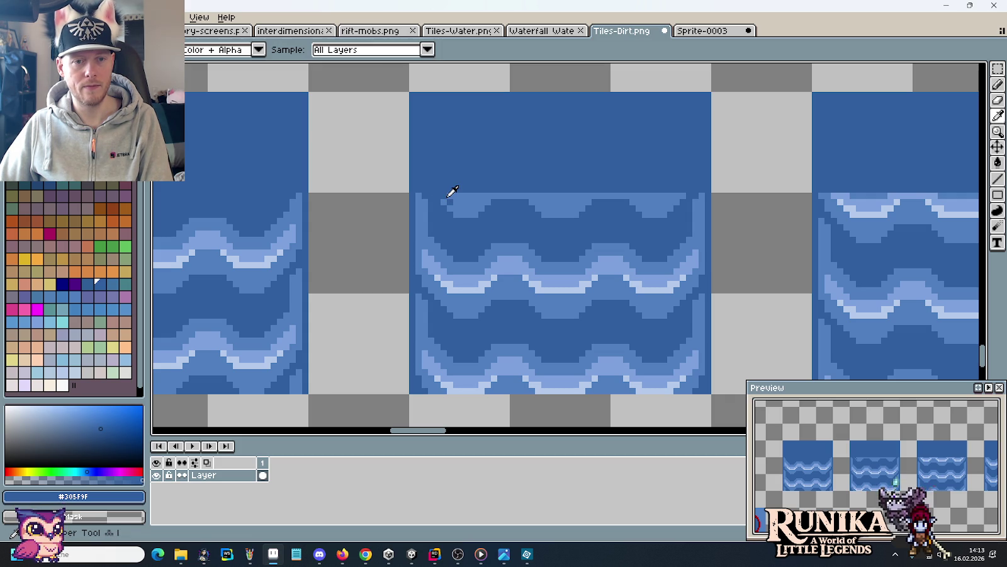
alt+click(449, 195)
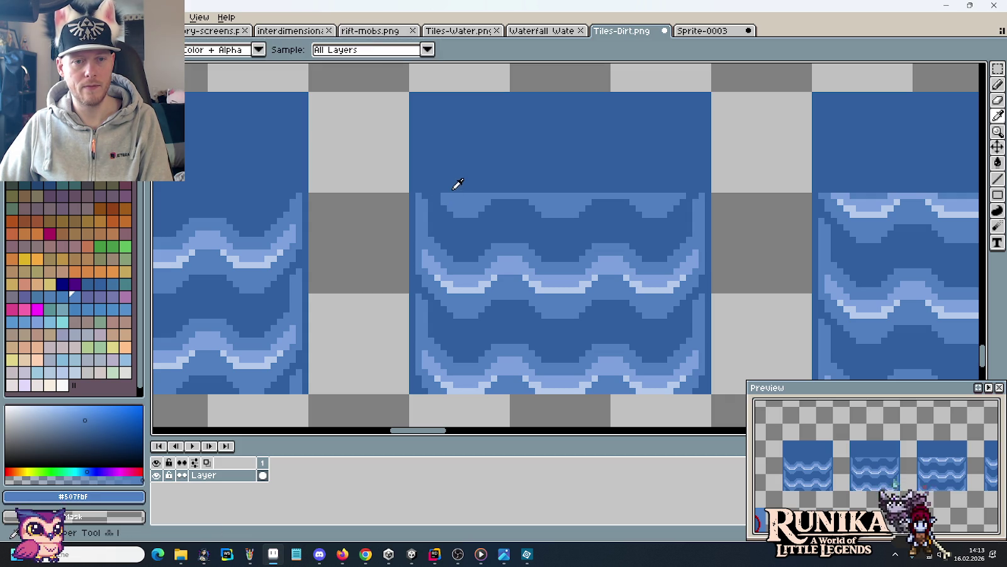
alt+click(457, 184)
drag(453, 196, 478, 199)
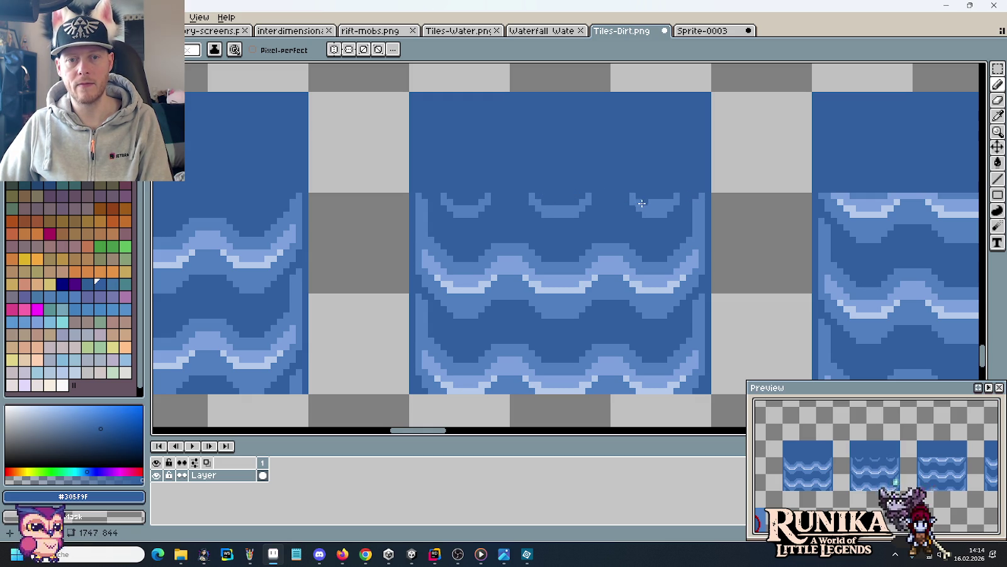
scroll(409, 194, up, 2)
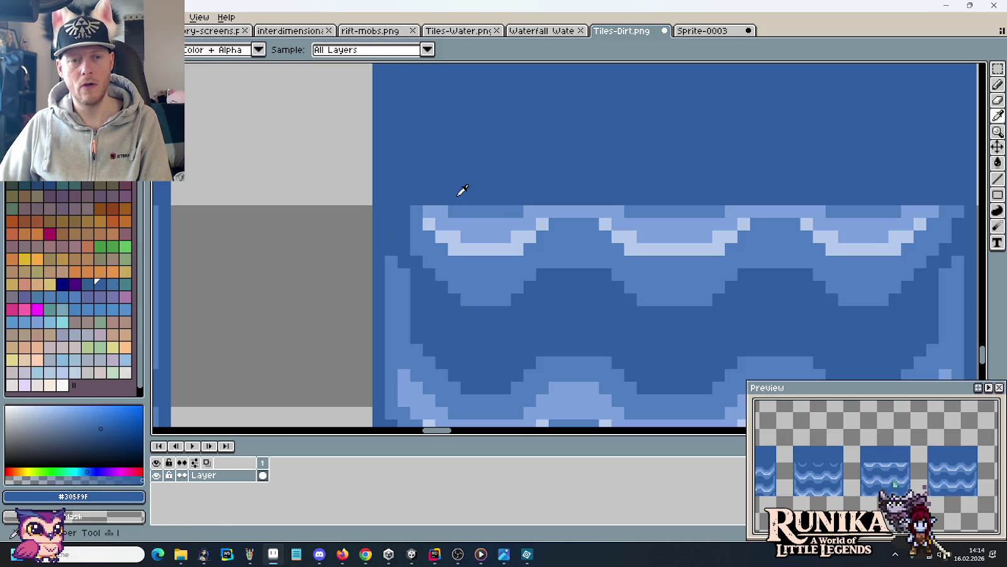
drag(455, 211, 510, 210)
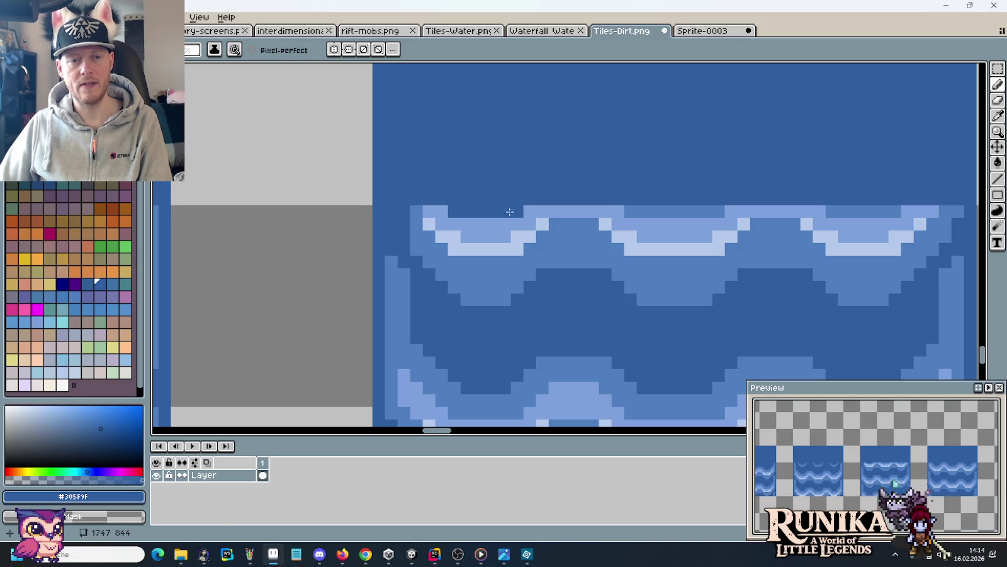
Sample mid blue #507fbf as main colour and dark water blue as secondary.
key(i)
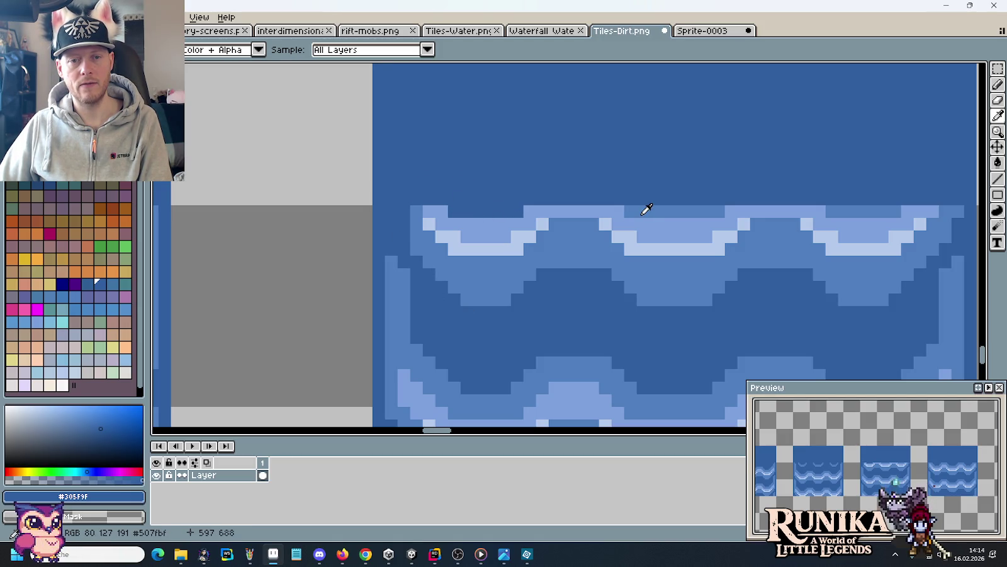
scroll(647, 204, down, 2)
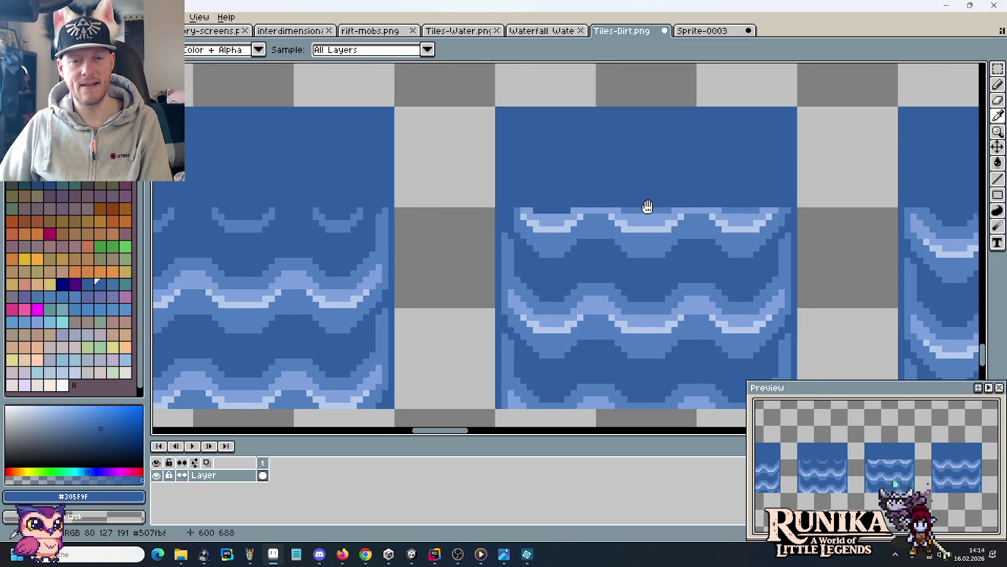
scroll(600, 225, up, 2)
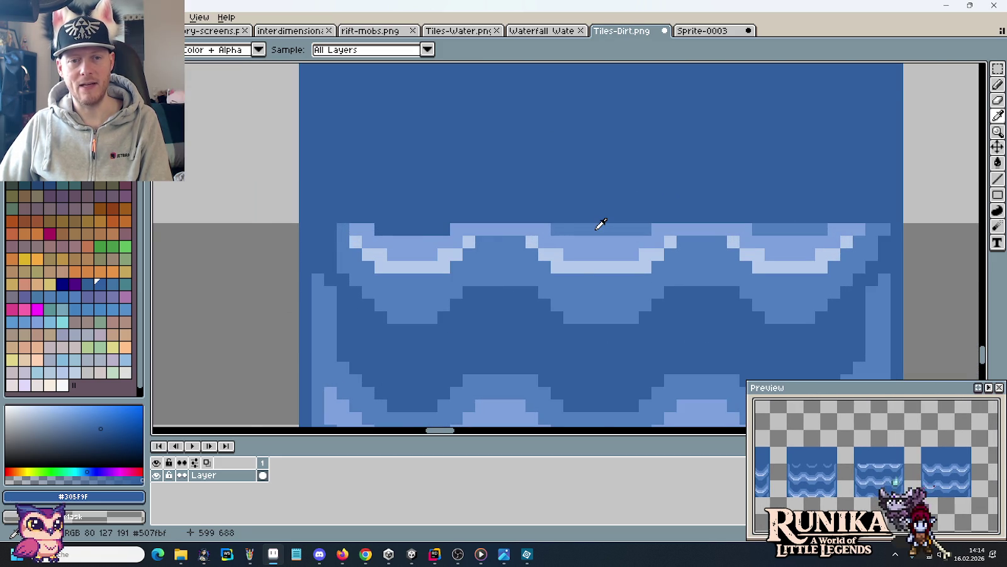
scroll(601, 225, down, 1)
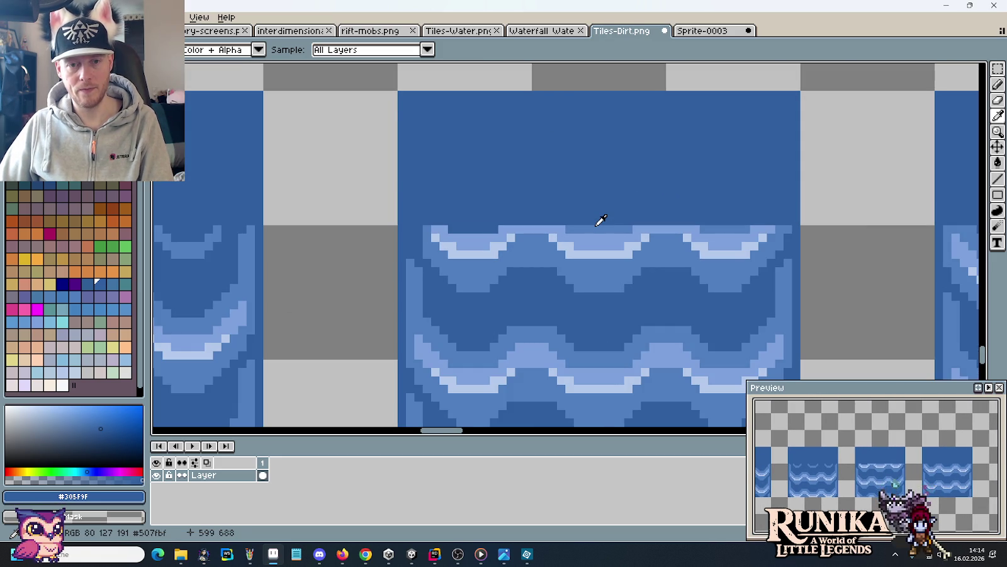
click(594, 224)
right_click(596, 221)
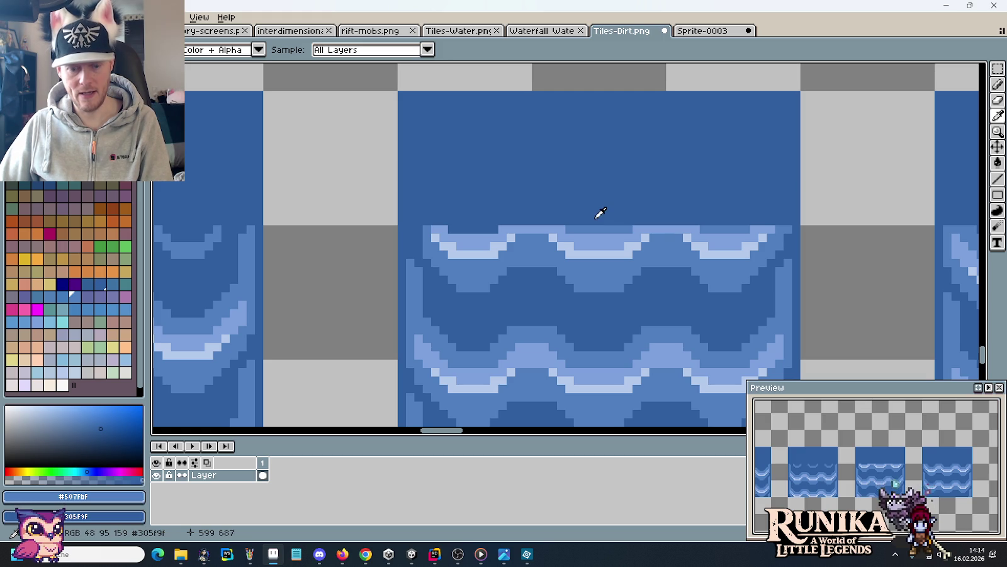
key(e)
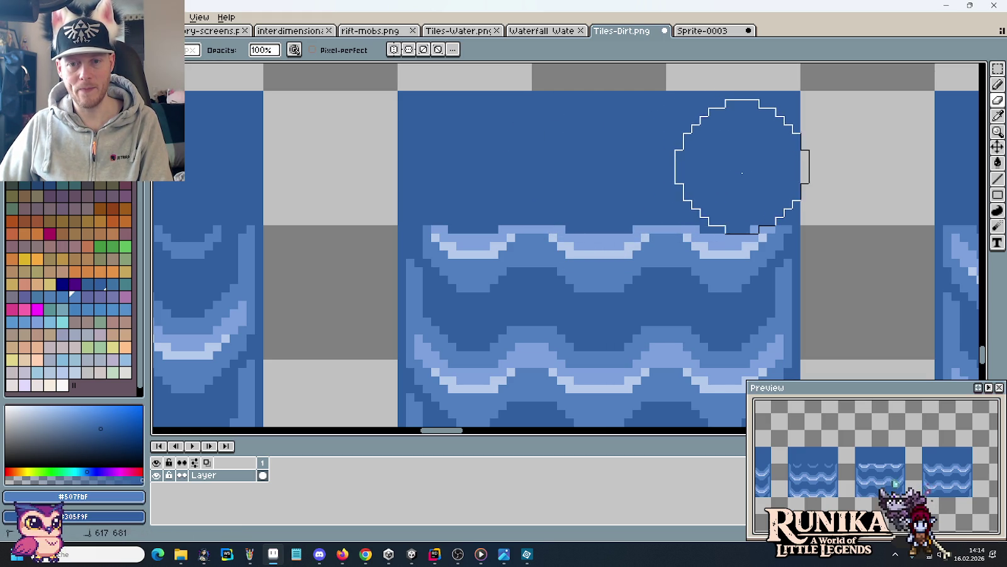
Sample the wave's pale highlight and lighter blue from the canvas as drawing colours.
key(i)
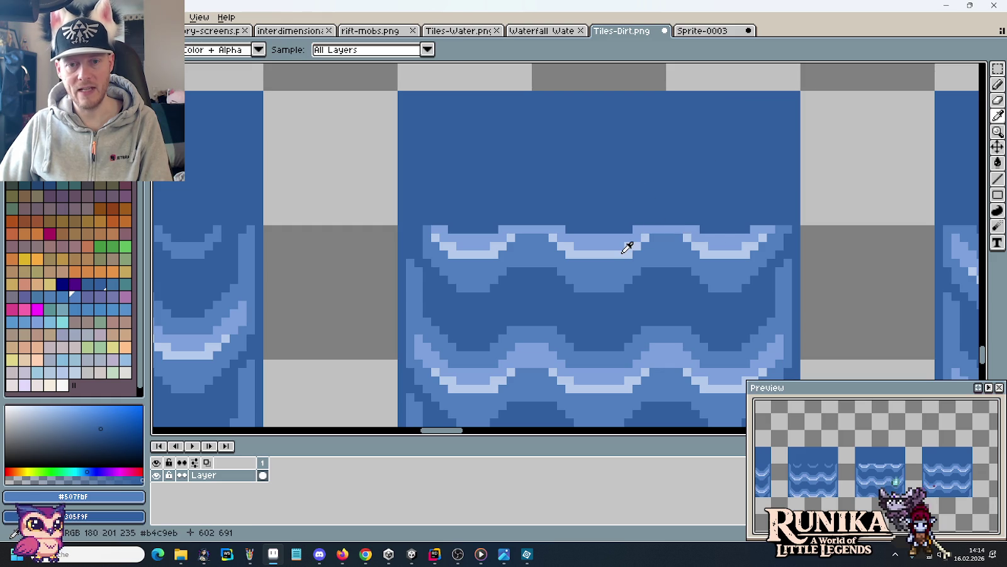
click(623, 252)
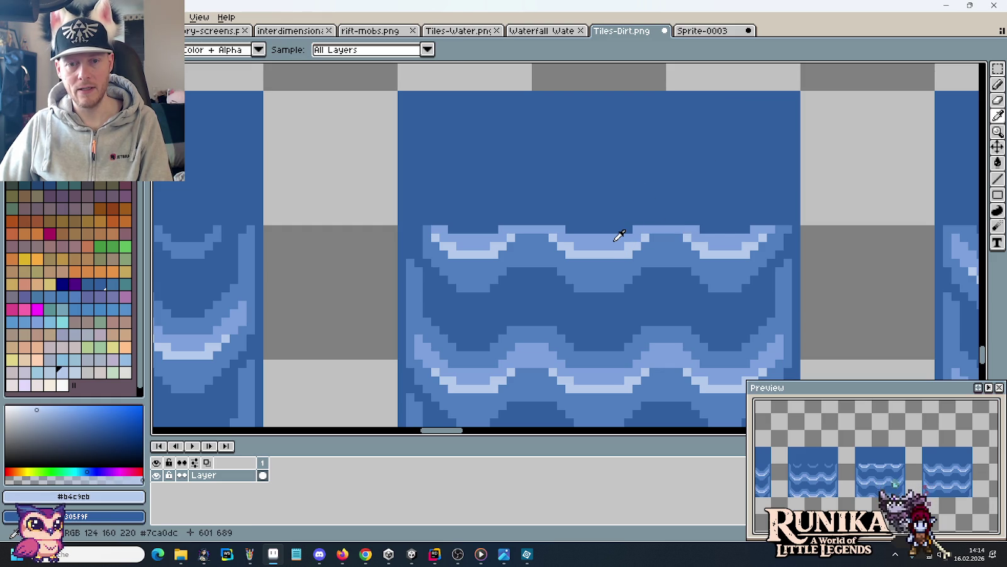
click(615, 240)
right_click(609, 260)
key(b)
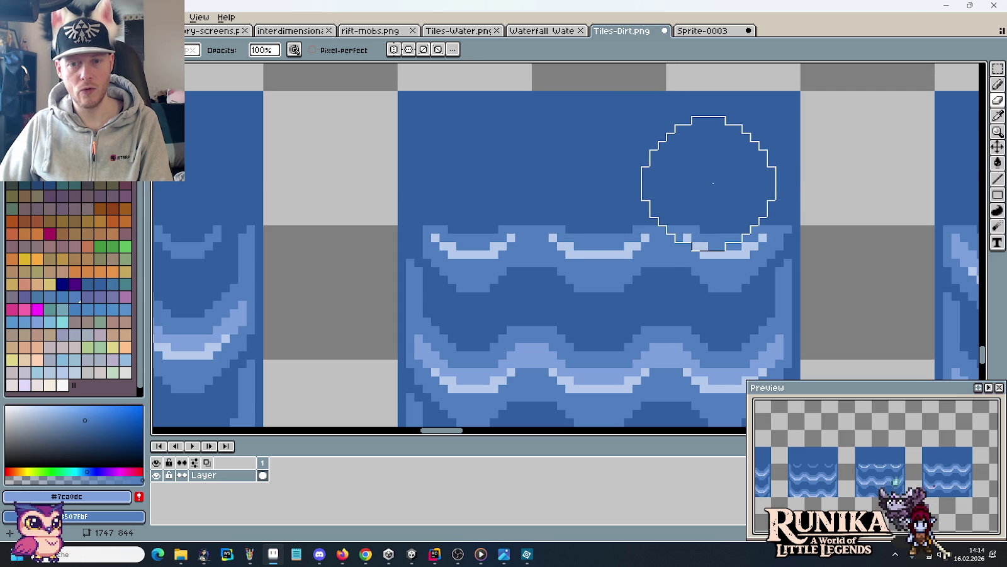
Resample the pale highlight, softer blue and dark water blue #305F9F from the wave.
key(i)
click(706, 248)
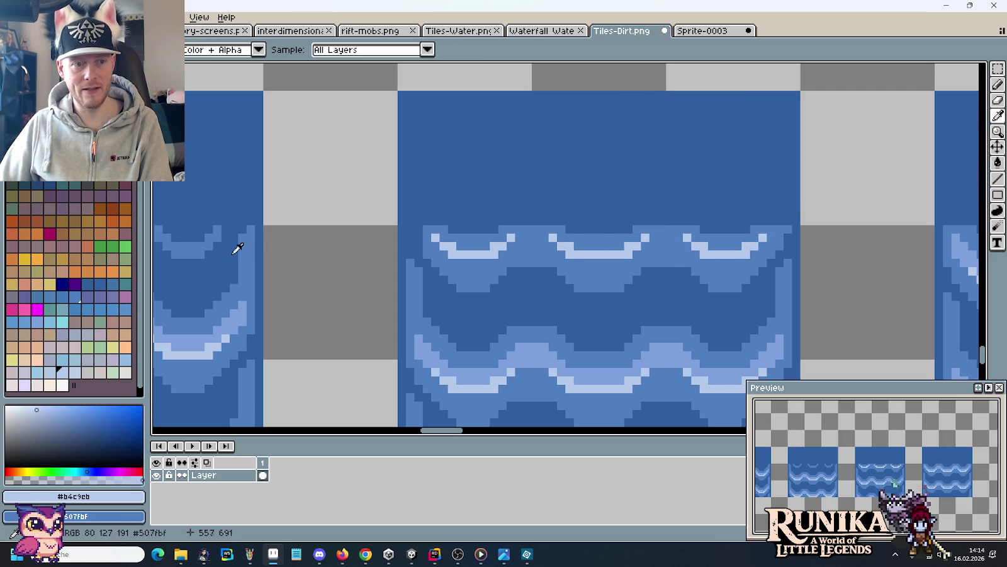
right_click(235, 314)
key(b)
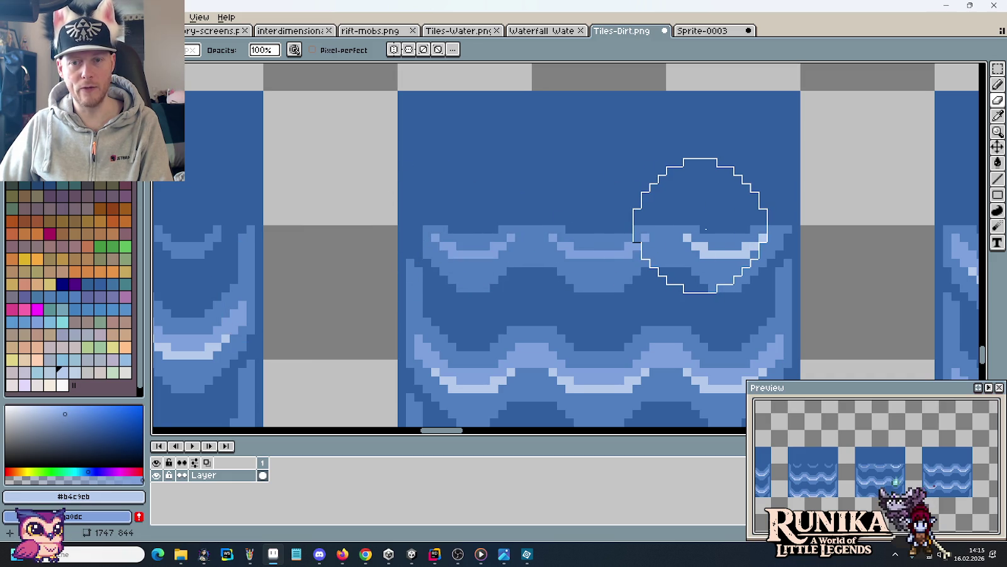
alt+click(652, 188)
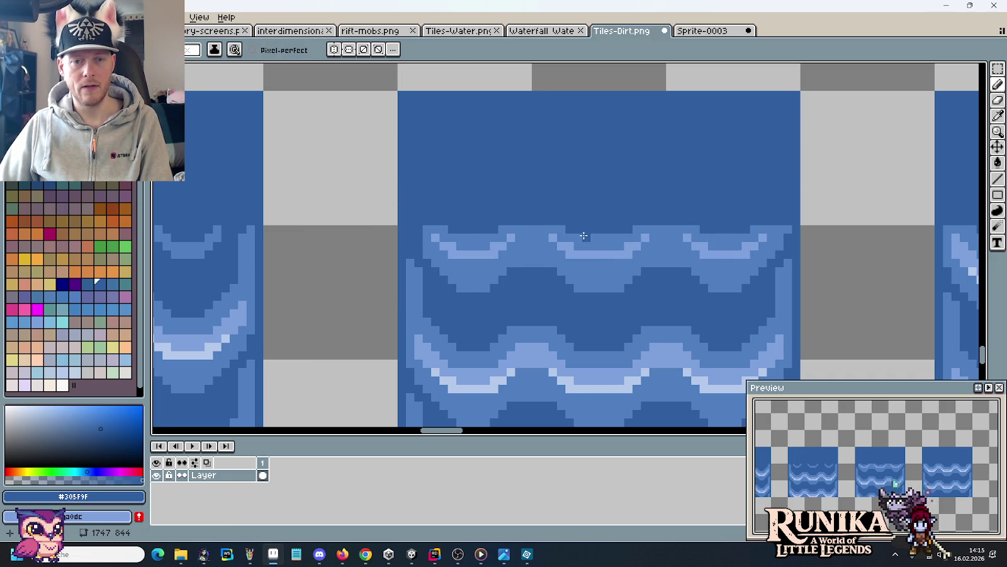
alt+click(630, 233)
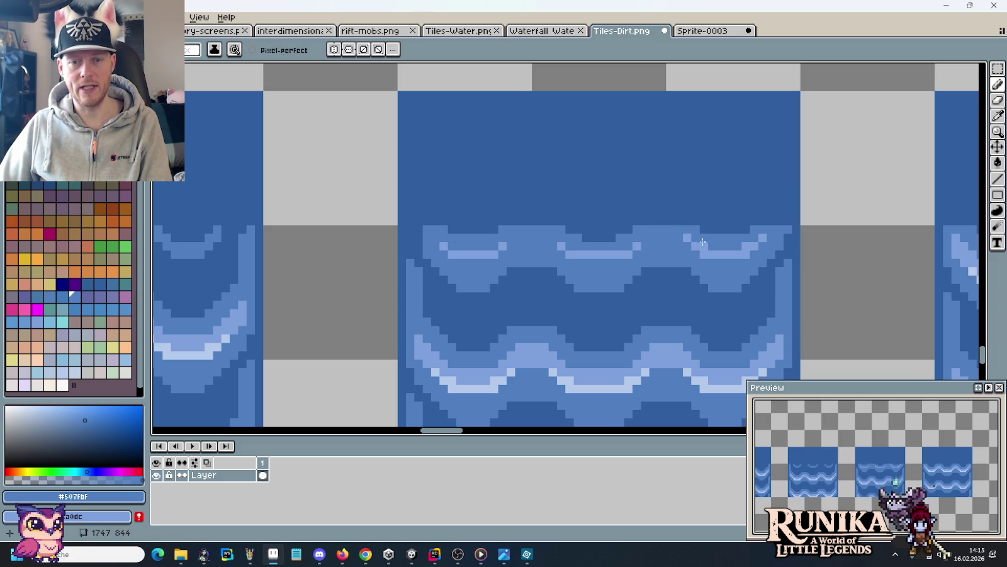
alt+click(743, 233)
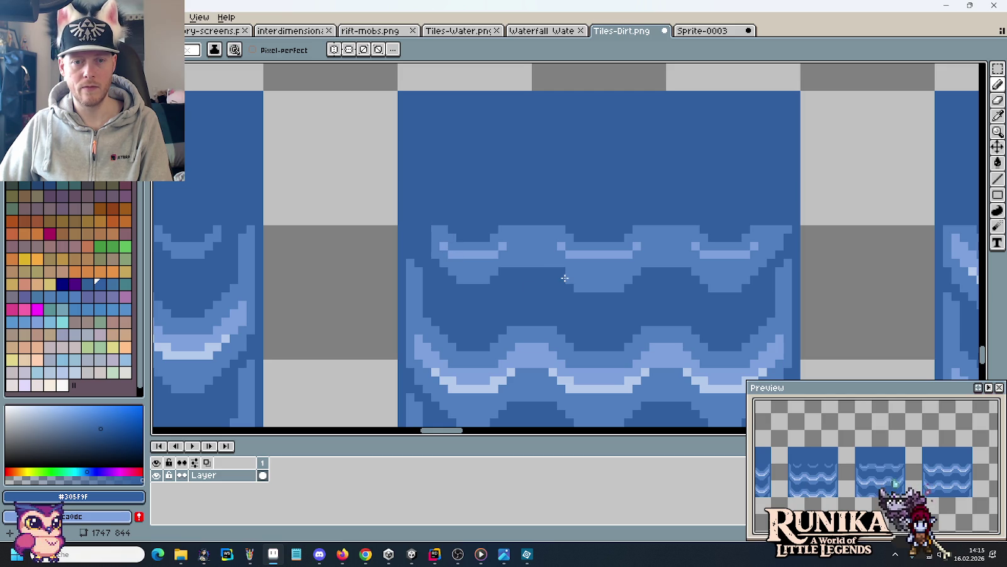
Repaint upper-wave stretches and right end in #305F9F, and its left edge in #507FBF.
drag(581, 288, 624, 288)
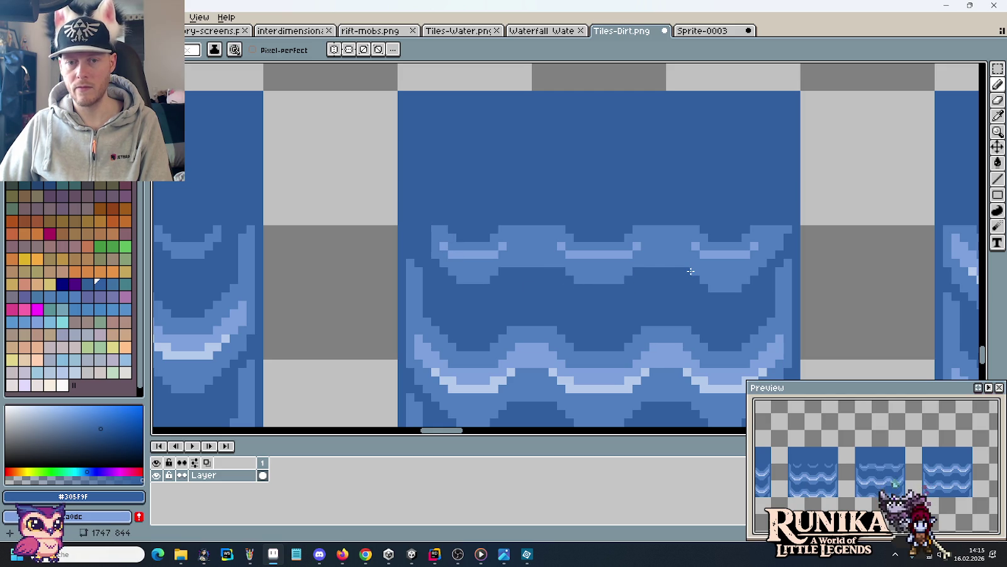
drag(705, 288, 741, 287)
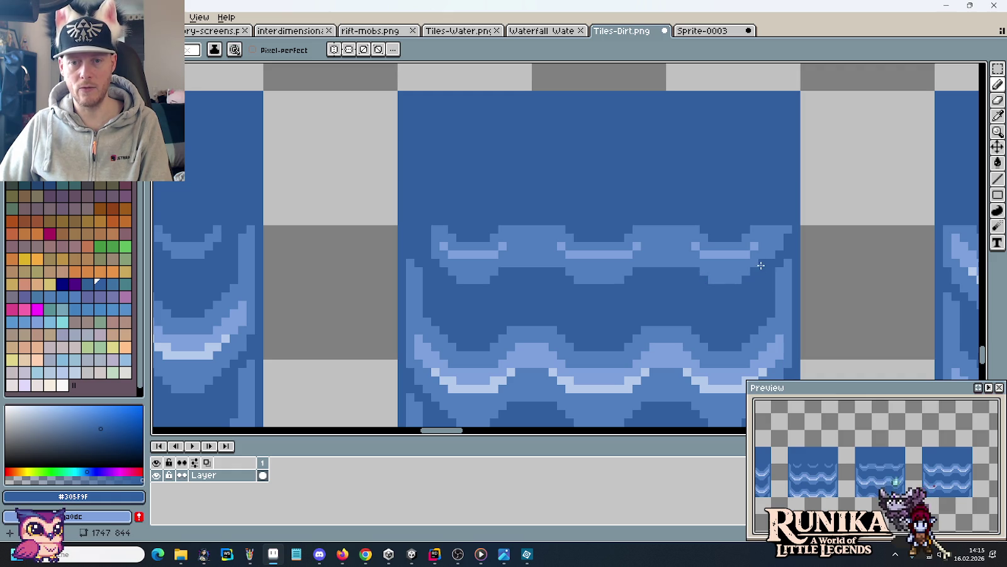
drag(771, 255, 788, 227)
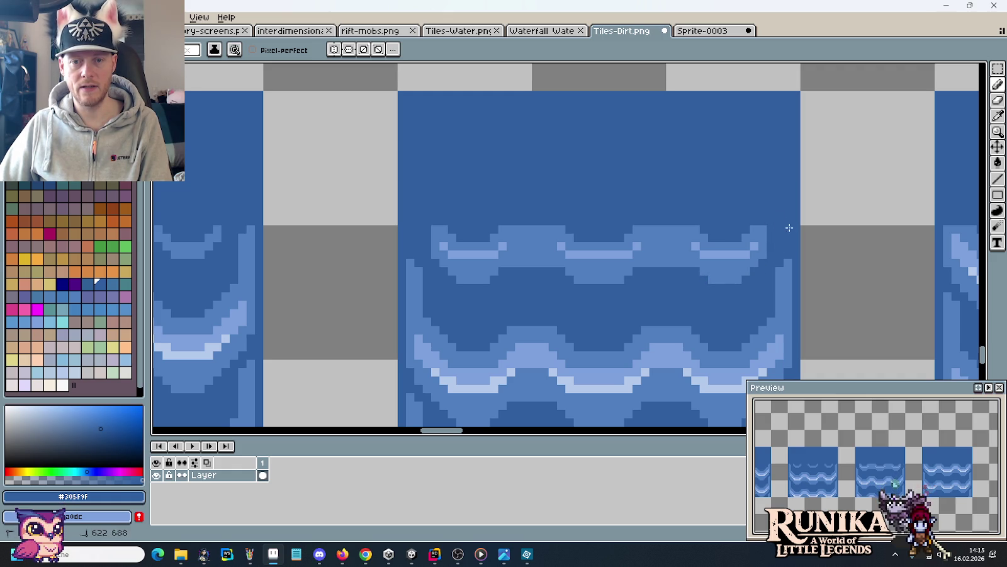
alt+click(764, 245)
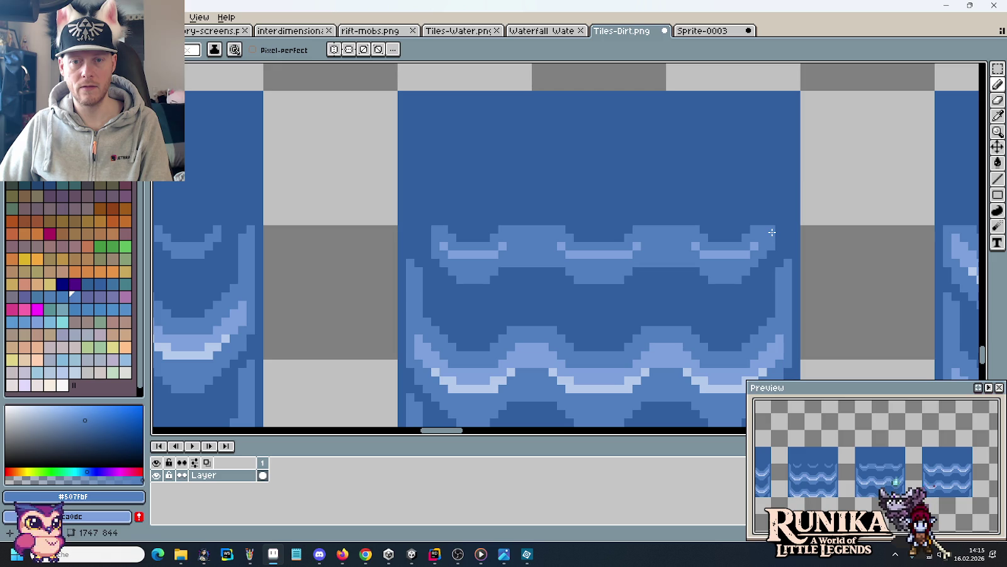
drag(432, 249, 429, 228)
scroll(440, 214, down, 1)
Zoom out and pan across the row of water tiles.
scroll(470, 200, down, 1)
scroll(470, 200, down, 1)
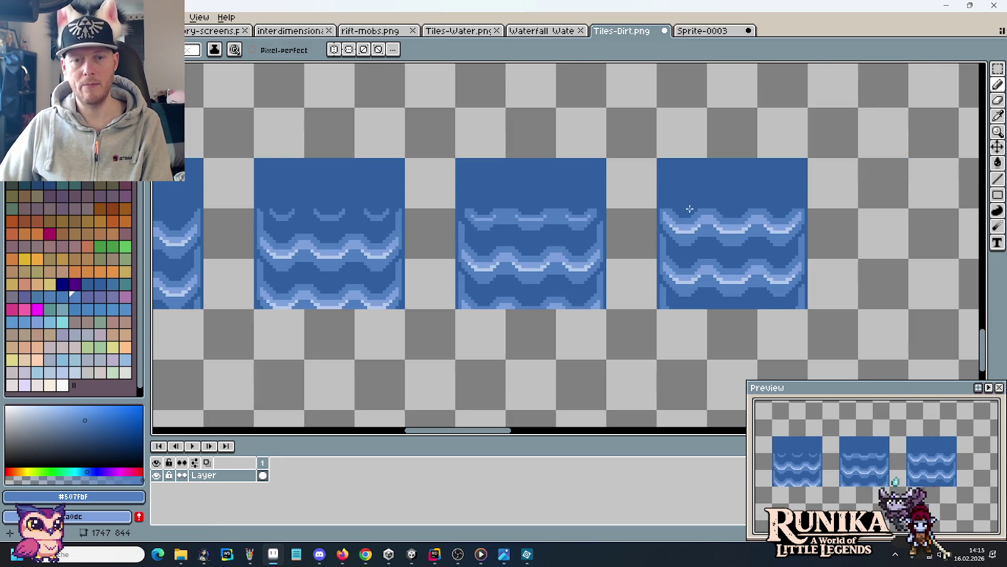
scroll(690, 209, up, 3)
scroll(663, 210, down, 1)
scroll(663, 211, down, 1)
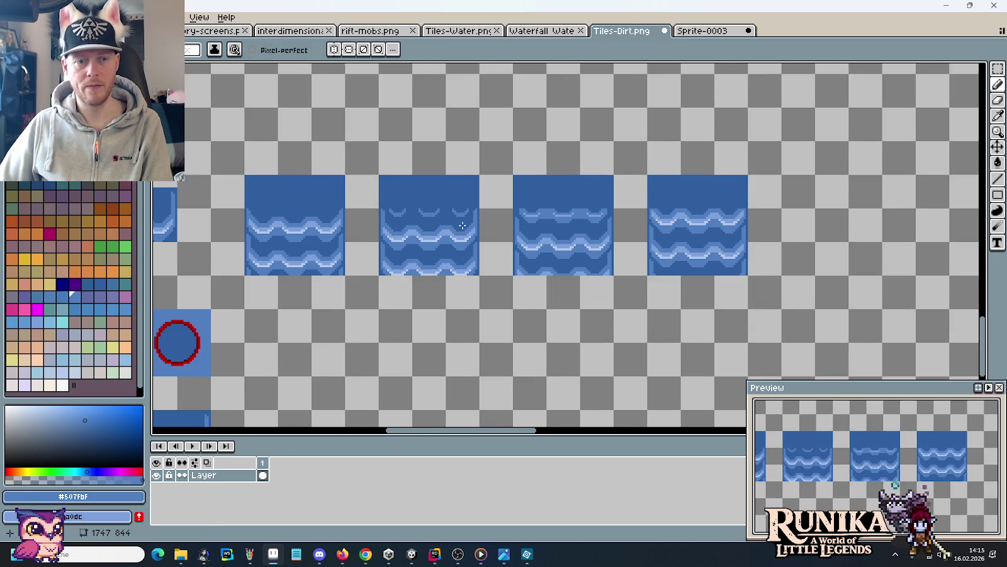
drag(176, 337, 248, 348)
scroll(529, 235, up, 1)
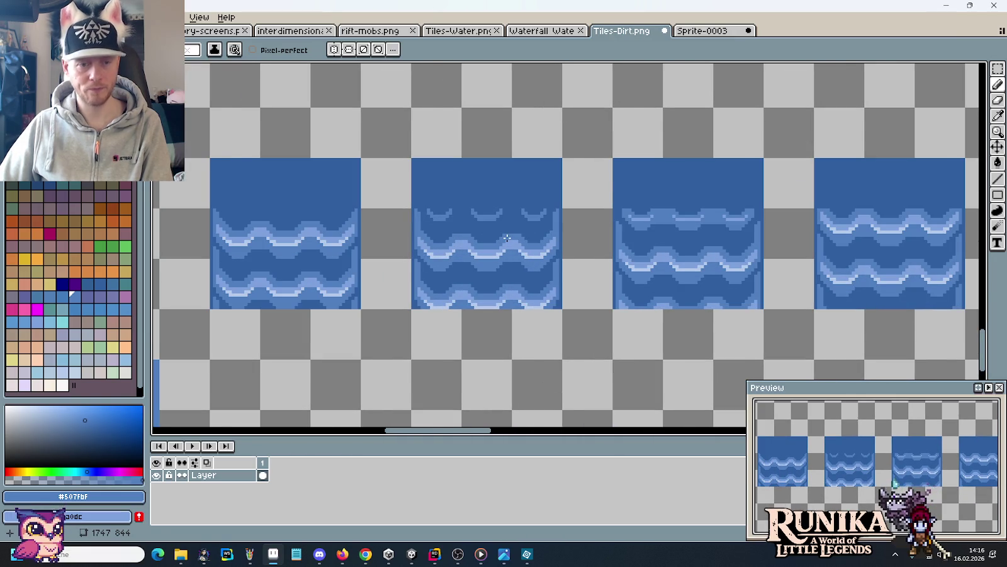
scroll(506, 237, down, 1)
Marquee-select the water tiles' top band and the first tile's lower wave, then show Sprite-0003.
key(m)
drag(328, 203, 795, 206)
drag(308, 218, 411, 286)
click(700, 30)
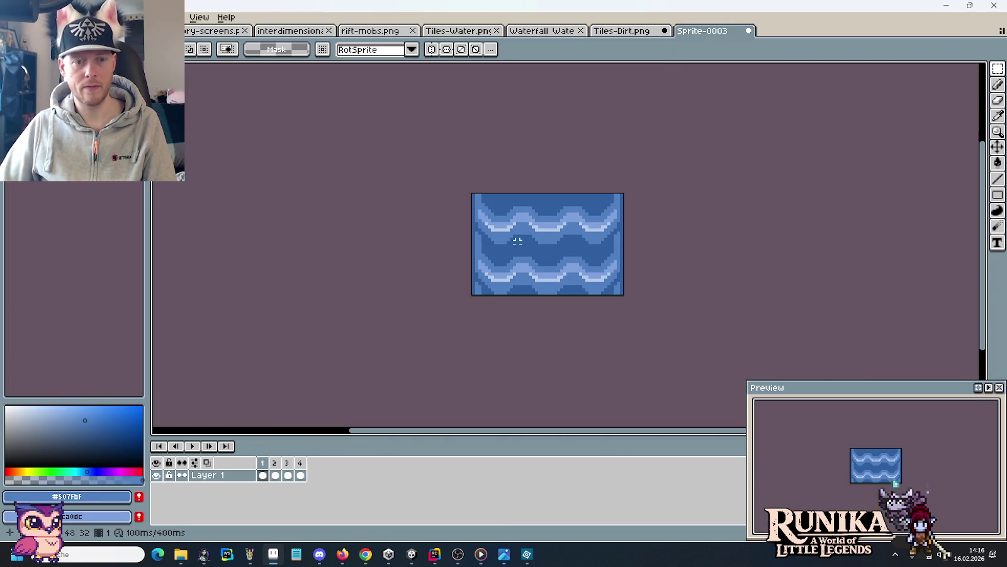
Copy the Sprite-0003 wave and paste it into the second tile slot of Tiles-Dirt.png.
key(ctrl+a)
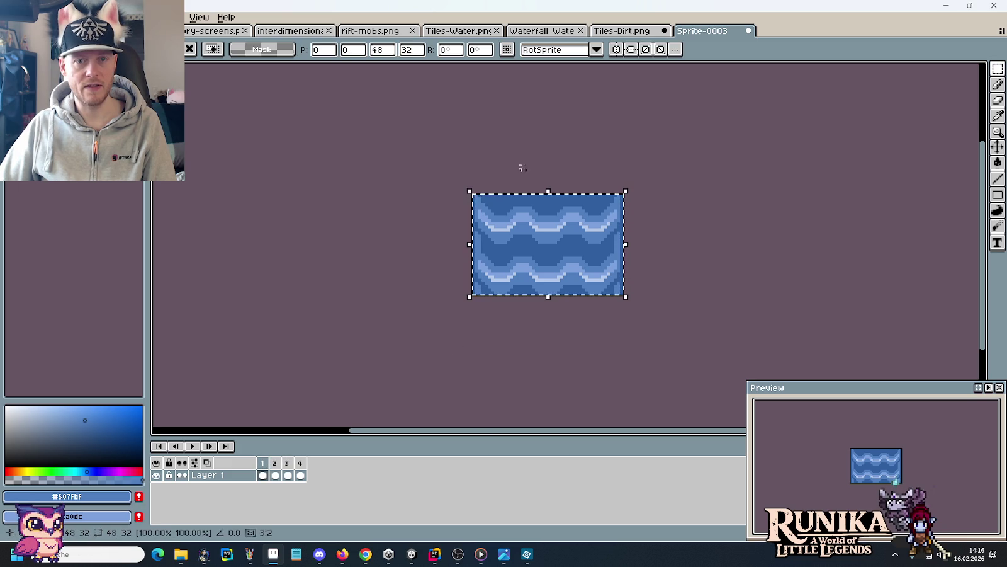
click(627, 32)
key(ctrl+v)
key(Return)
key(ctrl+v)
drag(389, 241, 523, 241)
Check frames 2 and 3, shift the pasted wave one slot over, then play the animation.
click(700, 30)
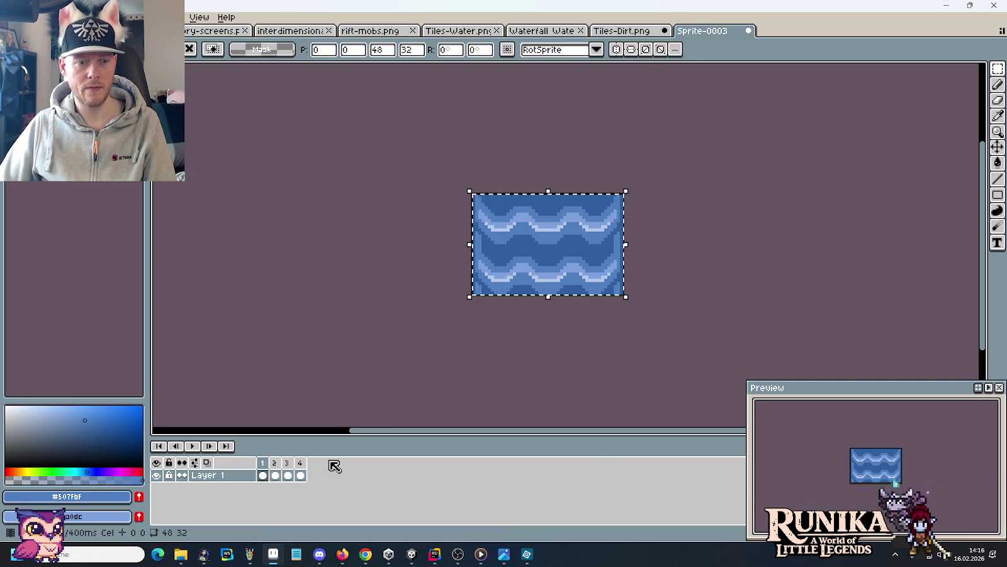
click(274, 463)
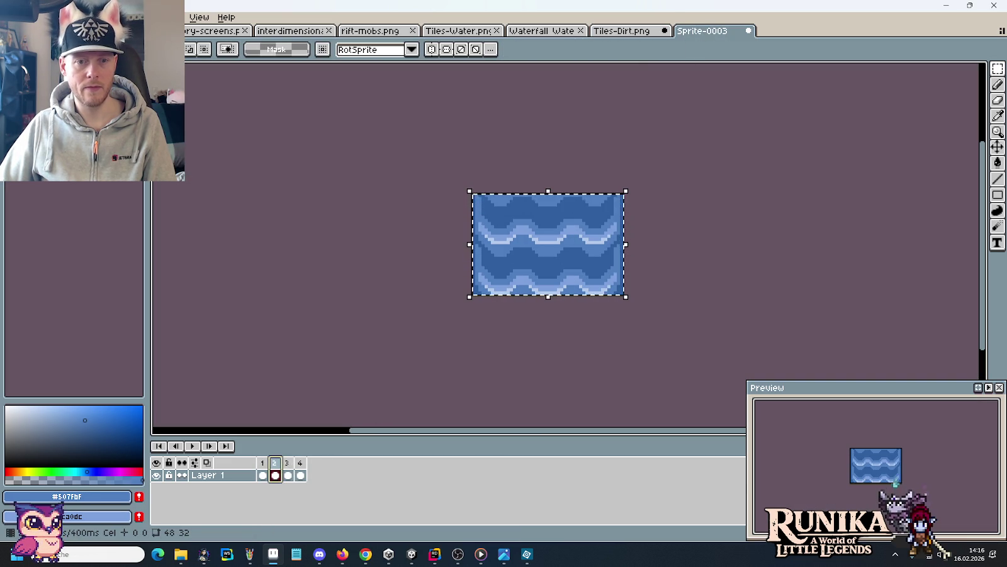
click(623, 30)
drag(493, 264, 627, 264)
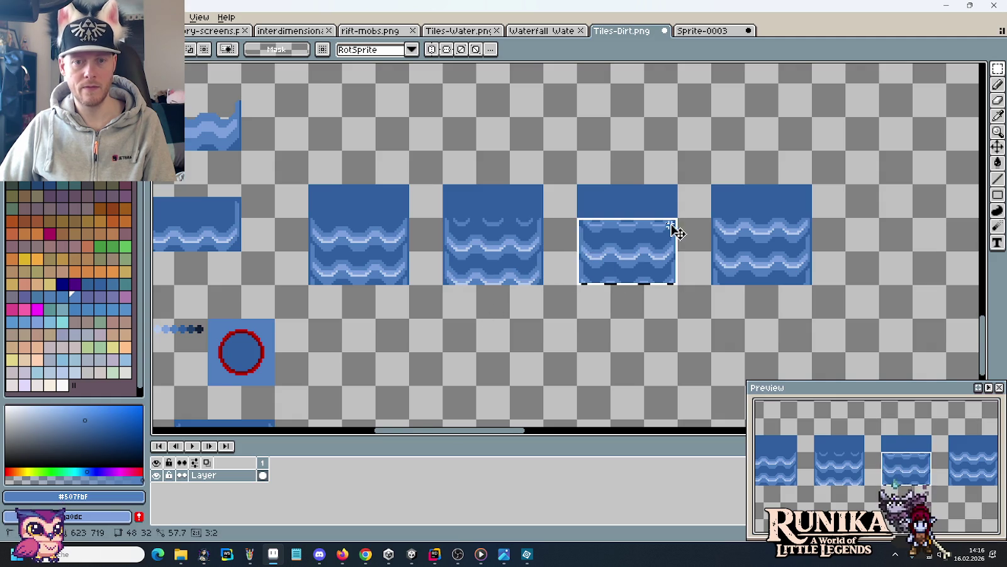
click(700, 30)
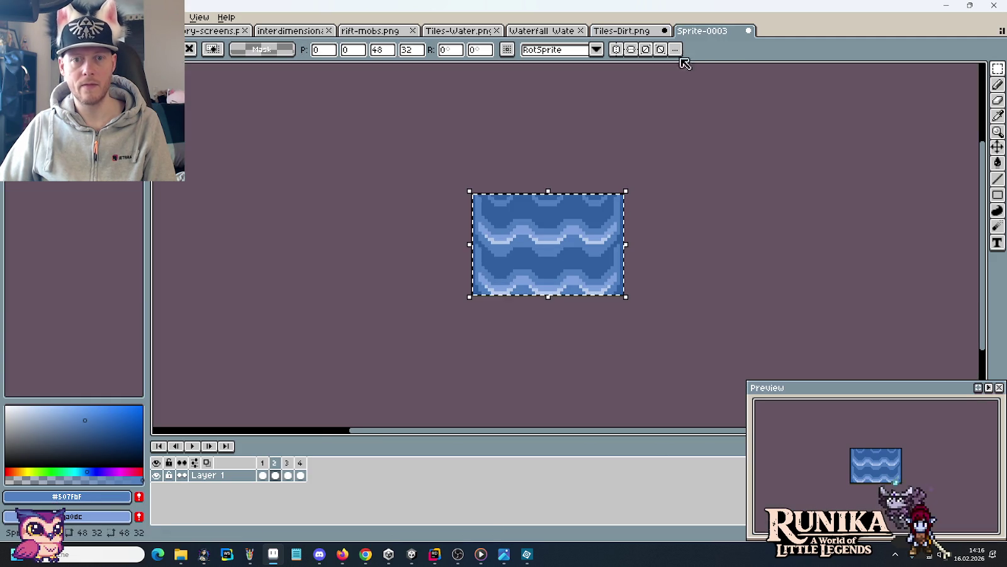
click(288, 475)
click(329, 409)
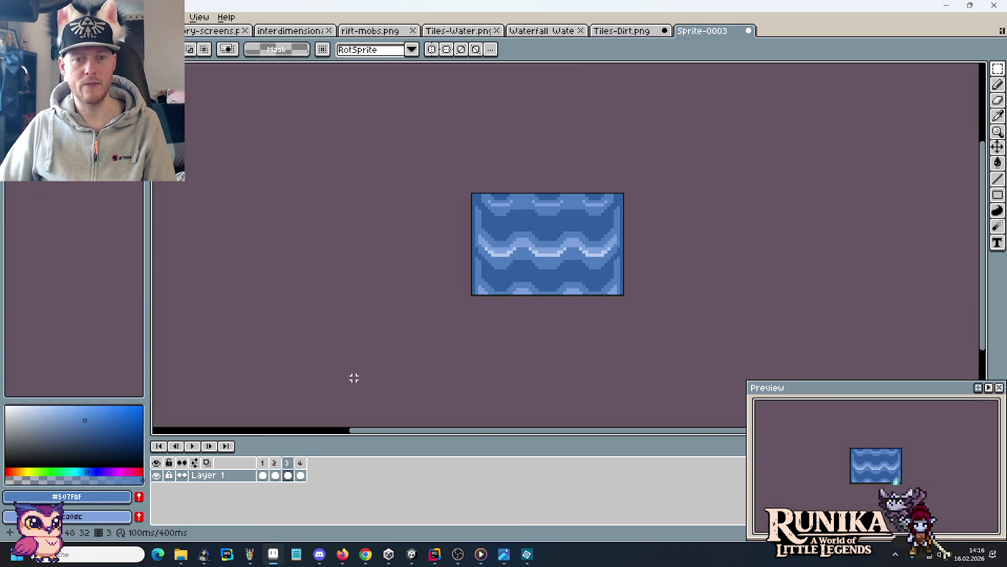
click(190, 447)
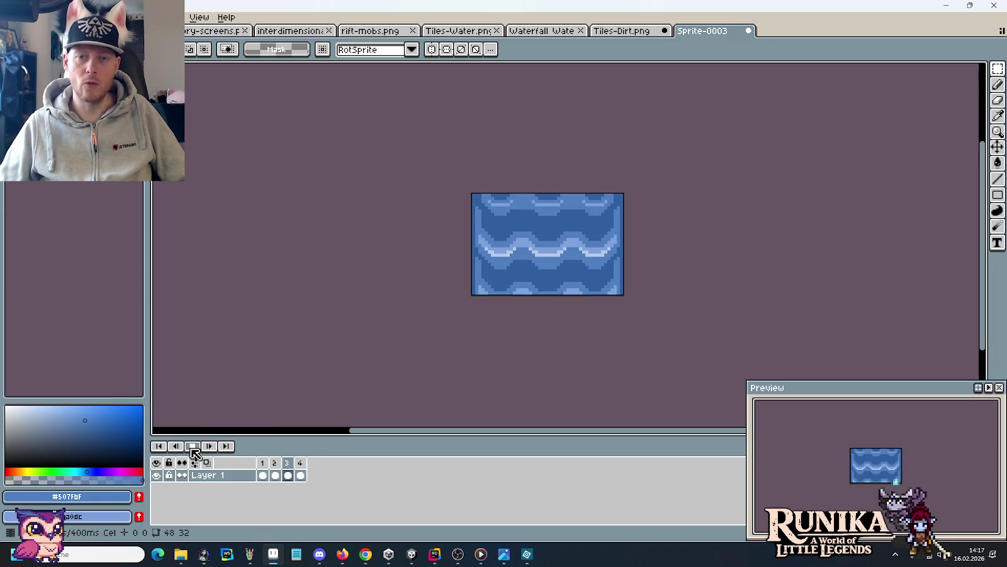
Stop playback and copy the first water tile's bottom wave strip below it.
click(194, 452)
click(617, 30)
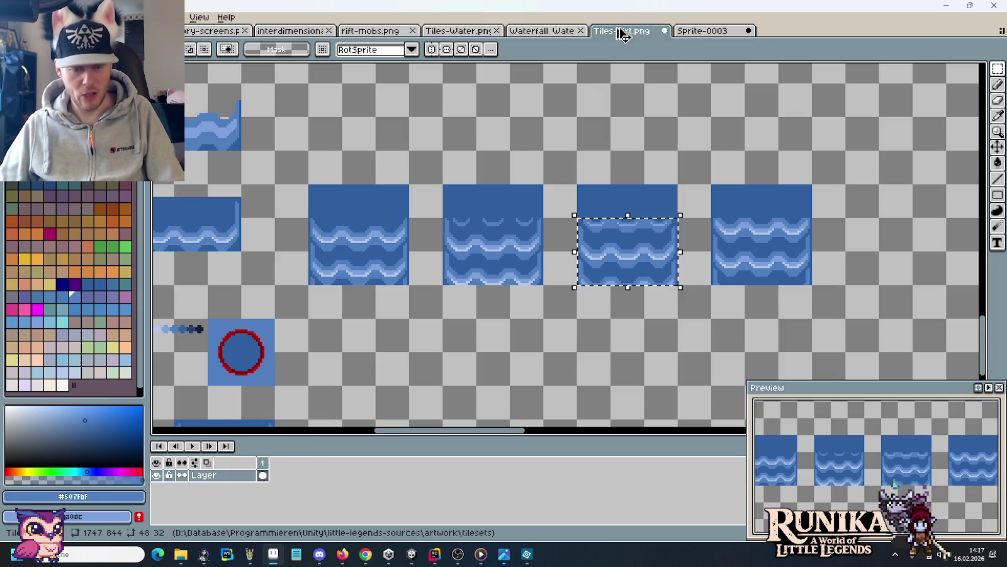
key(ctrl+d)
drag(362, 356, 647, 384)
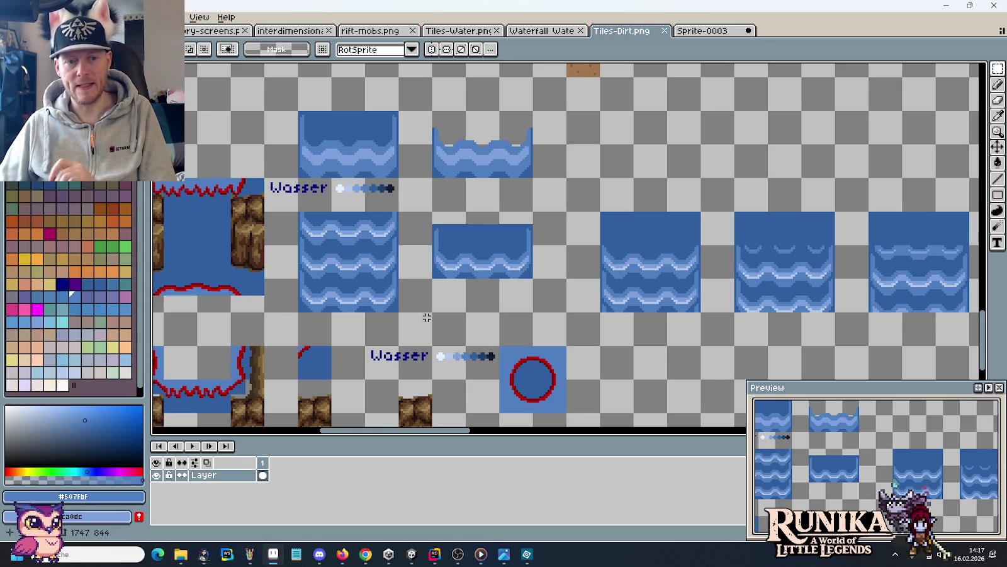
drag(398, 277, 297, 313)
drag(372, 303, 646, 354)
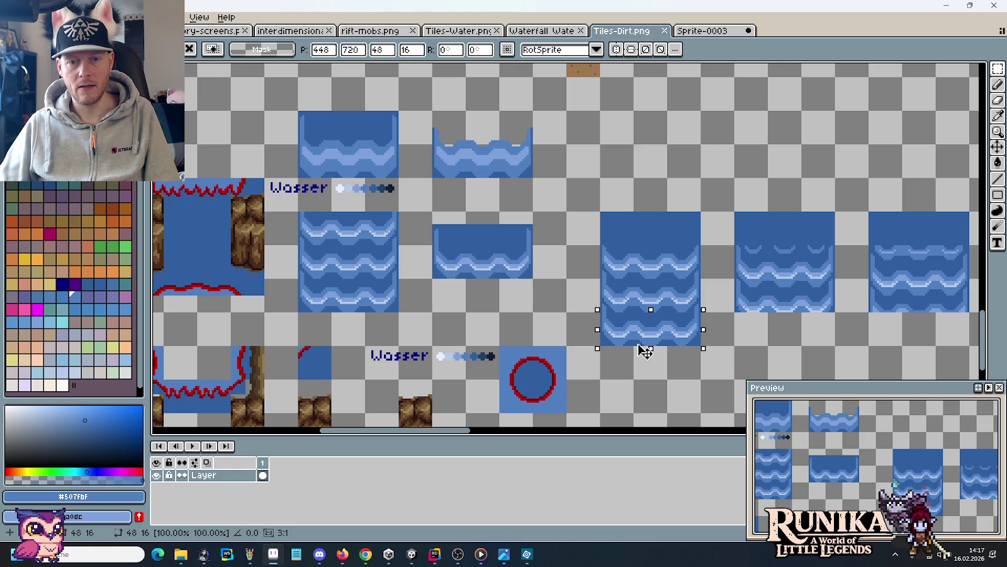
scroll(743, 346, right, 2)
scroll(724, 333, right, 3)
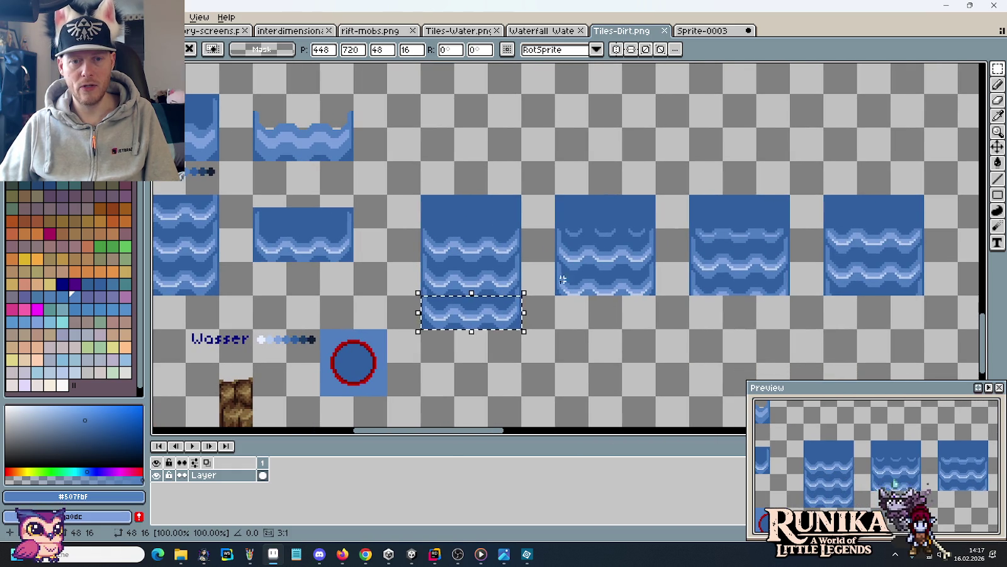
key(Return)
Add copied wave strips below the next three water tiles.
mouse_move(555, 262)
mouse_down()
mouse_move(656, 296)
mouse_move(635, 321)
mouse_up()
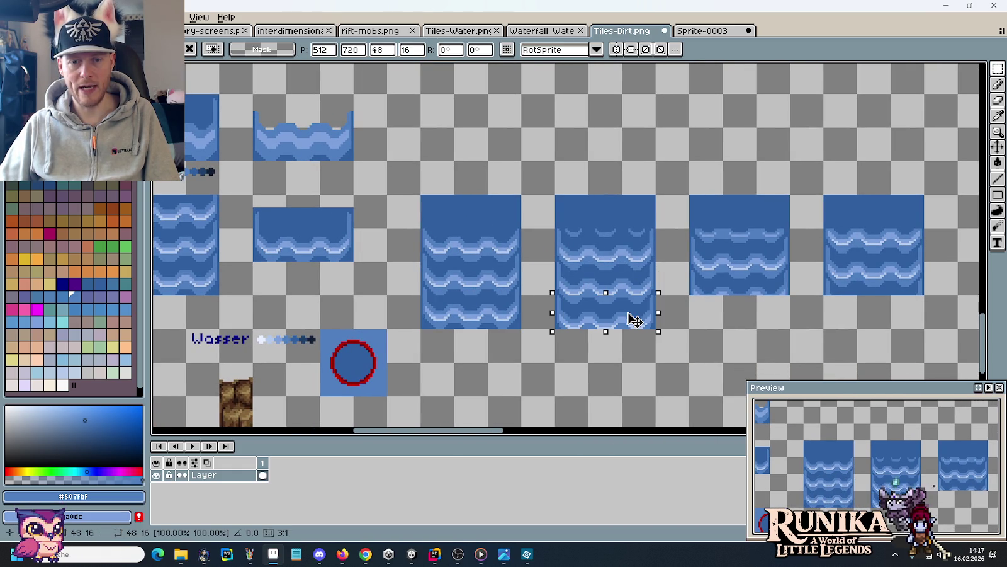
drag(690, 262, 791, 296)
drag(740, 277, 739, 311)
mouse_move(825, 262)
mouse_down()
mouse_move(926, 296)
mouse_move(910, 315)
mouse_up()
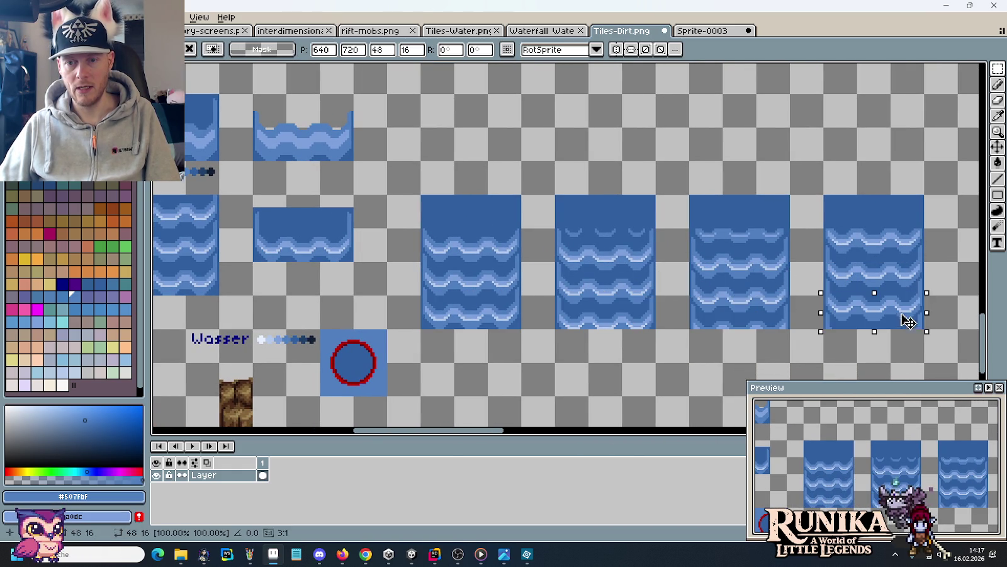
click(772, 333)
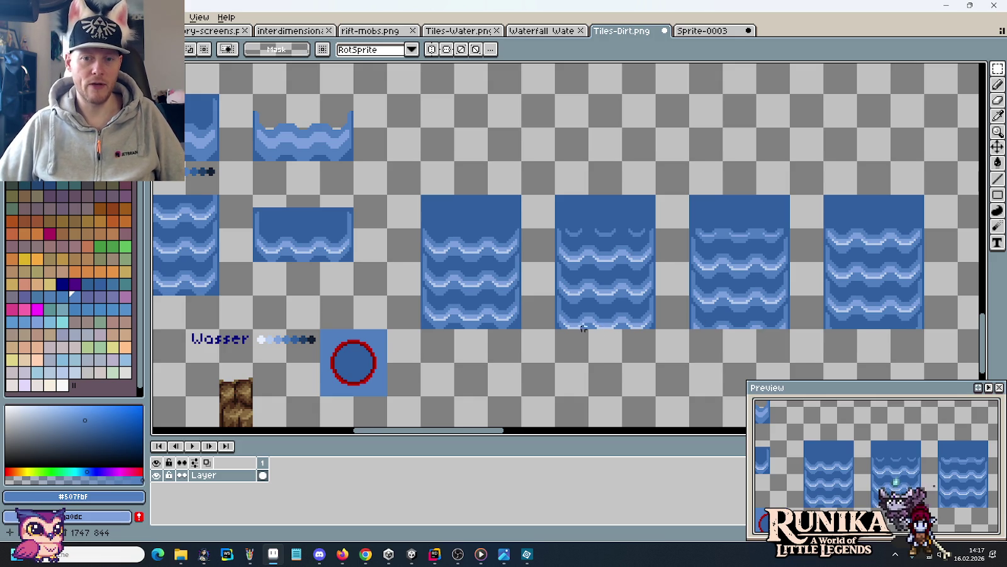
View the whole water tile row and save Tiles-Dirt.png.
drag(544, 309, 633, 346)
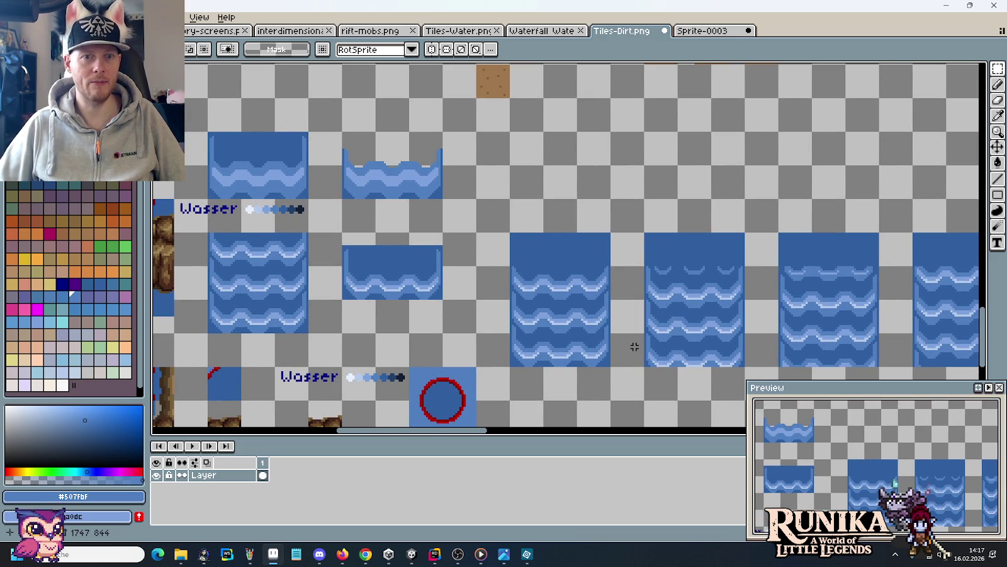
key(ctrl+s)
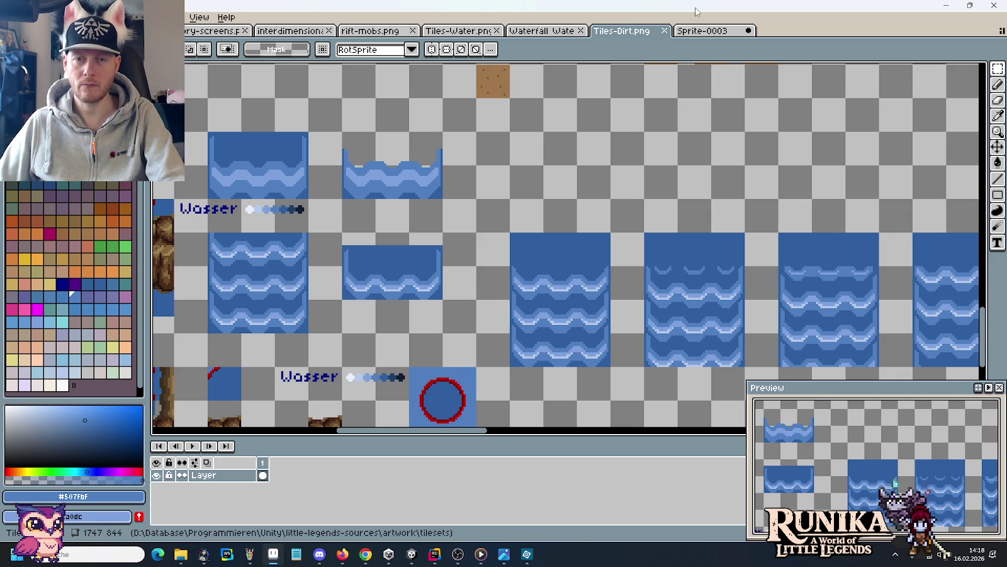
click(694, 29)
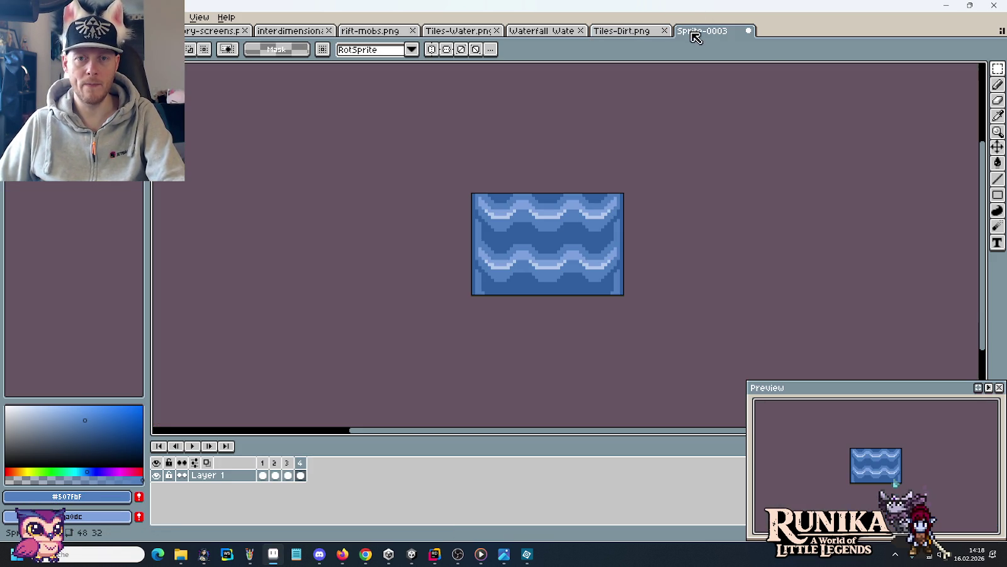
right_click(266, 466)
click(292, 449)
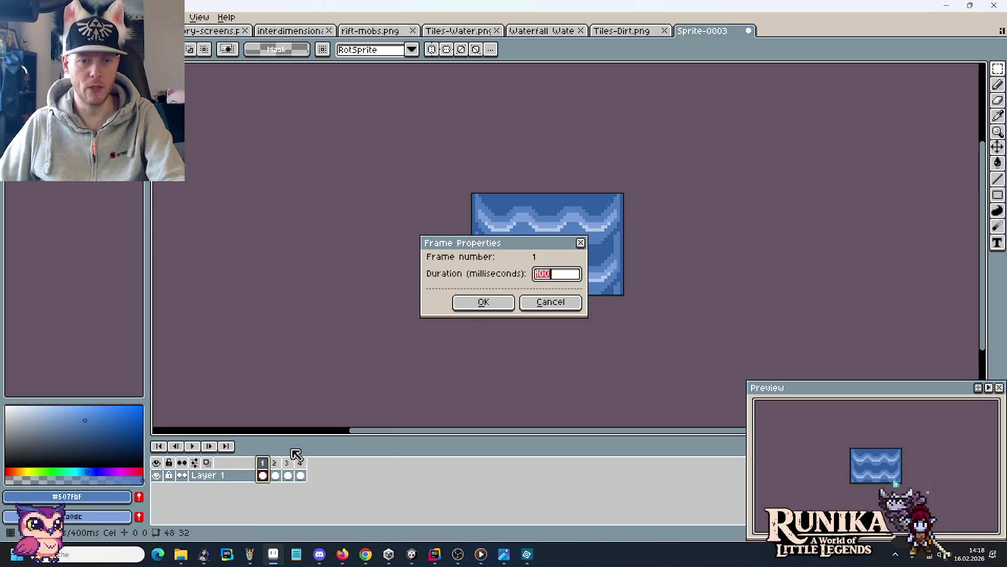
click(539, 302)
click(633, 33)
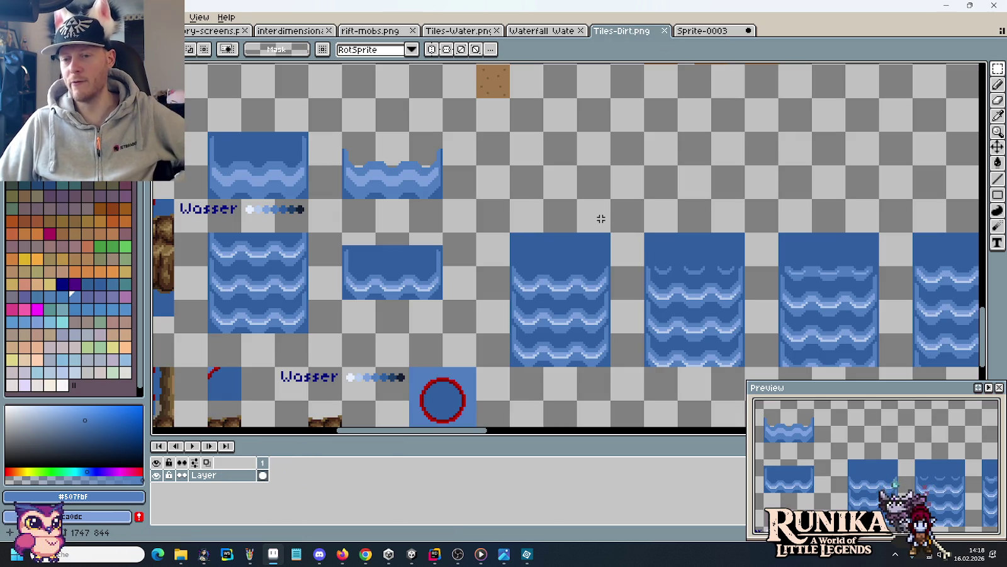
click(706, 33)
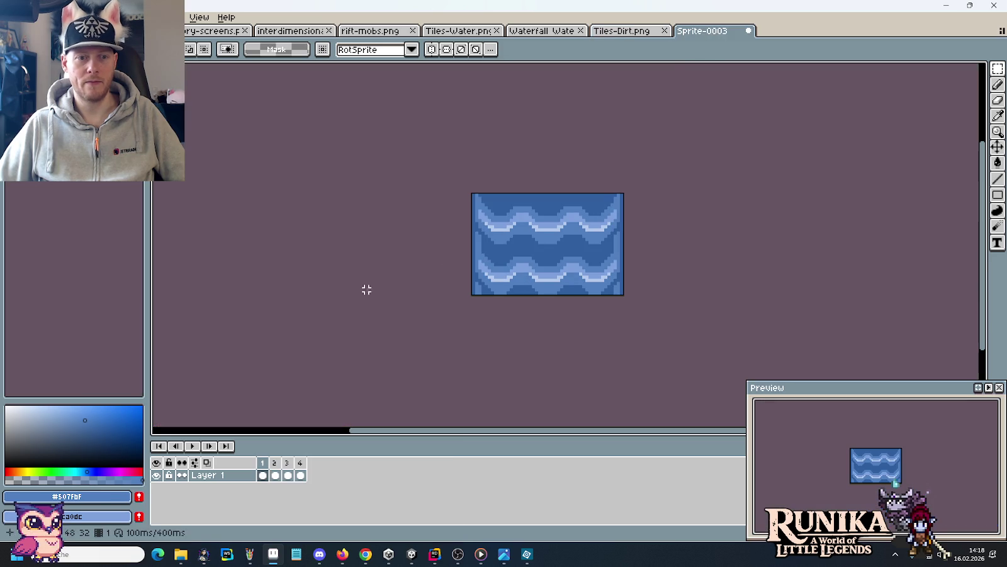
click(187, 446)
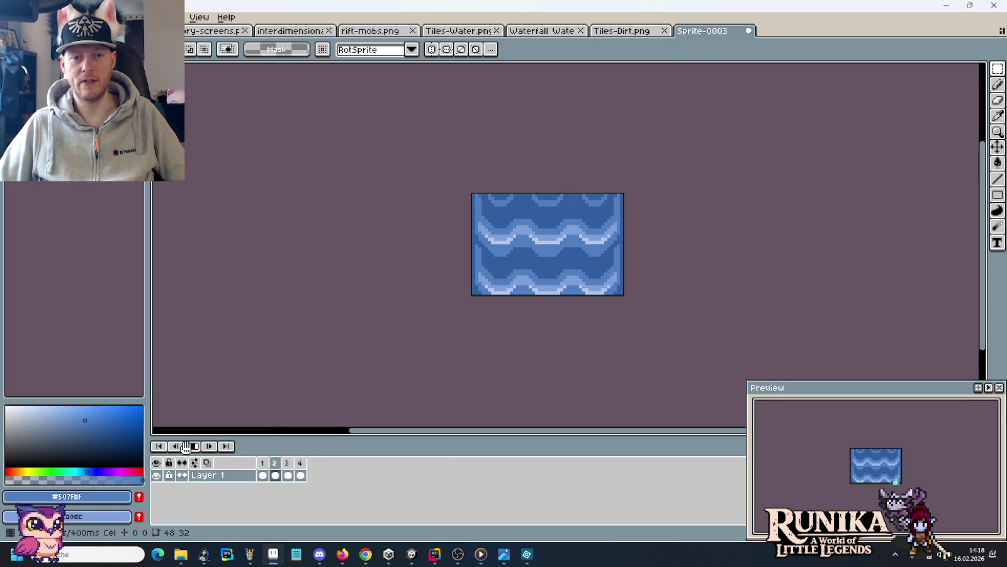
click(622, 30)
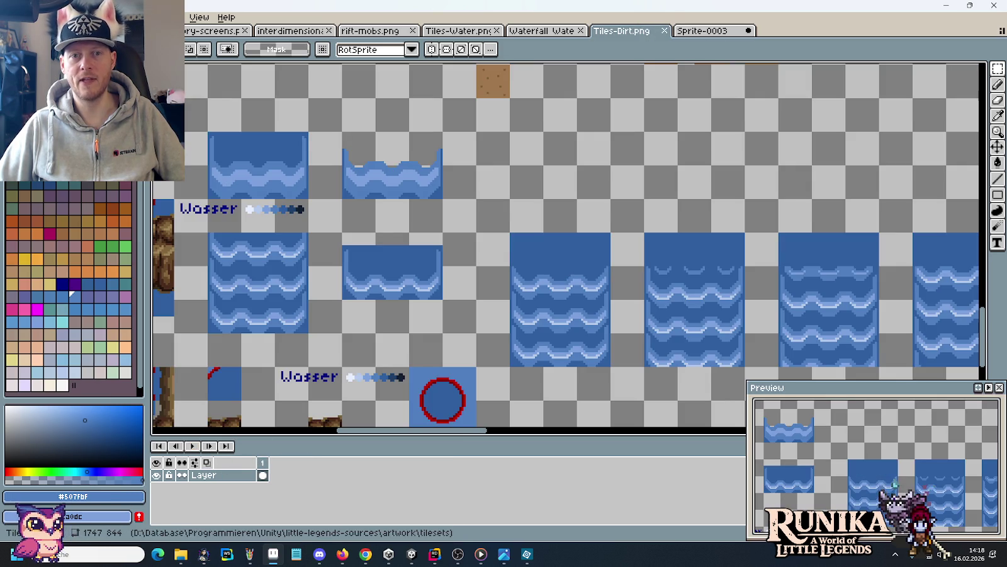
drag(724, 280, 519, 251)
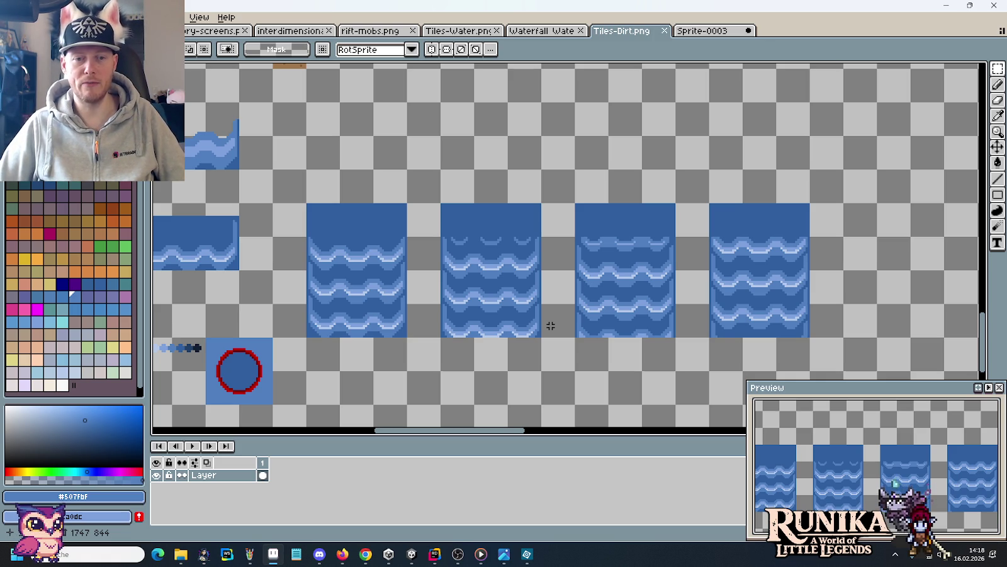
Pan along the water tiles and bring up the waterfall game screenshot in Photos.
mouse_move(554, 326)
mouse_down()
mouse_move(631, 306)
mouse_move(598, 329)
mouse_up()
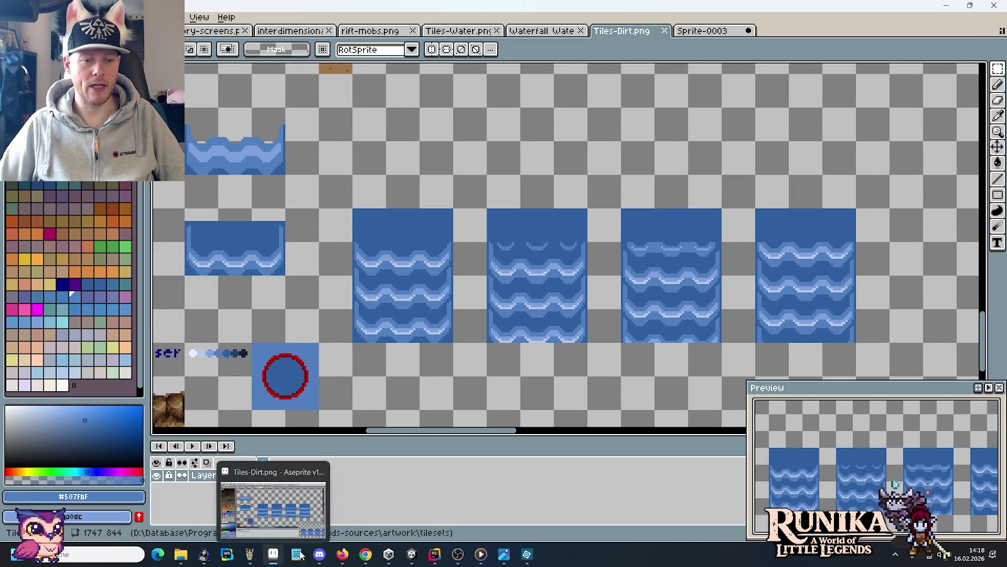
click(511, 557)
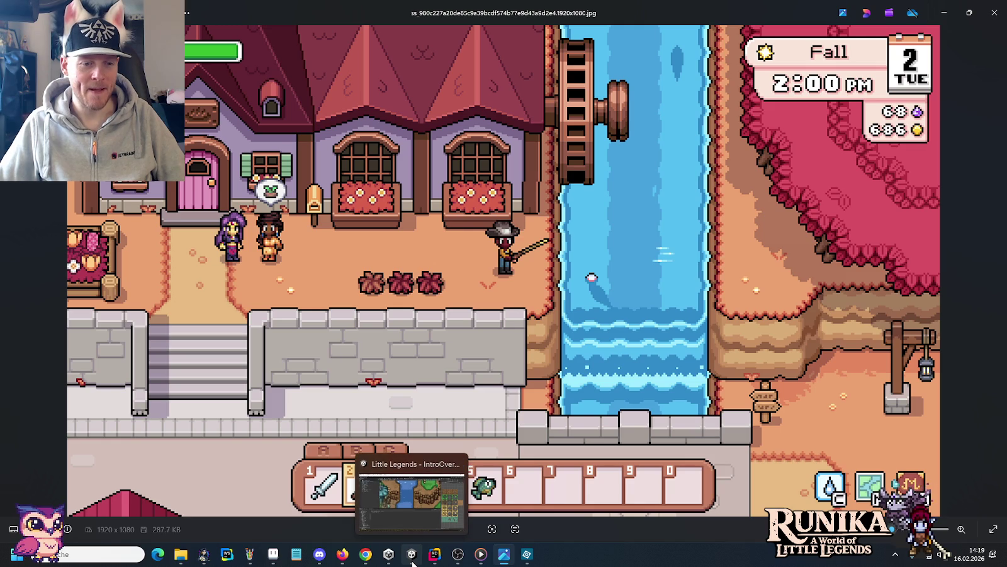
Switch from the Photos viewer back to Aseprite's Tiles-Dirt.png.
click(274, 560)
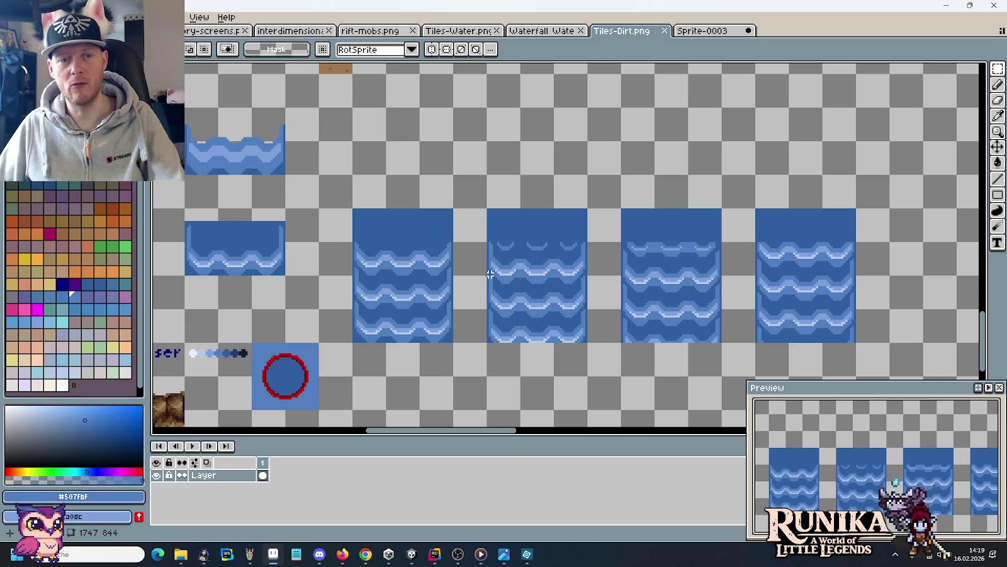
drag(430, 275, 459, 300)
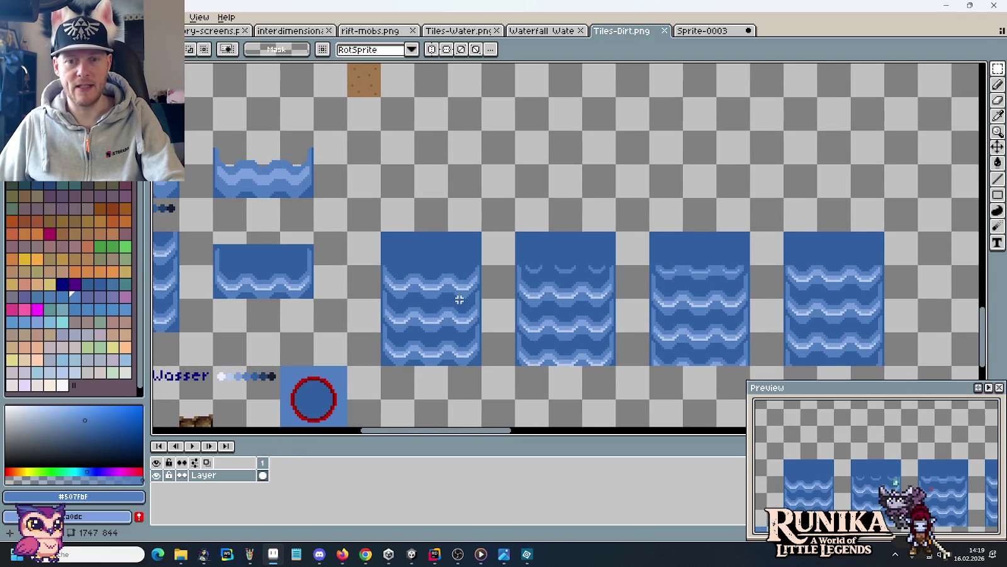
drag(312, 289, 548, 318)
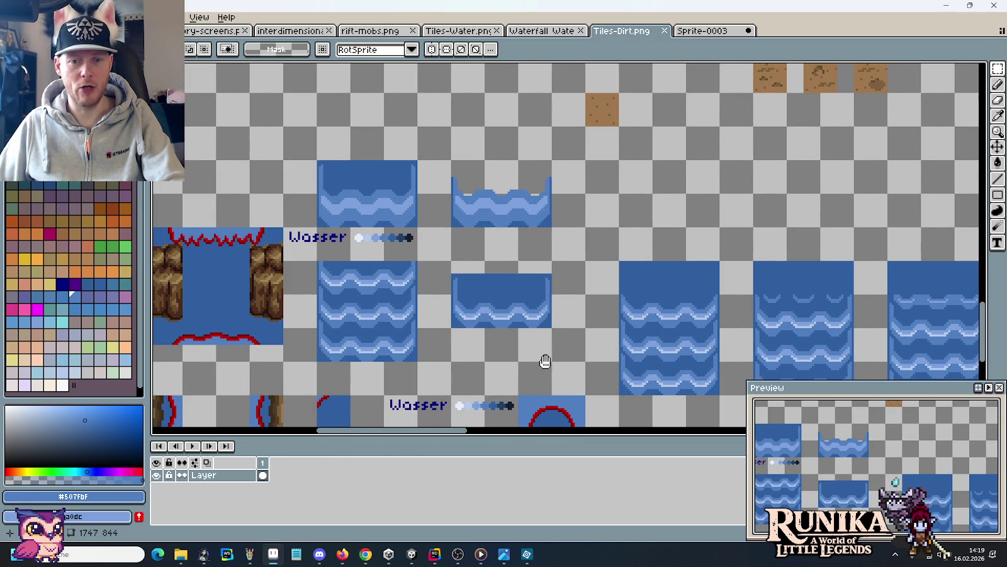
drag(545, 361, 539, 339)
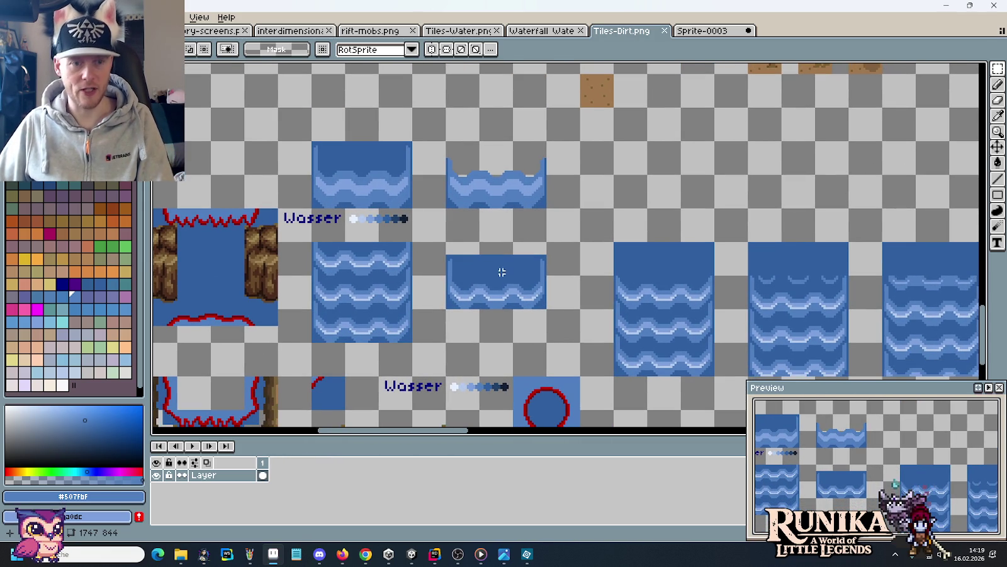
scroll(360, 221, up, 1)
key(i)
click(350, 198)
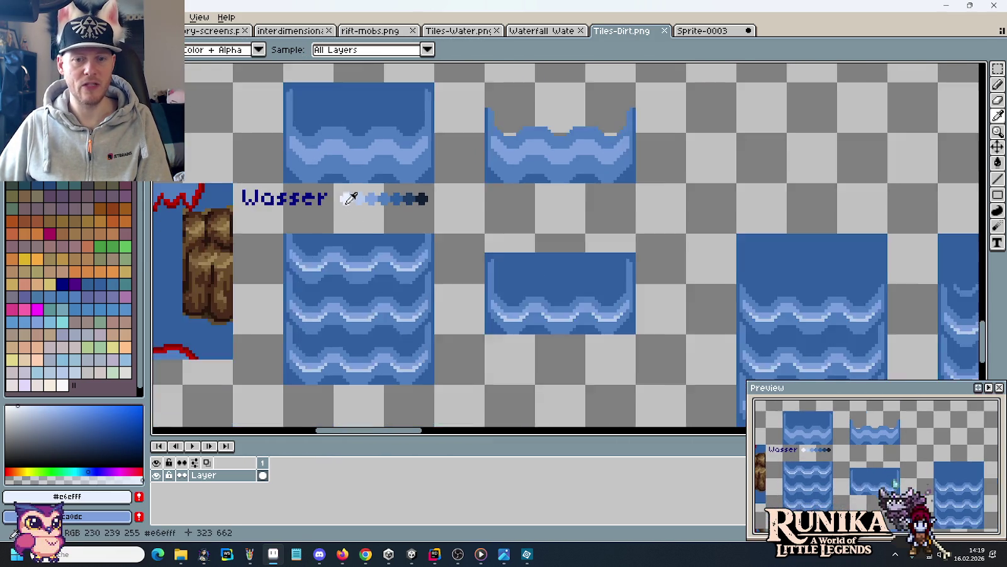
scroll(351, 198, down, 1)
scroll(483, 254, right, 3)
scroll(472, 241, right, 1)
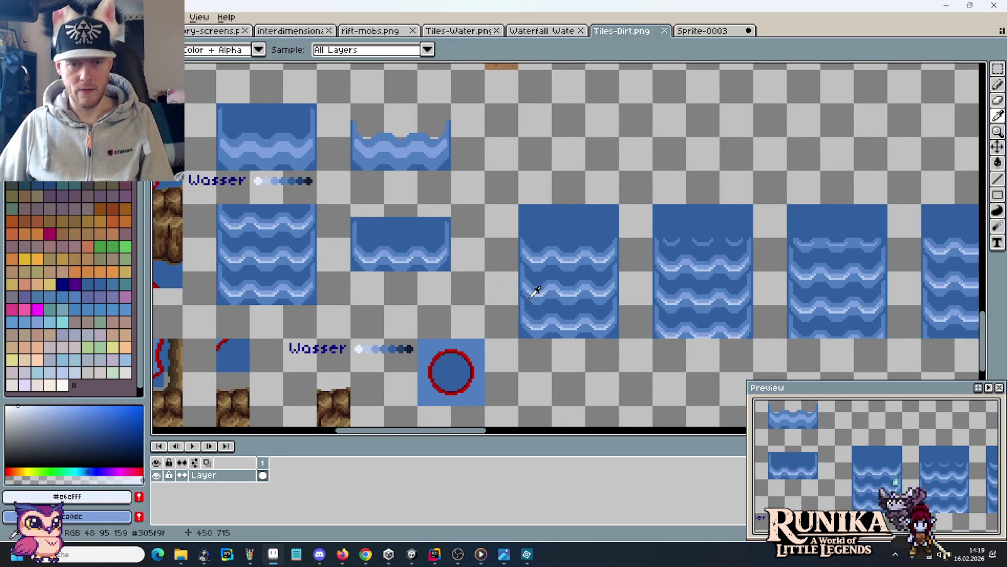
scroll(544, 285, down, 1)
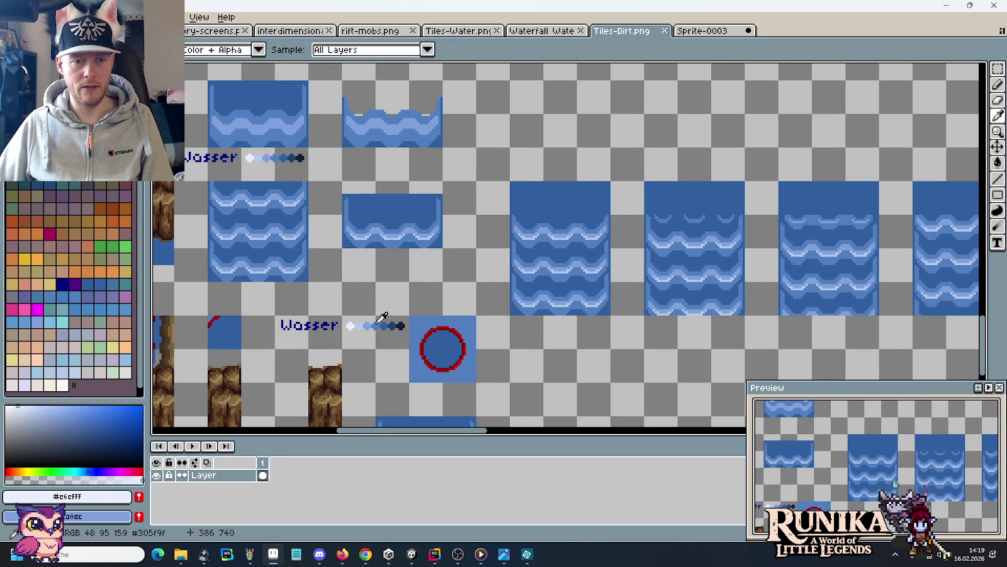
scroll(570, 335, up, 1)
scroll(571, 339, up, 1)
key(b)
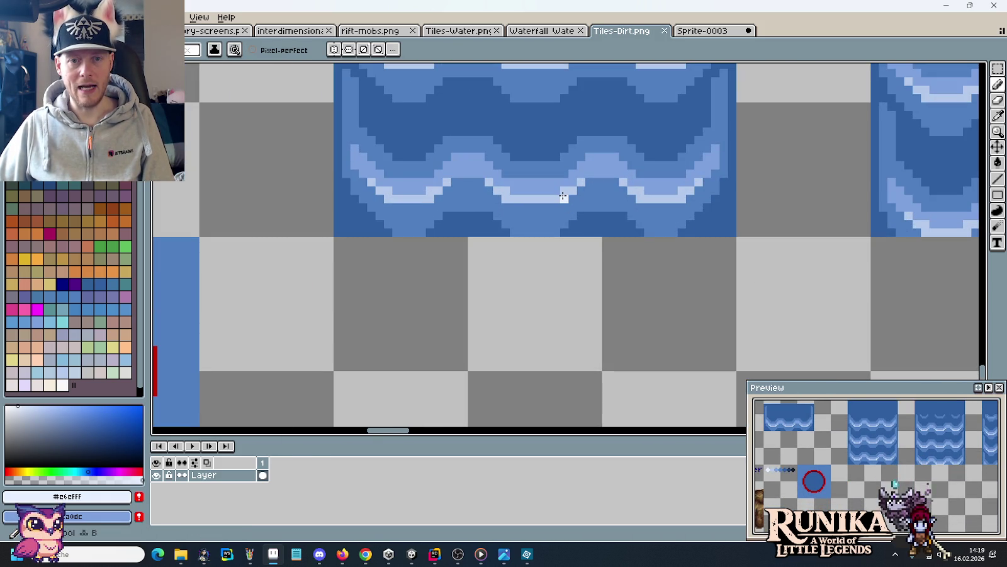
scroll(564, 197, down, 1)
key(m)
mouse_move(452, 153)
mouse_down()
mouse_move(614, 179)
mouse_move(601, 310)
mouse_up()
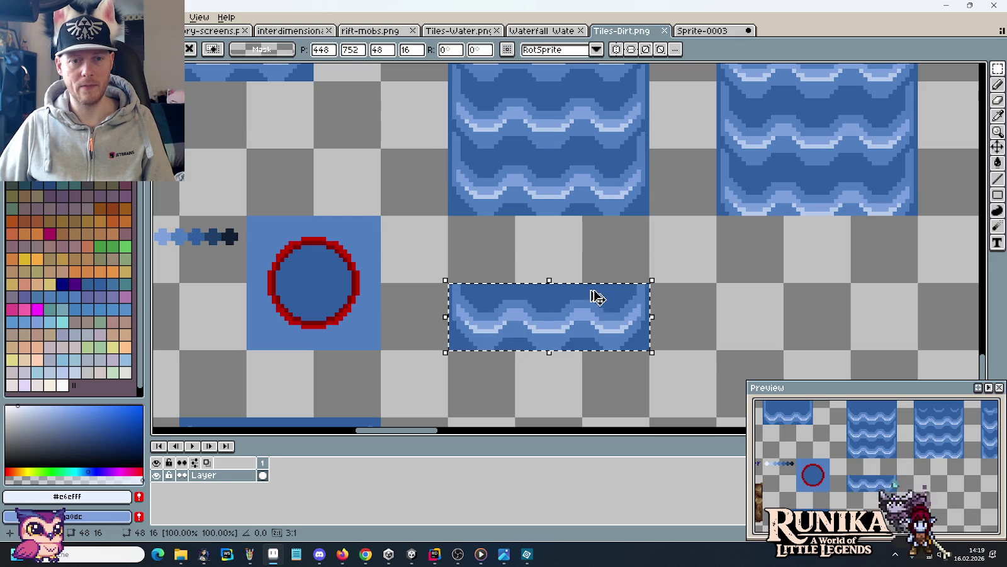
scroll(517, 239, left, 4)
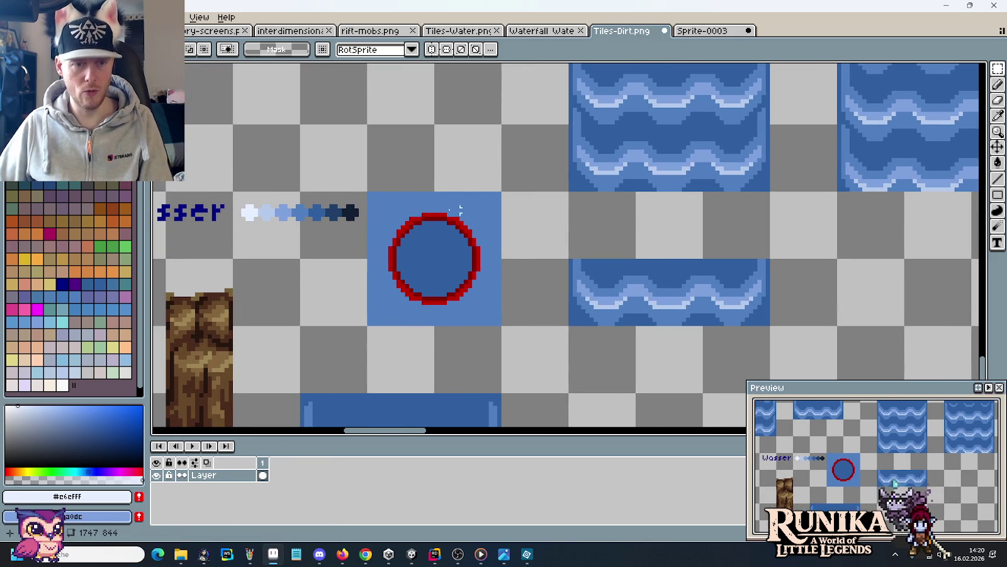
key(i)
key(alt+Tab)
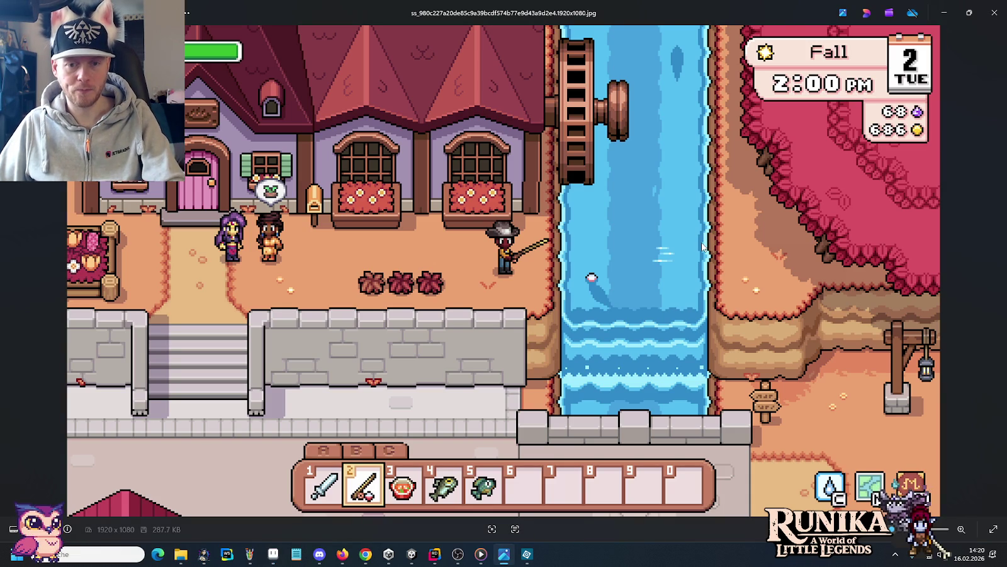
key(alt+Tab)
scroll(698, 245, down, 2)
scroll(698, 244, down, 2)
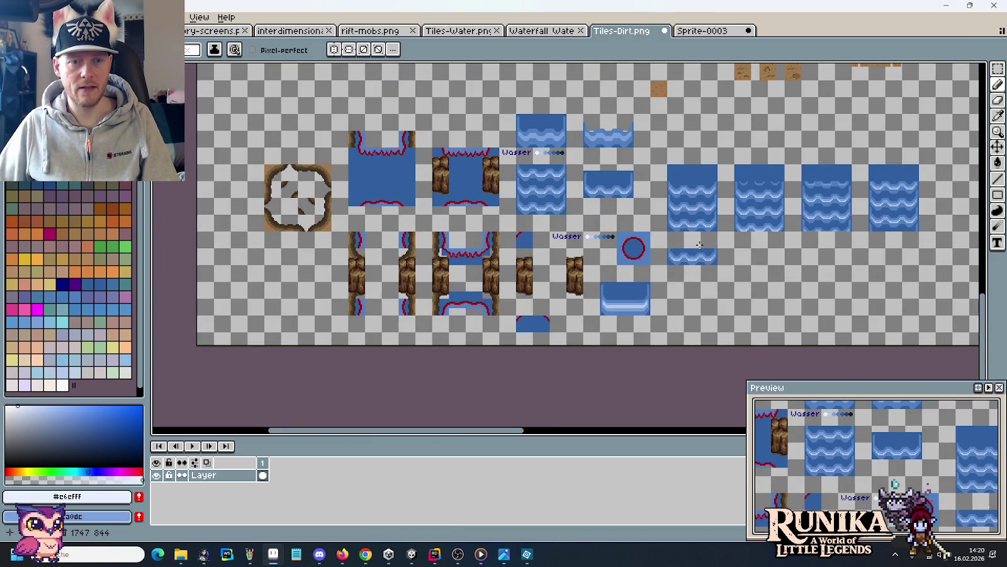
scroll(699, 245, up, 2)
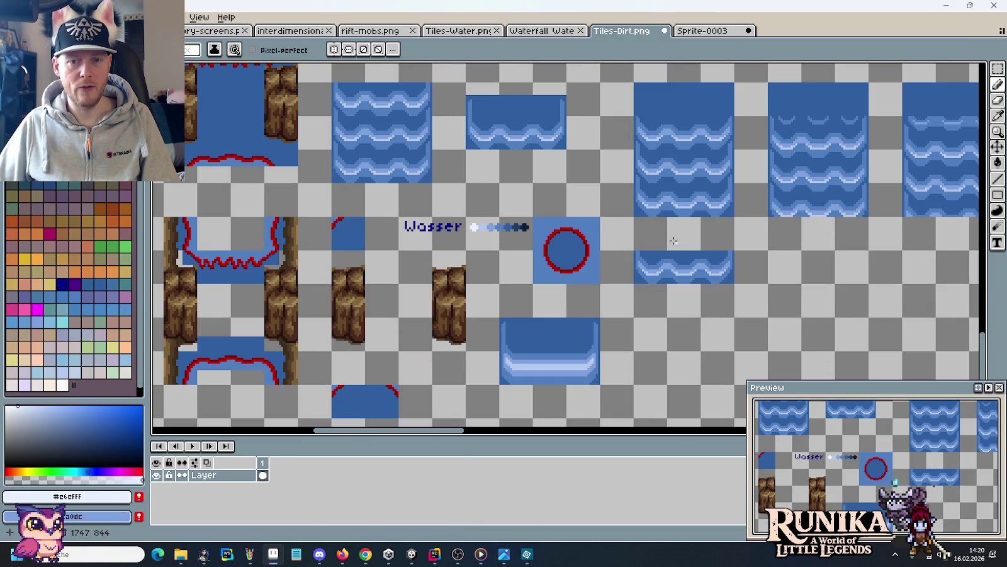
drag(598, 214, 696, 253)
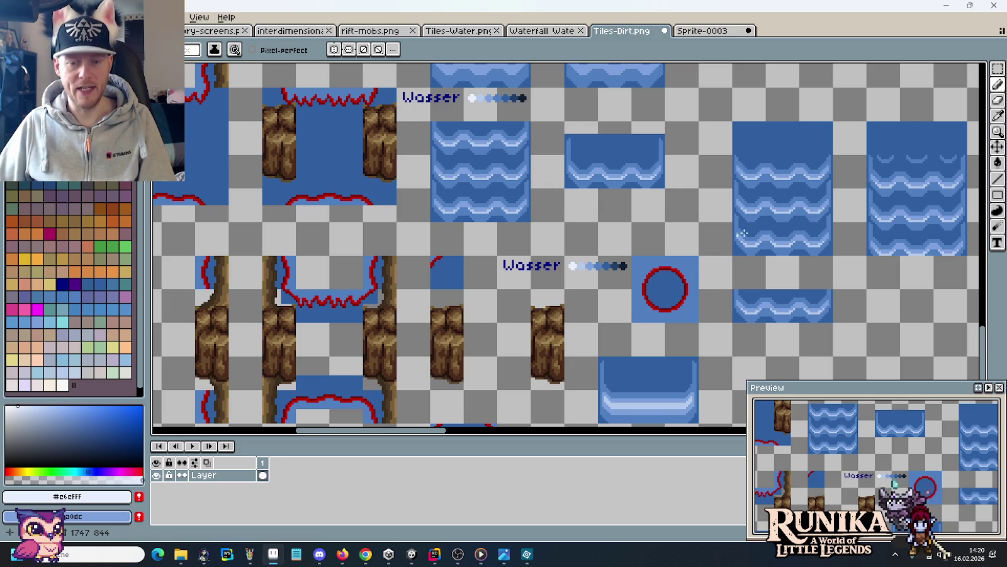
key(m)
mouse_move(829, 253)
mouse_down()
mouse_move(765, 180)
mouse_move(814, 207)
mouse_move(395, 176)
mouse_move(428, 183)
mouse_move(391, 198)
mouse_up()
key(ctrl+c)
key(ctrl+v)
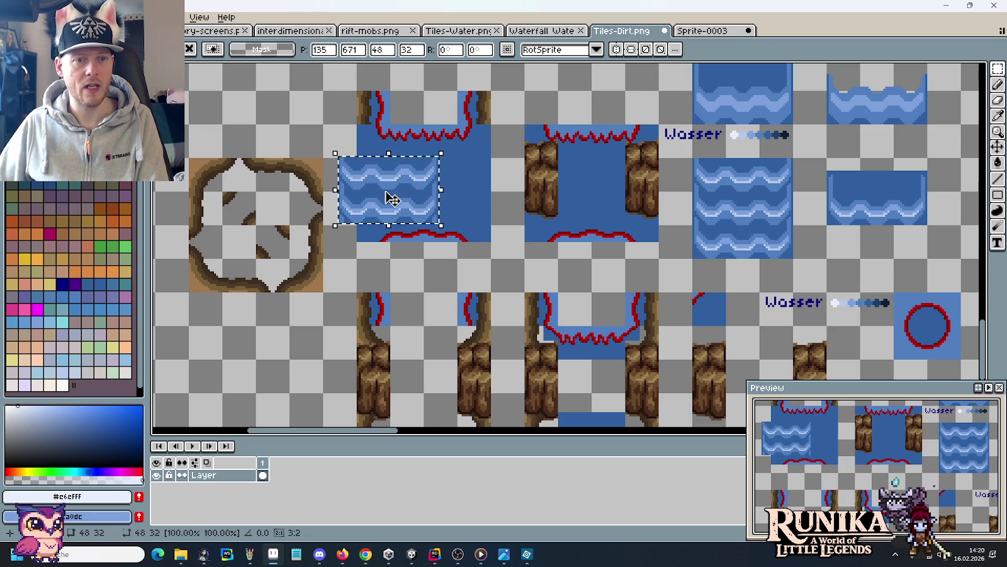
key(Up)
key(Up)
key(Up)
key(Up)
key(Up)
key(Up)
key(Right)
key(Right)
key(Right)
key(Right)
key(Right)
key(Right)
key(Right)
key(Right)
key(Right)
key(Right)
key(Right)
key(Right)
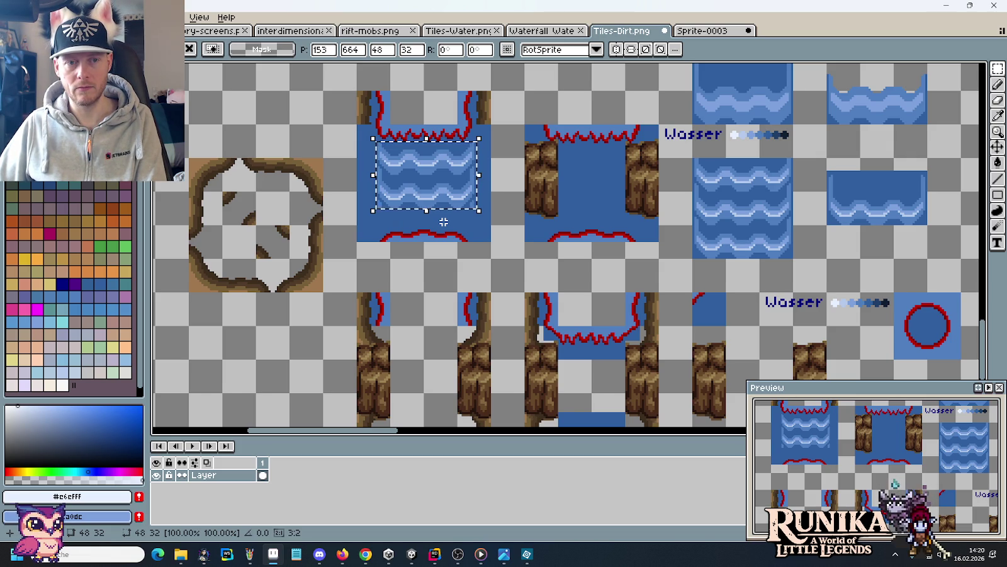
key(Delete)
drag(881, 260, 610, 233)
drag(724, 258, 647, 256)
drag(793, 264, 562, 255)
drag(425, 221, 925, 245)
click(690, 319)
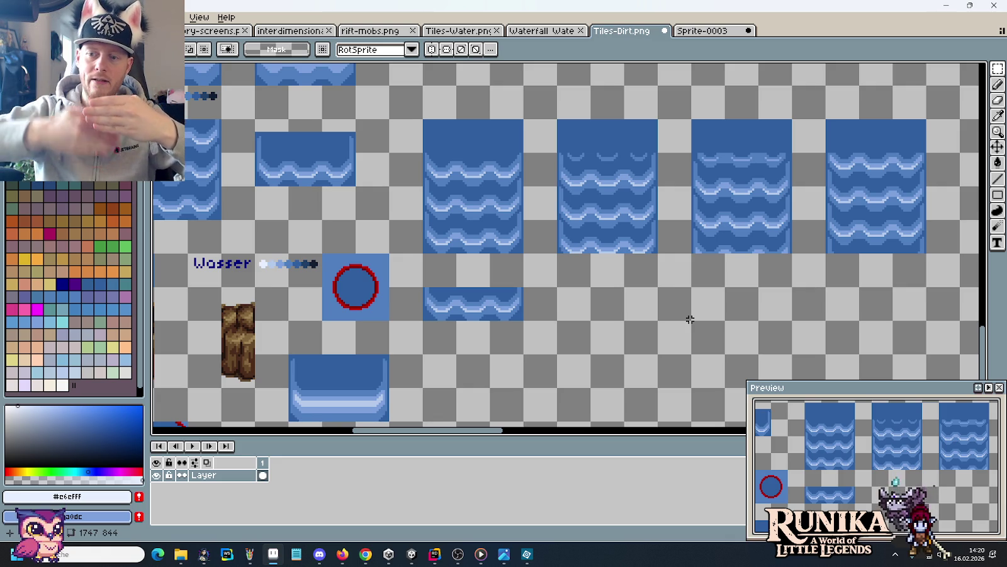
Delete the bottom strip of the four tall water tiles.
drag(428, 208, 468, 166)
drag(468, 166, 469, 168)
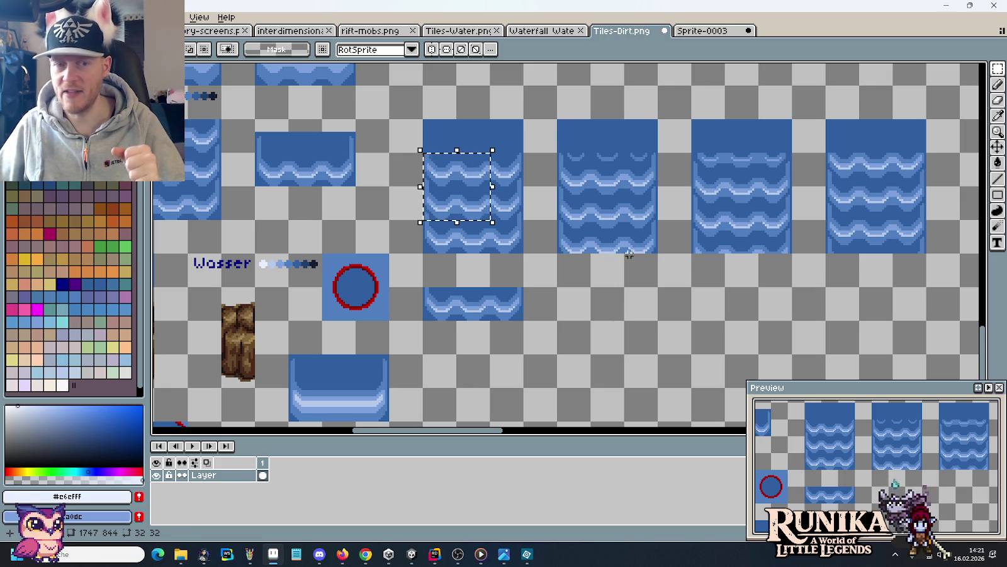
mouse_move(424, 221)
mouse_down()
mouse_move(894, 244)
mouse_move(415, 237)
mouse_up()
click(902, 282)
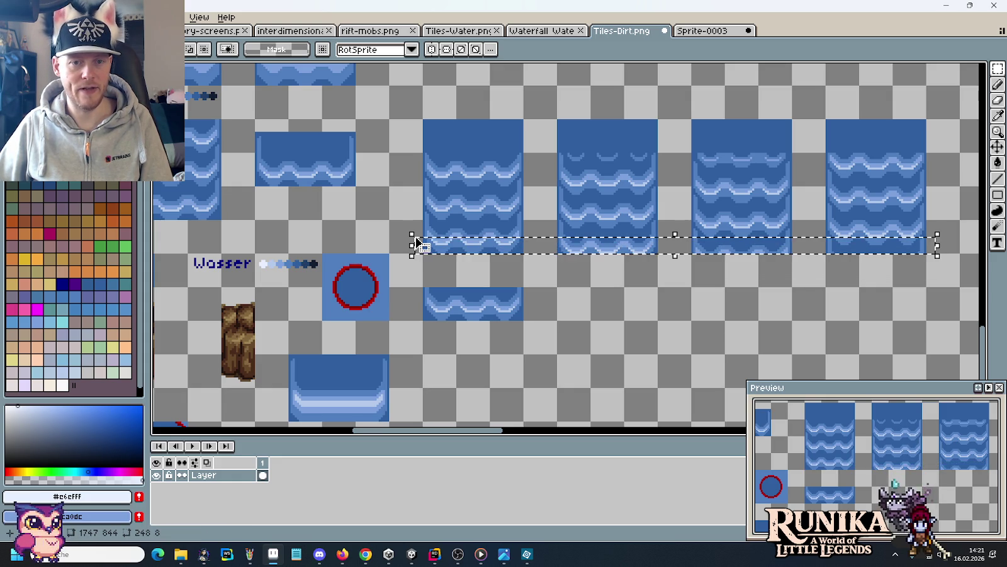
key(Delete)
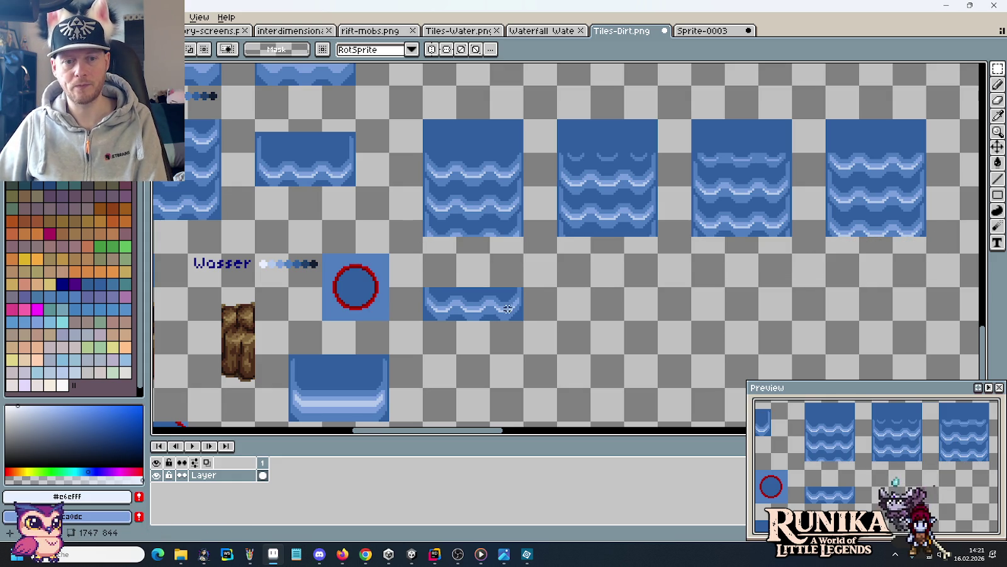
Copy the small wave strip one row higher to form a second wave row.
drag(422, 286, 526, 323)
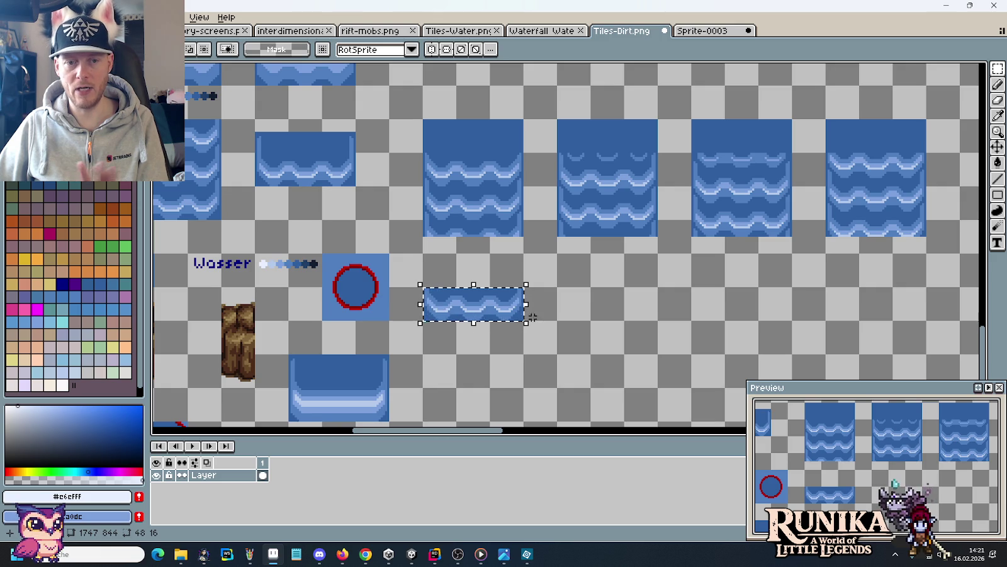
click(485, 309)
drag(485, 309, 481, 278)
click(578, 292)
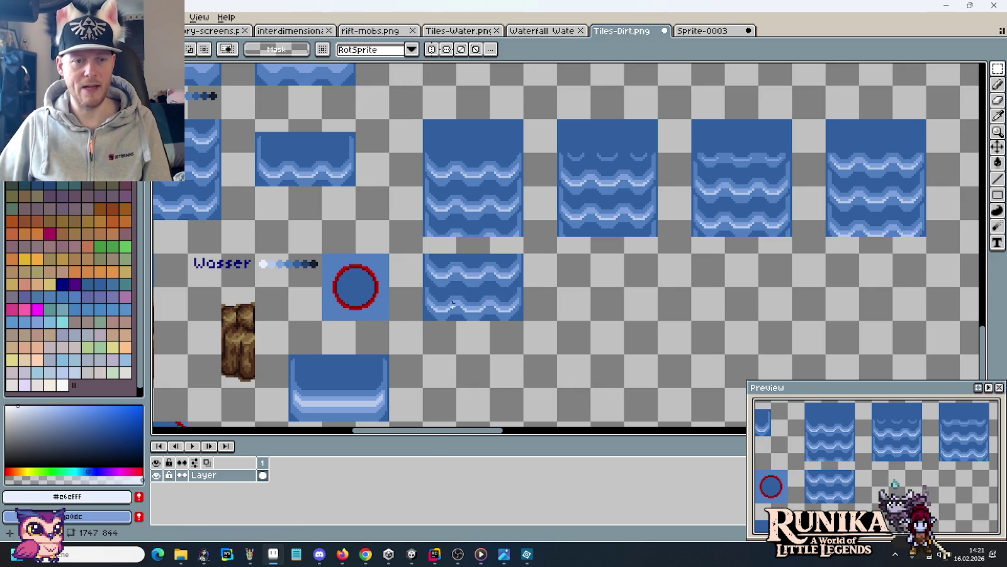
key(i)
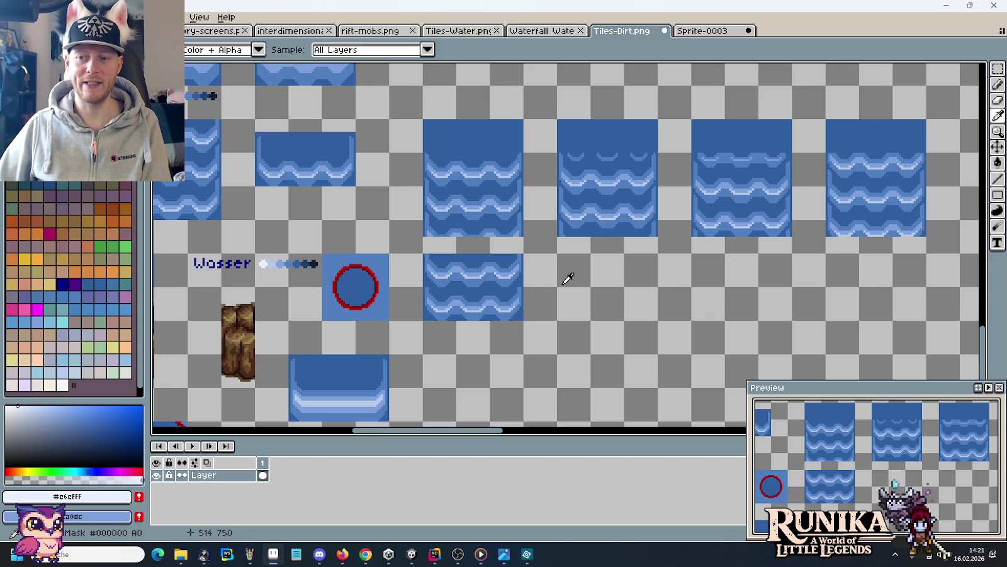
Zoom in and centre one water tile, glancing at the reference screenshot and back.
scroll(619, 275, up, 2)
scroll(476, 306, up, 1)
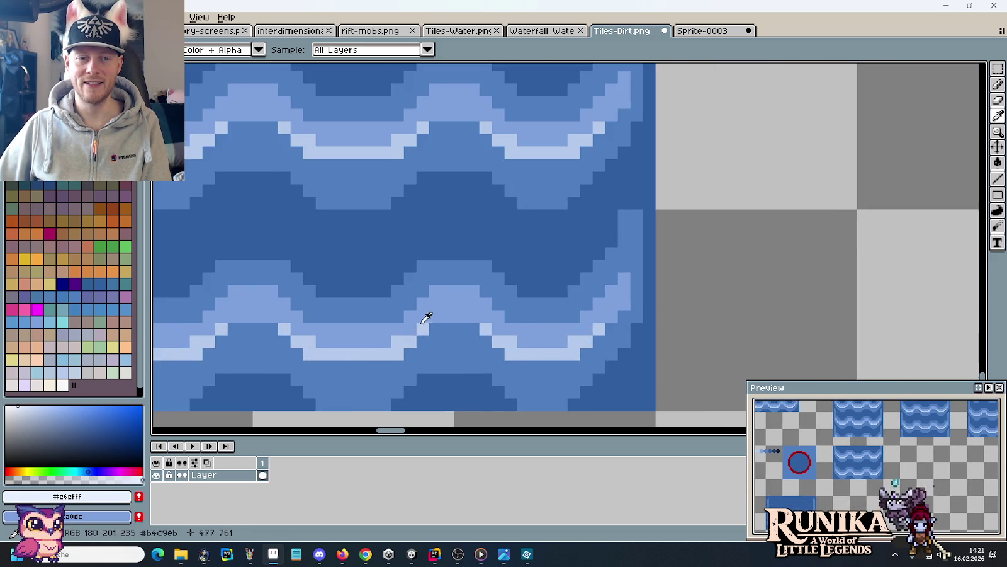
scroll(428, 317, up, 1)
drag(503, 301, 702, 255)
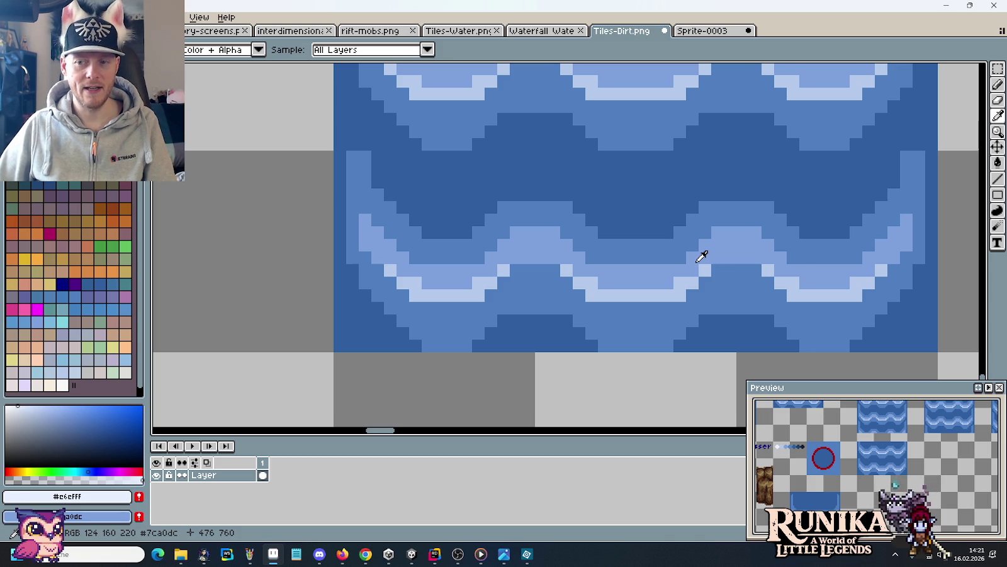
key(alt+Tab)
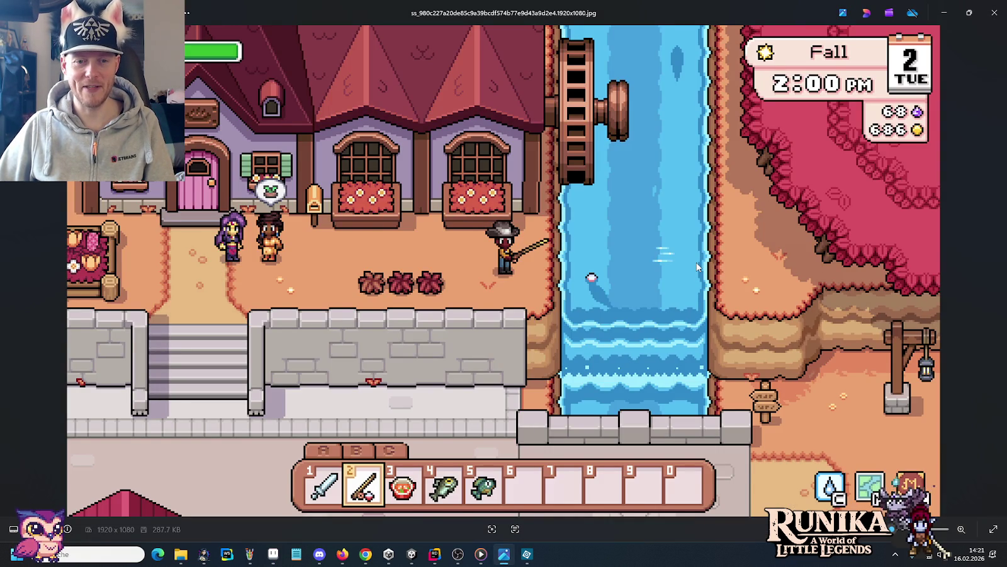
key(alt+Tab)
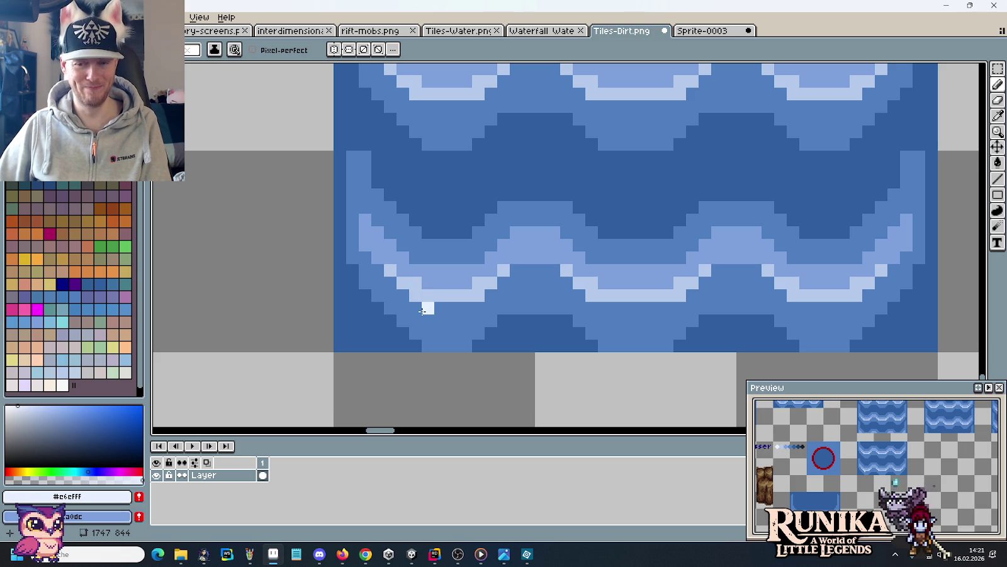
Pick mid-blue #507fbf, shift a block of bottom-edge pixels, and switch to the pencil.
alt+click(428, 307)
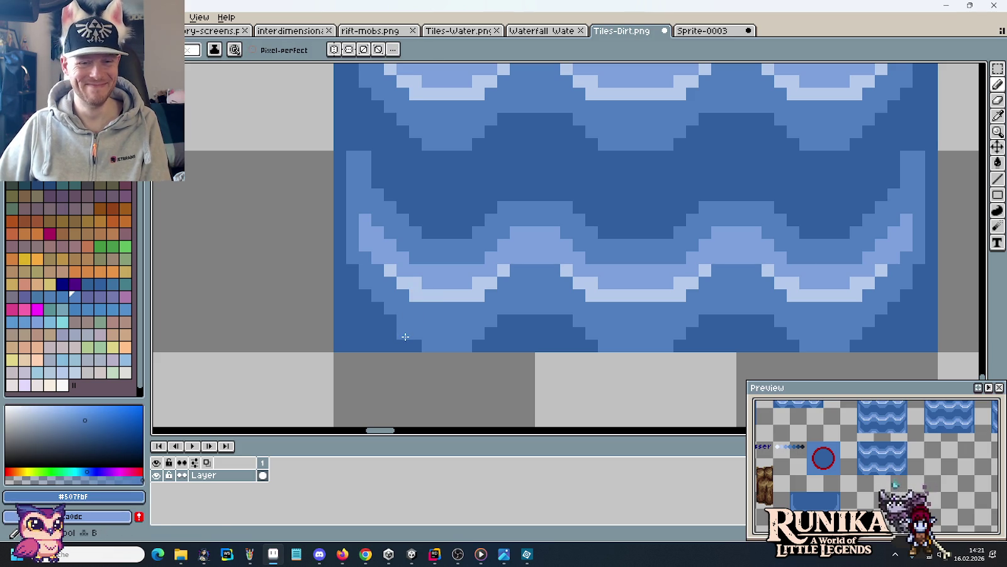
key(m)
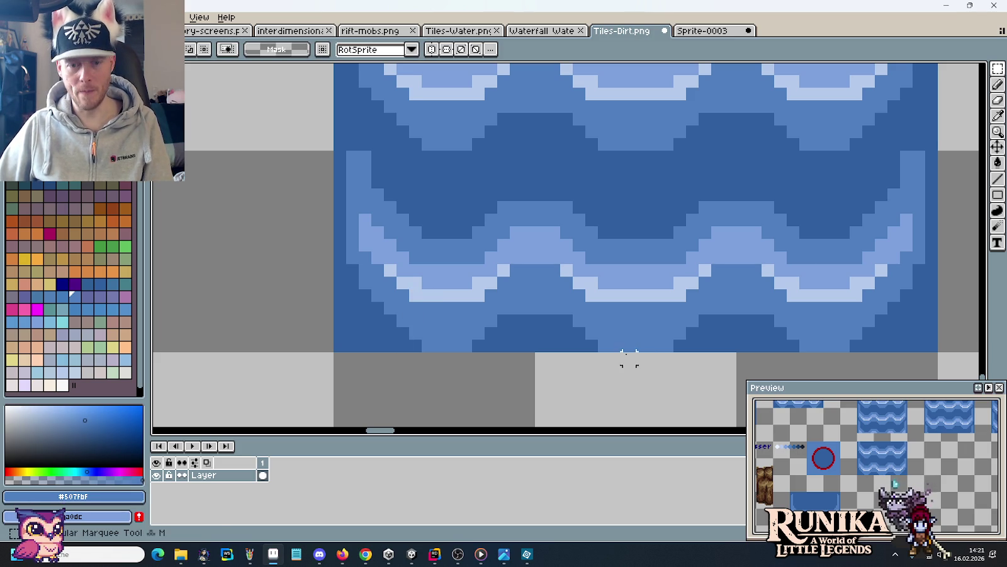
mouse_move(586, 339)
mouse_down()
mouse_move(702, 394)
mouse_move(466, 406)
mouse_move(469, 378)
mouse_up()
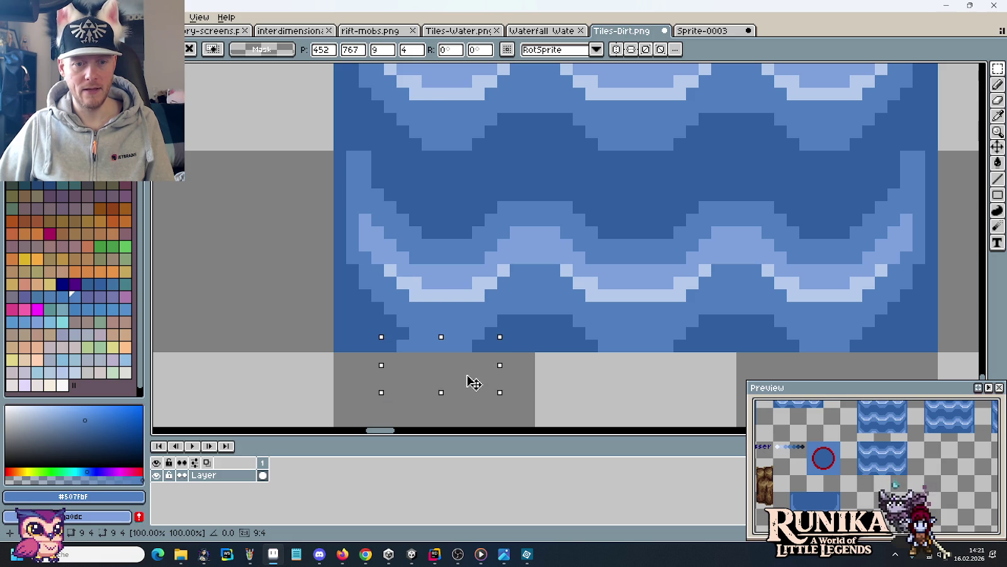
key(ctrl+d)
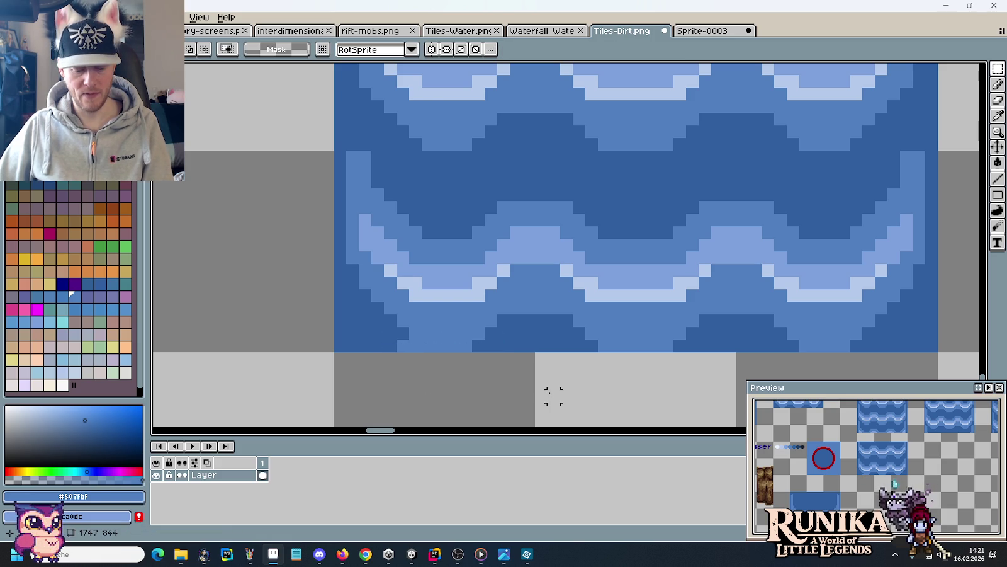
key(b)
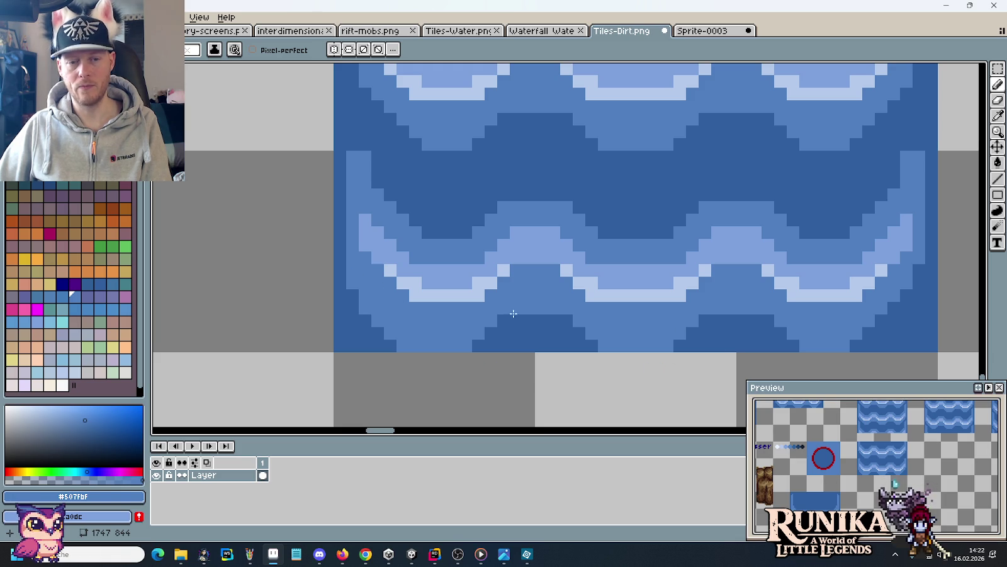
scroll(528, 314, down, 2)
scroll(528, 314, down, 1)
Move a 16x16 wave section two tiles right and drop it into place.
key(m)
drag(473, 301, 478, 318)
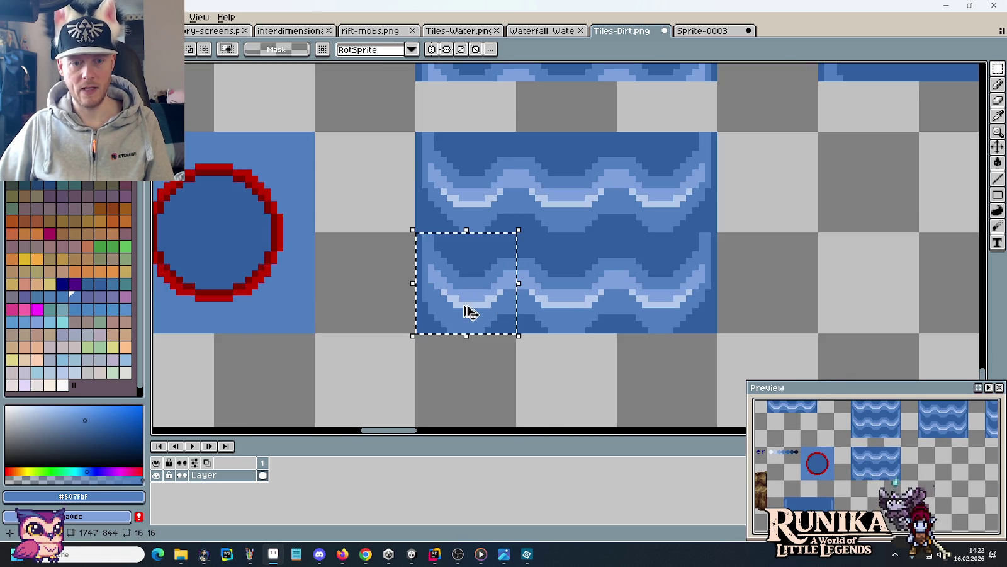
click(463, 348)
key(ctrl+shift+d)
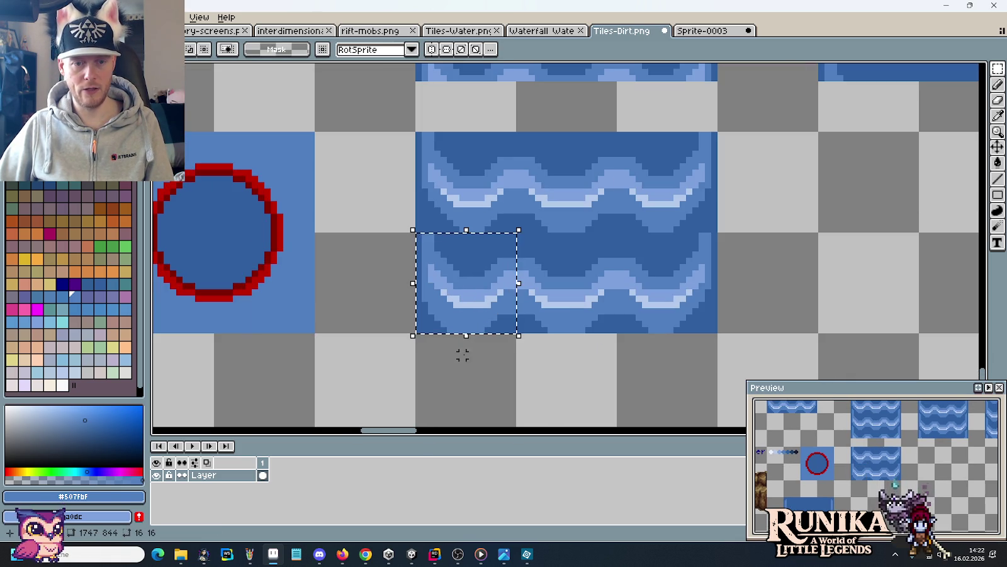
drag(465, 307, 667, 310)
click(175, 17)
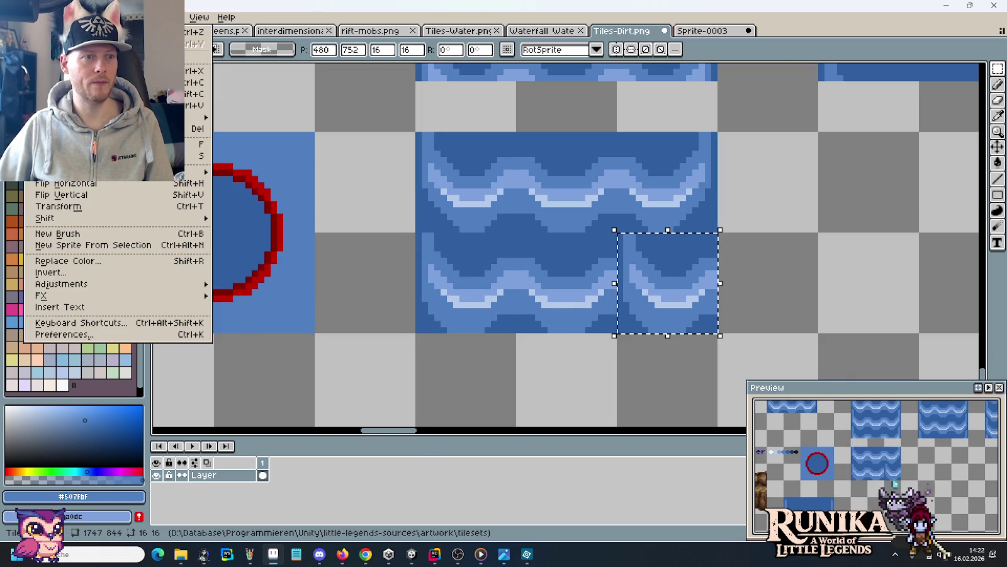
click(120, 184)
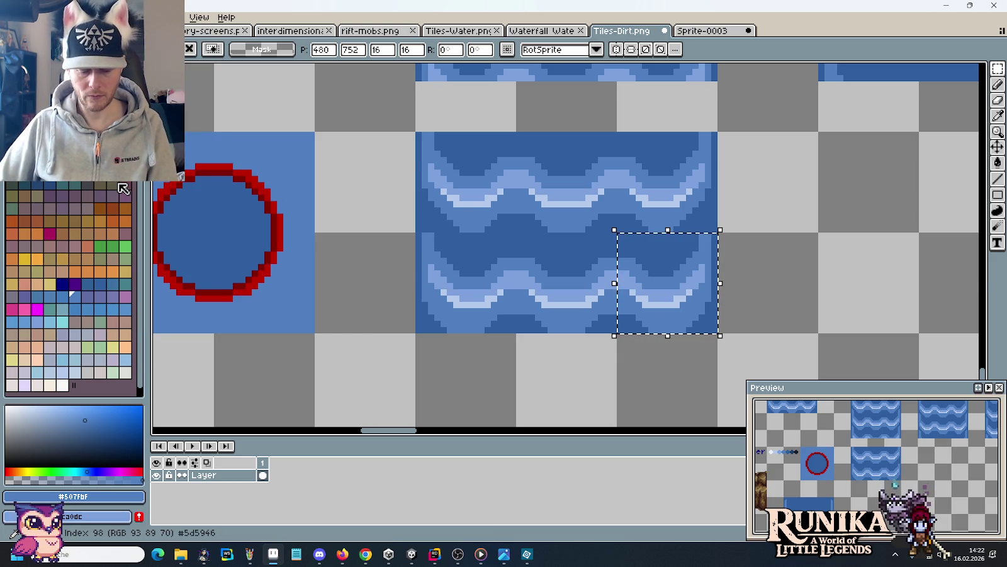
click(449, 261)
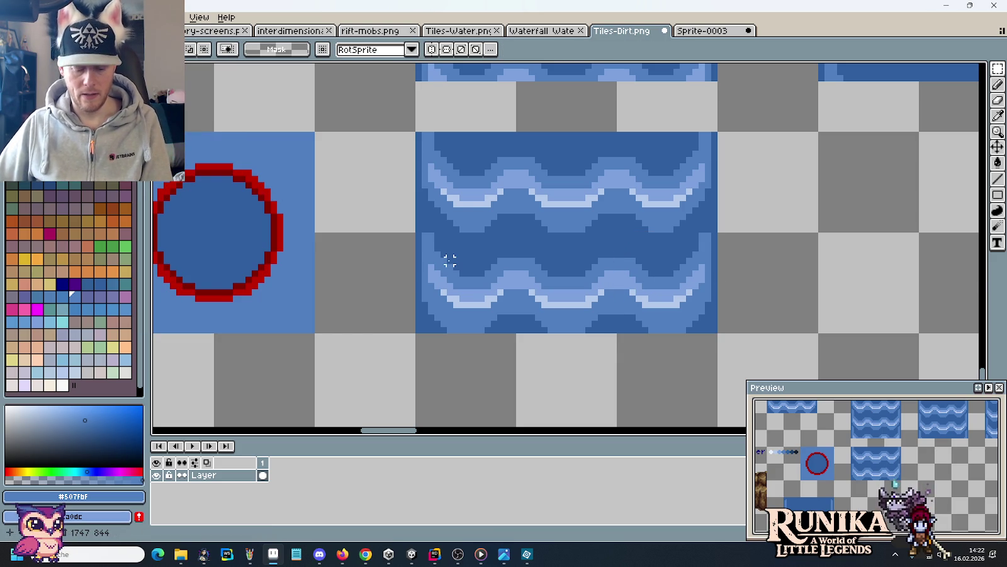
Pick the palest blue #e6efff from the swatches beside the Wasser label.
scroll(535, 267, up, 1)
scroll(535, 268, up, 1)
scroll(535, 267, down, 1)
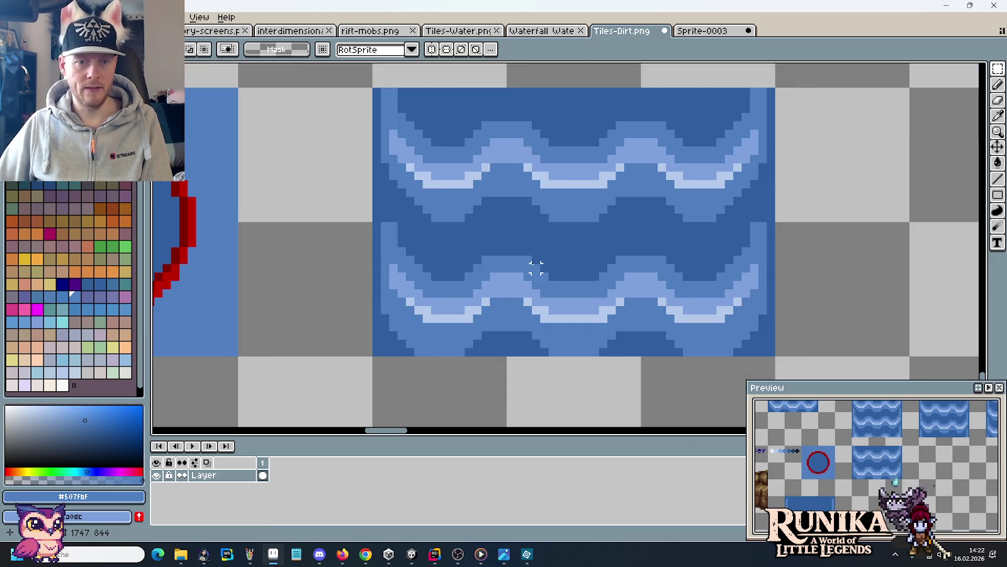
scroll(535, 268, down, 1)
scroll(532, 271, down, 1)
scroll(576, 288, left, 3)
key(i)
click(250, 208)
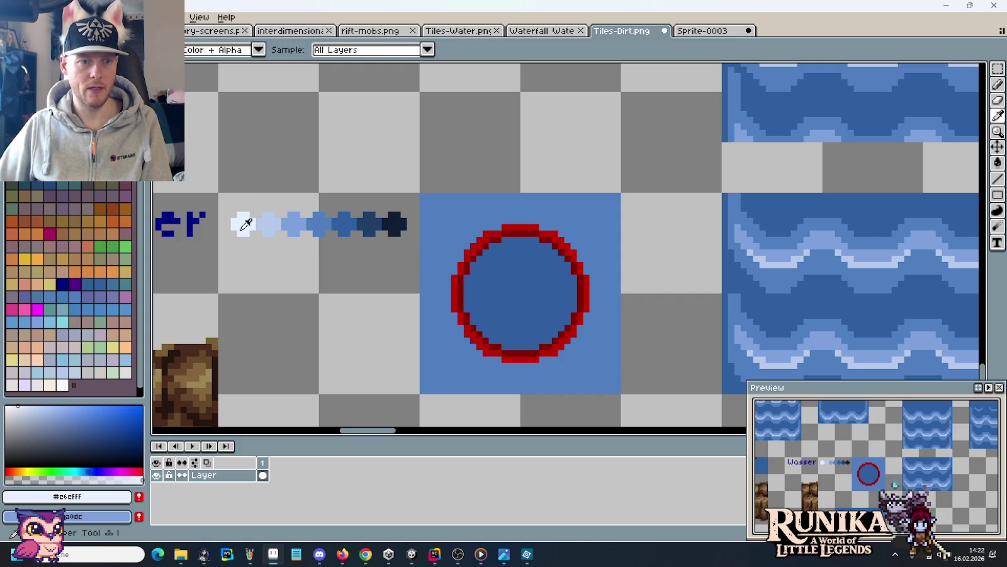
drag(913, 299, 526, 220)
key(alt+Tab)
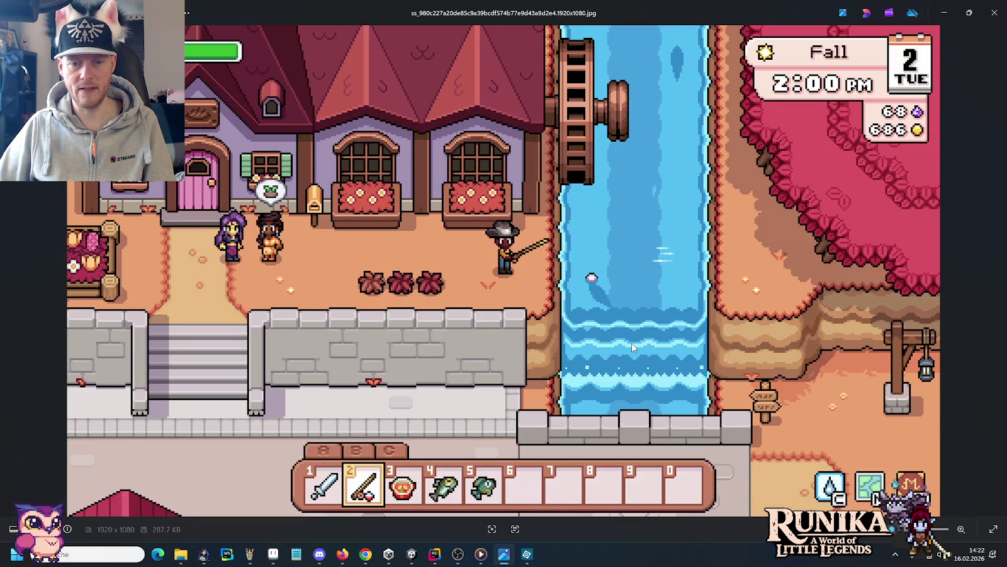
key(alt+Tab)
scroll(453, 295, up, 1)
scroll(422, 293, up, 1)
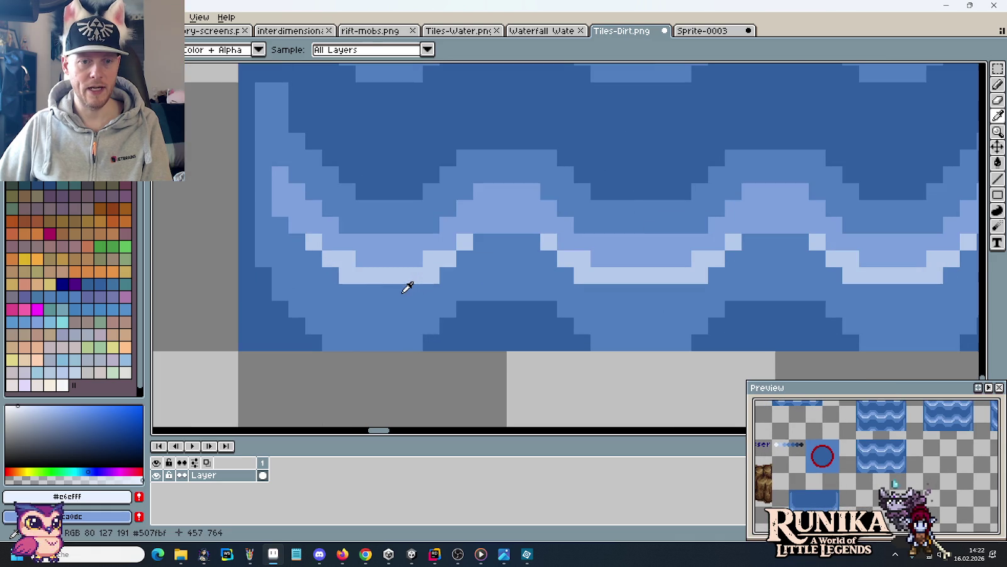
Draw a short pale foam dash below the lower wave, widened a pixel each side.
key(alt)
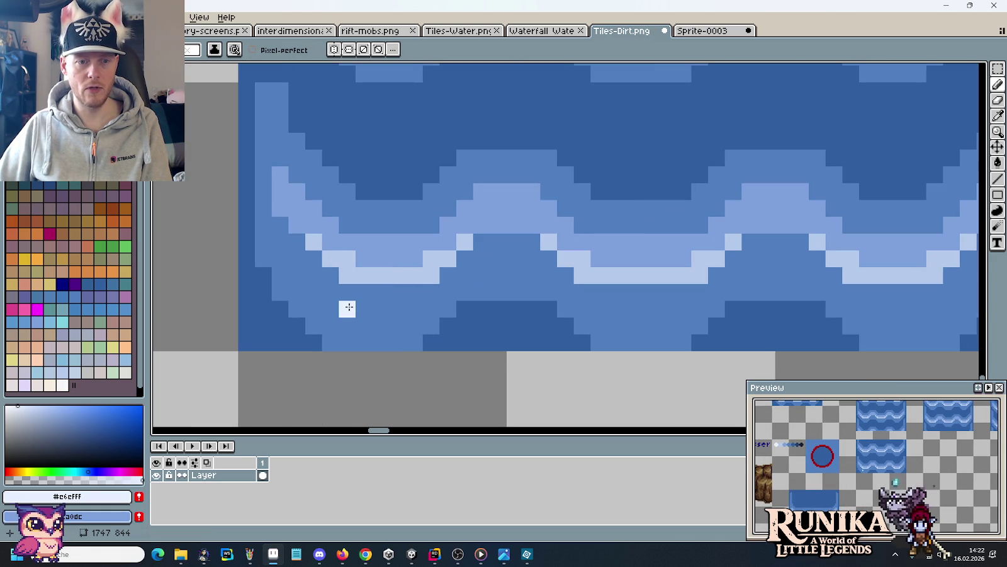
drag(364, 308, 381, 311)
scroll(382, 311, down, 1)
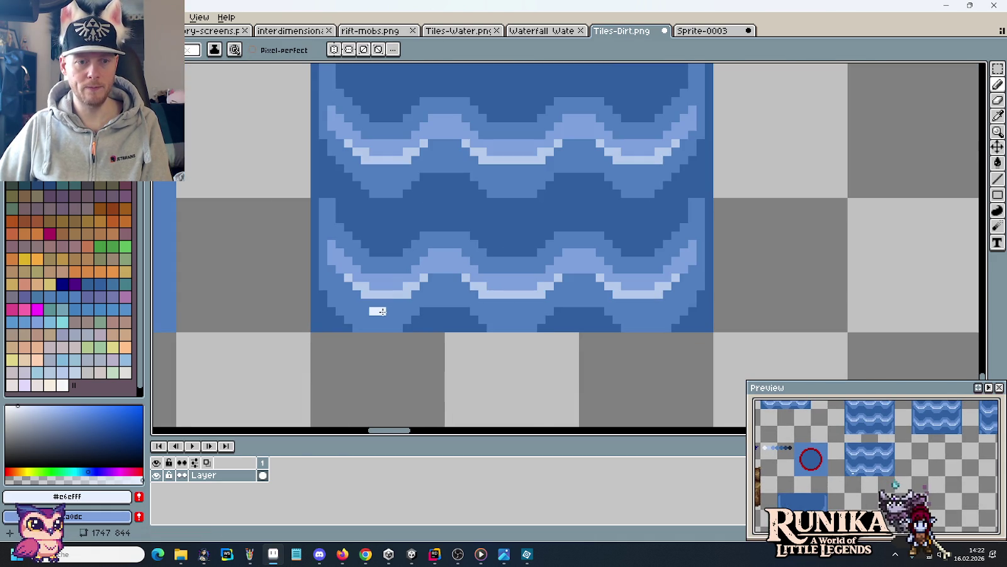
alt+click(366, 326)
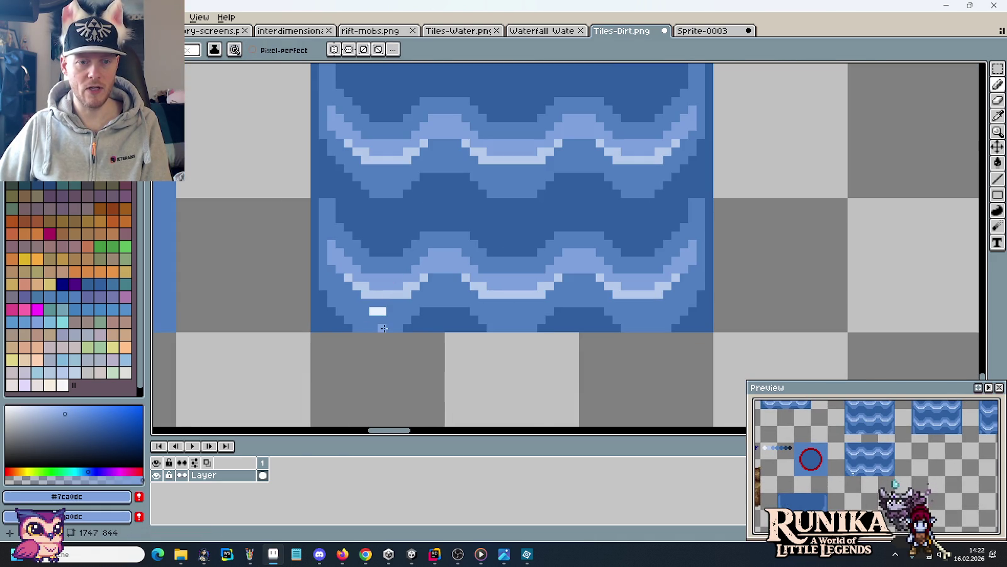
scroll(380, 319, up, 1)
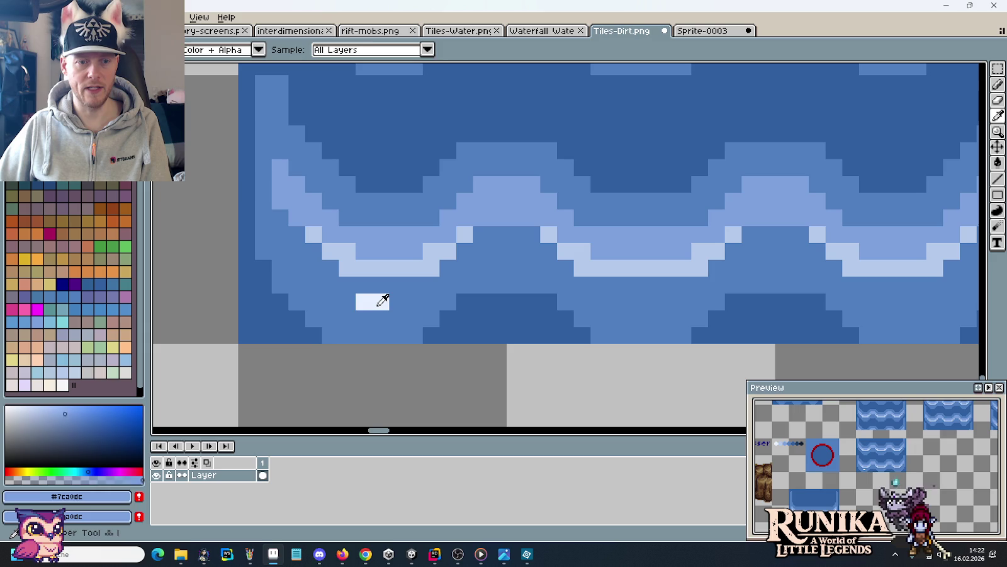
alt+click(378, 300)
click(347, 301)
click(393, 304)
click(419, 290)
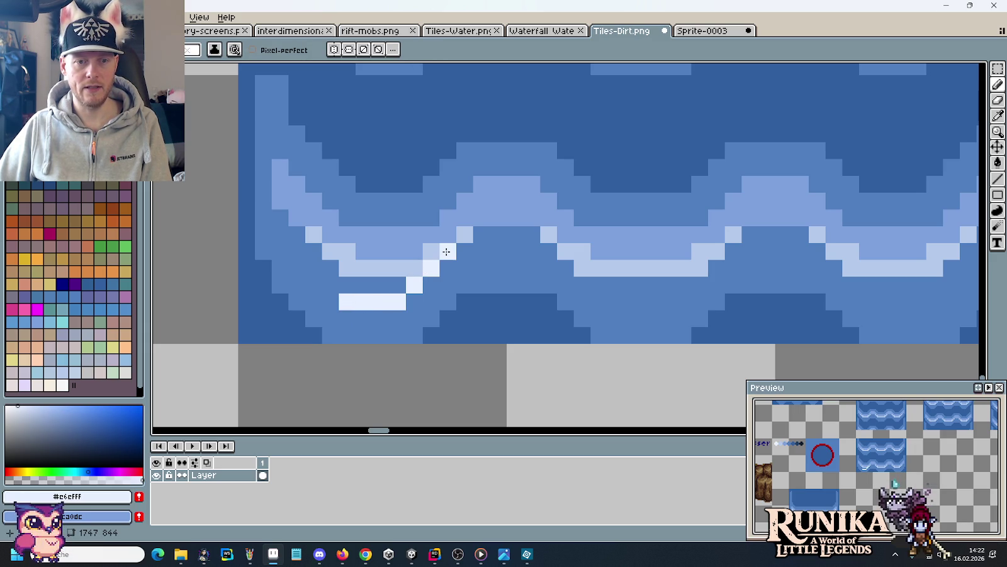
Trace pale foam pixels along the lower wave's crest to the tile's right edge.
drag(446, 252, 572, 258)
click(601, 286)
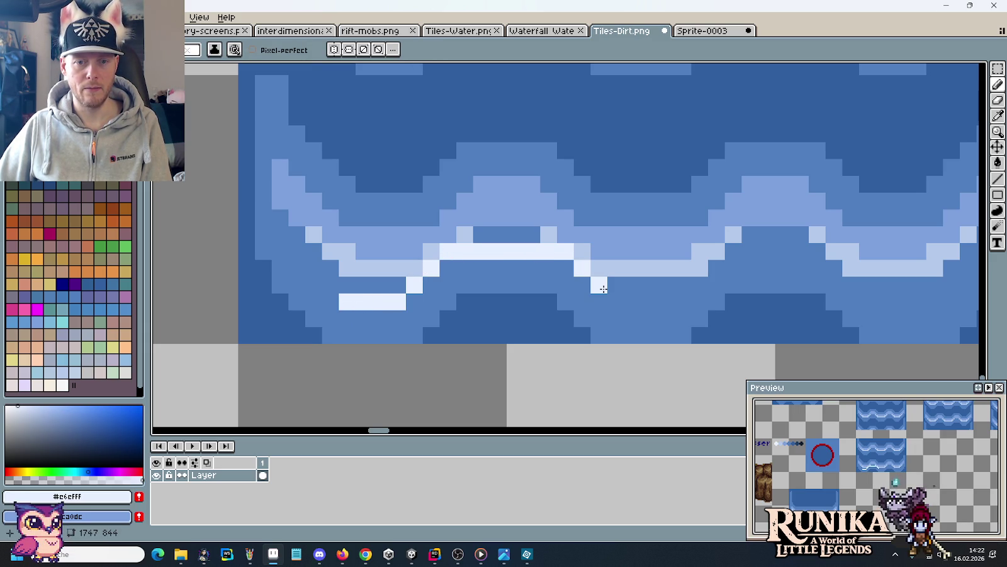
mouse_move(616, 302)
mouse_down()
mouse_move(667, 301)
mouse_move(706, 266)
mouse_move(834, 251)
mouse_move(697, 263)
mouse_move(770, 273)
mouse_move(820, 206)
mouse_up()
key(ctrl+z)
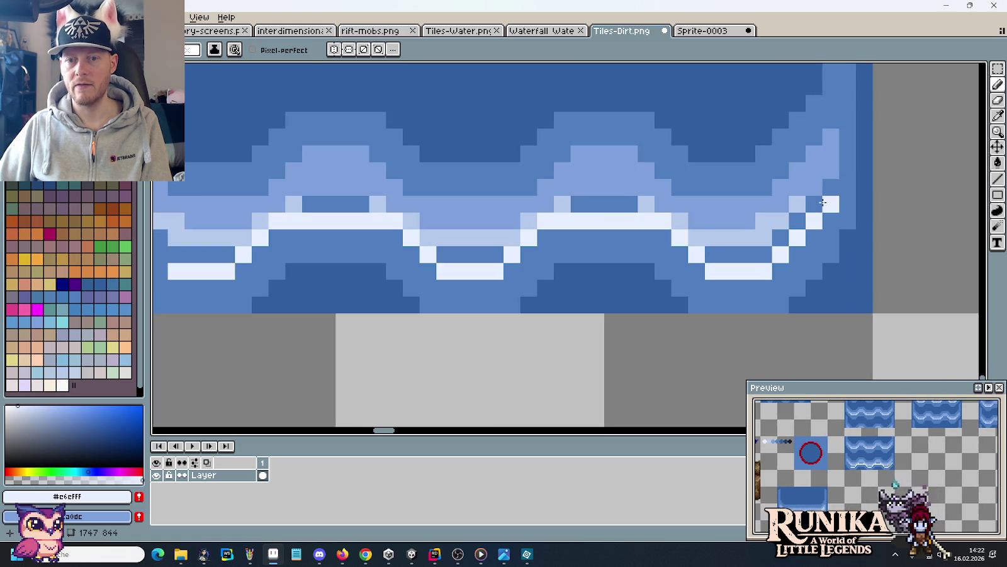
scroll(821, 206, down, 1)
scroll(829, 227, down, 1)
drag(829, 227, 843, 262)
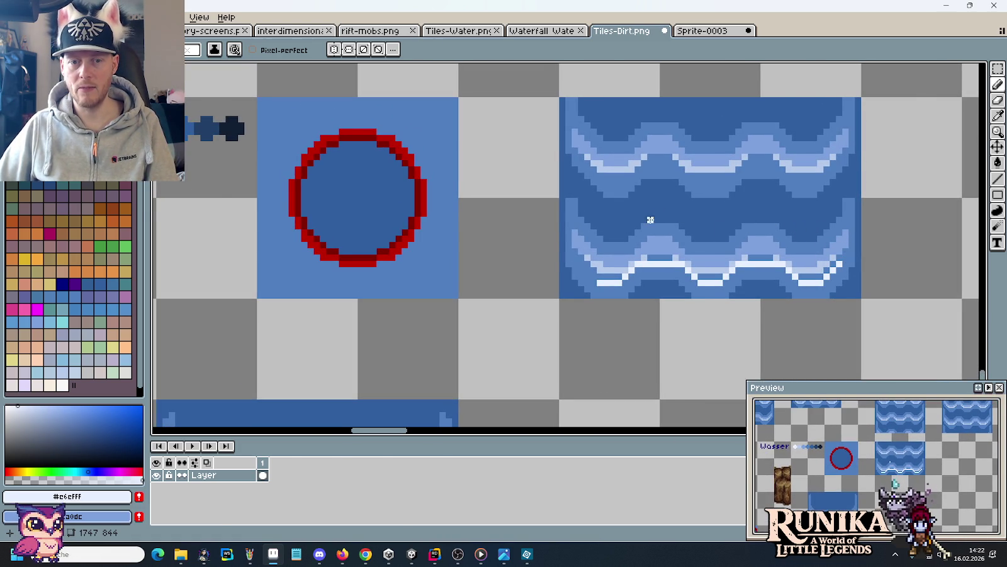
key(alt+Tab)
key(alt+Tab)
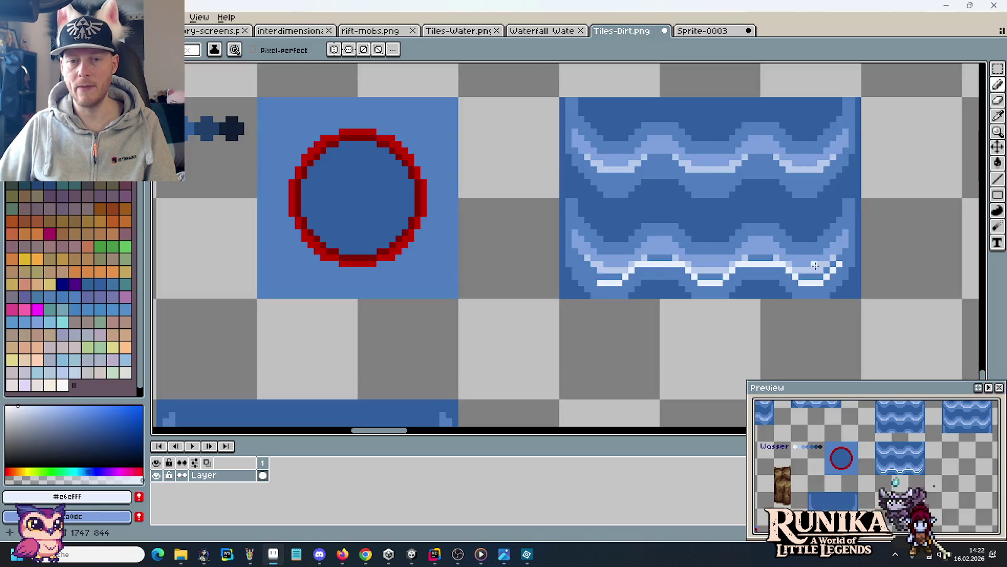
Paint a pale foam splash rising from the right end of the lower wave.
scroll(831, 259, up, 3)
mouse_move(887, 241)
mouse_down()
mouse_move(885, 210)
mouse_move(837, 178)
mouse_move(818, 201)
mouse_move(846, 208)
mouse_move(853, 192)
mouse_move(870, 208)
mouse_up()
click(882, 195)
drag(806, 214, 784, 208)
click(770, 192)
click(768, 178)
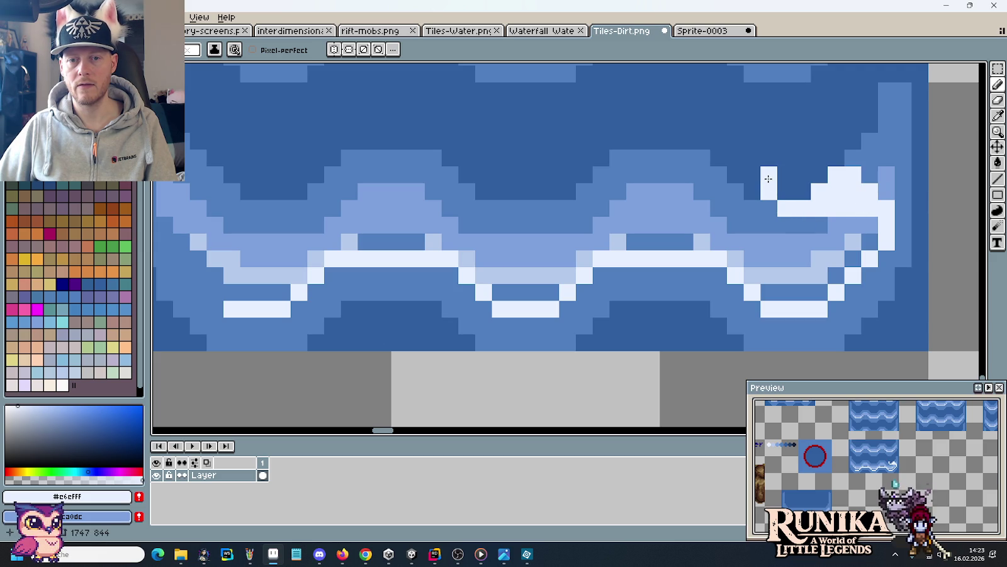
click(753, 192)
click(752, 209)
click(735, 209)
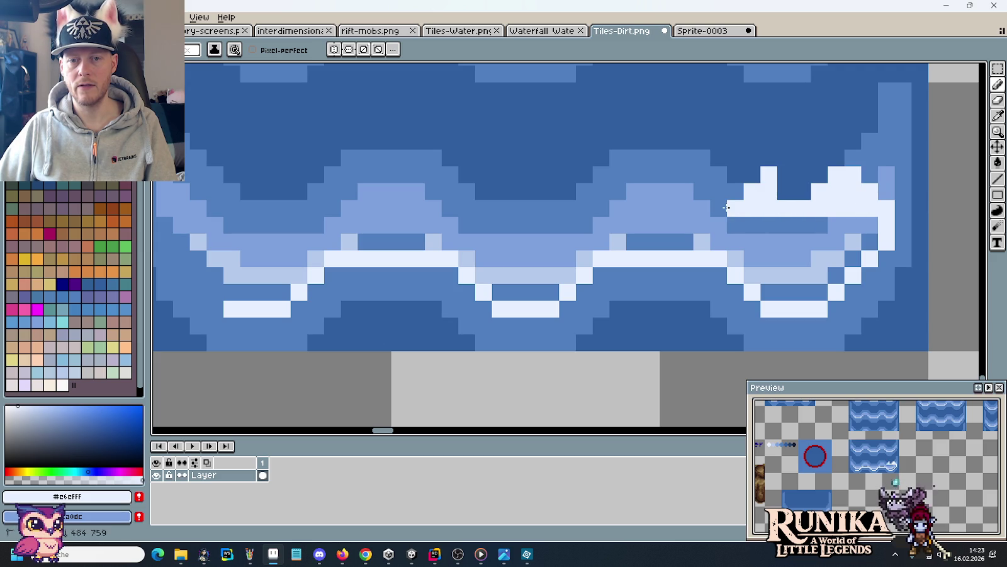
Widen the splash with extra white pixels, add crest foam beside it, and revert stray pixels to blue.
scroll(756, 216, down, 2)
scroll(739, 213, up, 2)
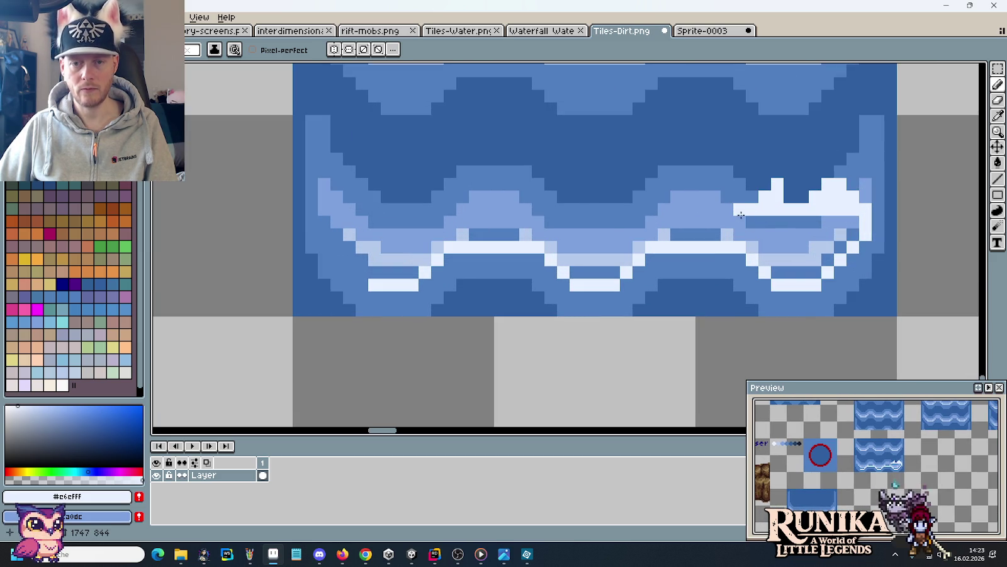
right_click(739, 212)
click(733, 199)
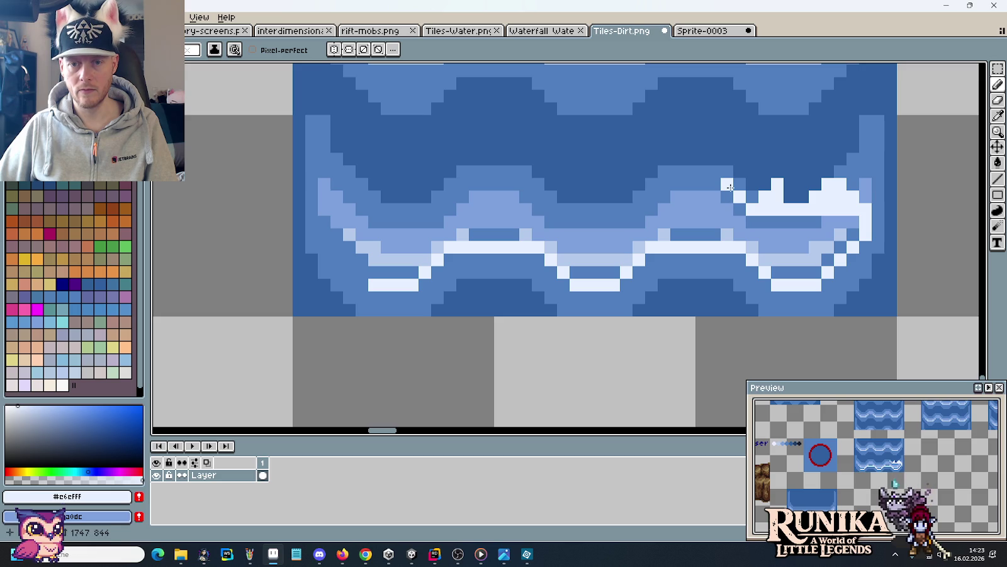
click(722, 200)
mouse_move(698, 209)
mouse_down()
mouse_move(743, 209)
mouse_move(758, 236)
mouse_move(847, 238)
mouse_move(802, 246)
mouse_up()
scroll(798, 253, down, 2)
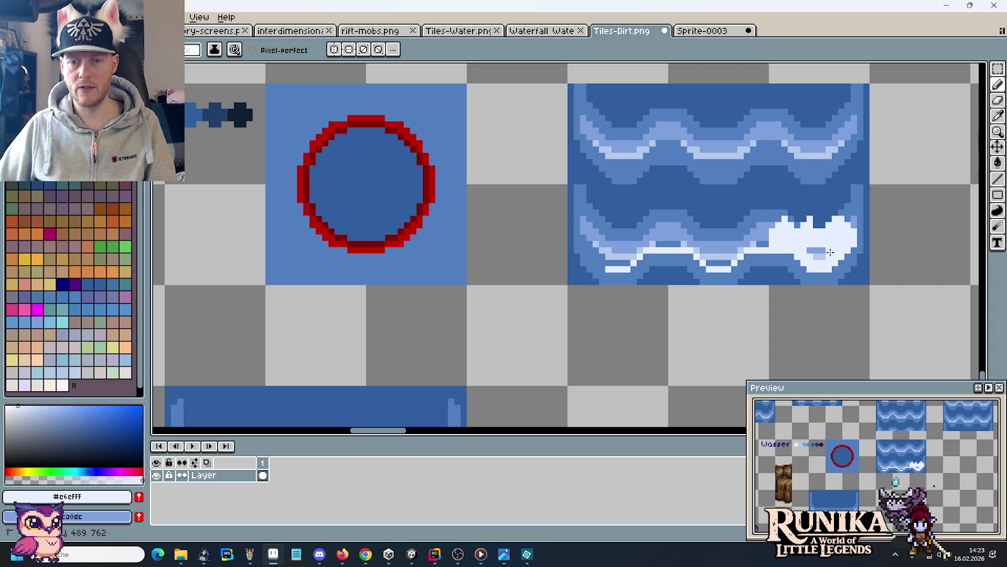
right_click(784, 257)
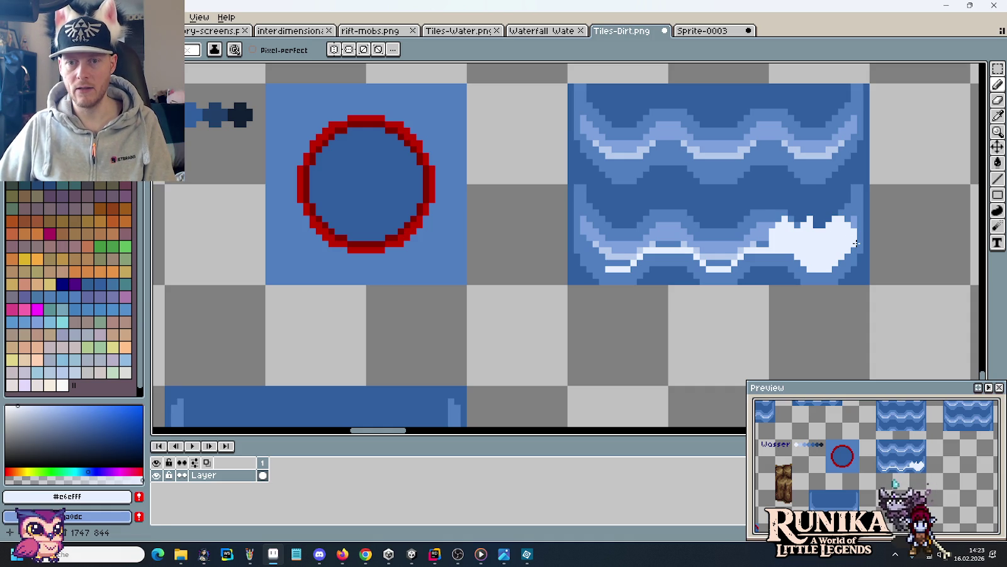
Raise the top of the foam splash by one pixel using a rectangular marquee.
key(m)
drag(859, 249, 767, 213)
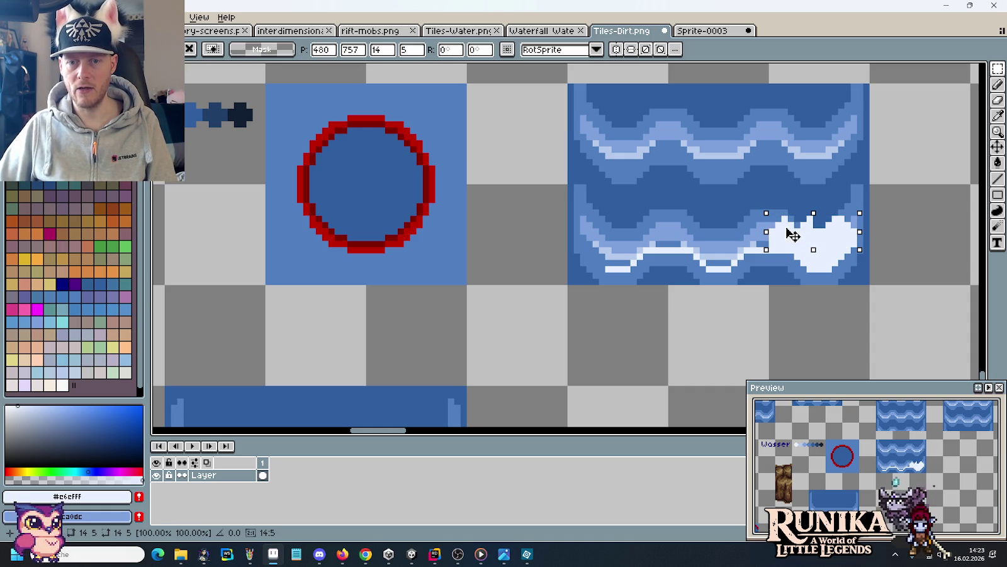
drag(794, 232, 795, 226)
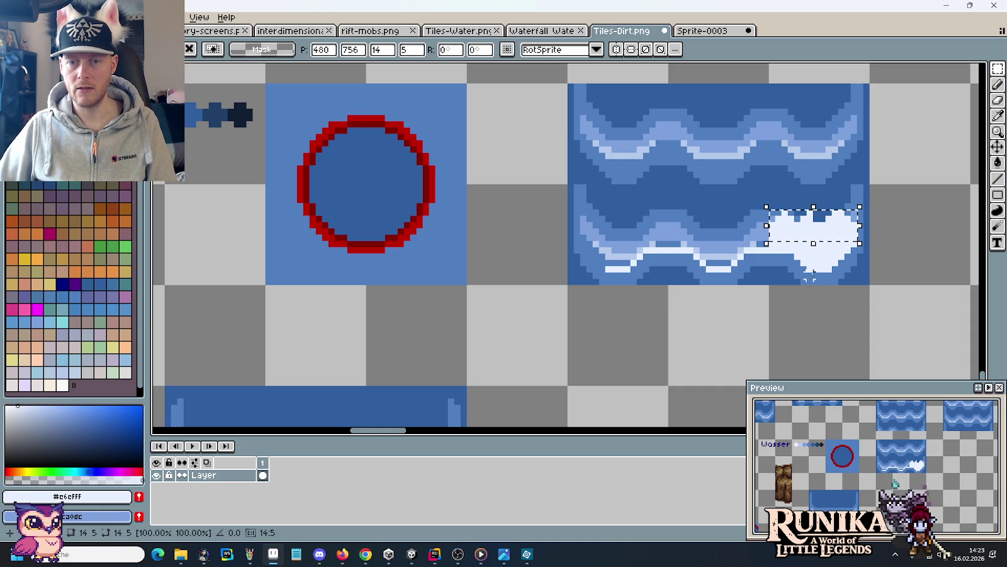
key(ctrl+d)
key(b)
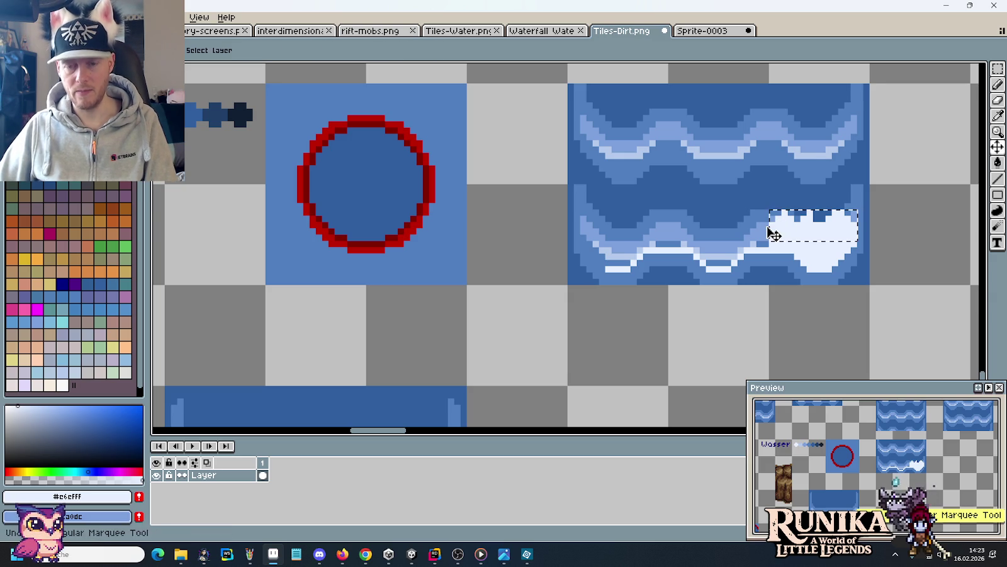
drag(769, 216, 858, 247)
key(ctrl+d)
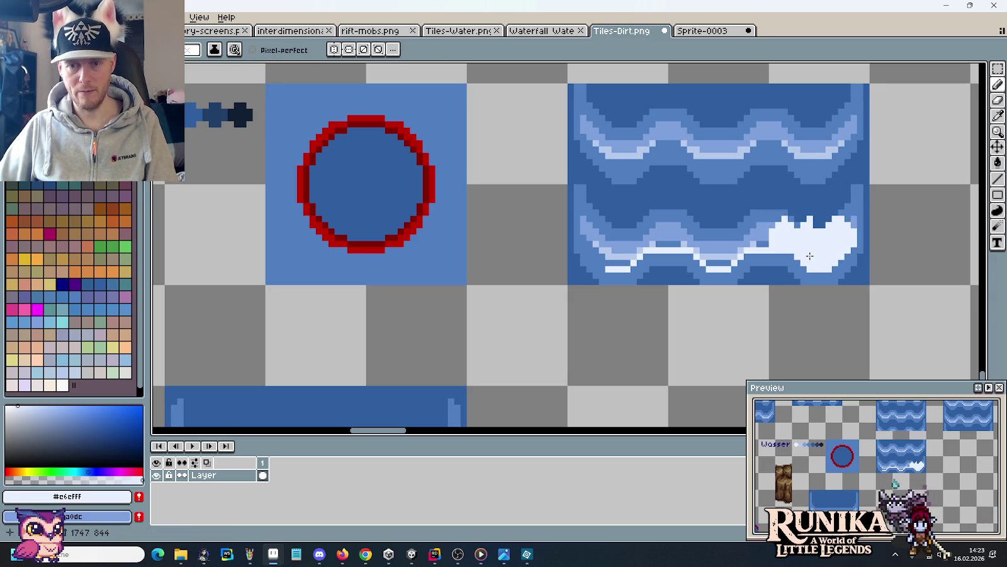
key(alt)
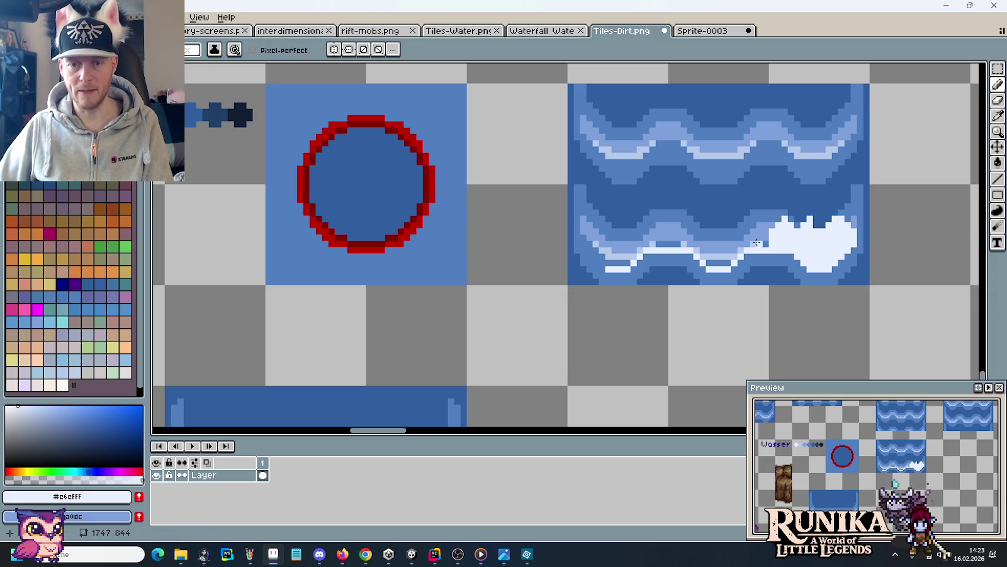
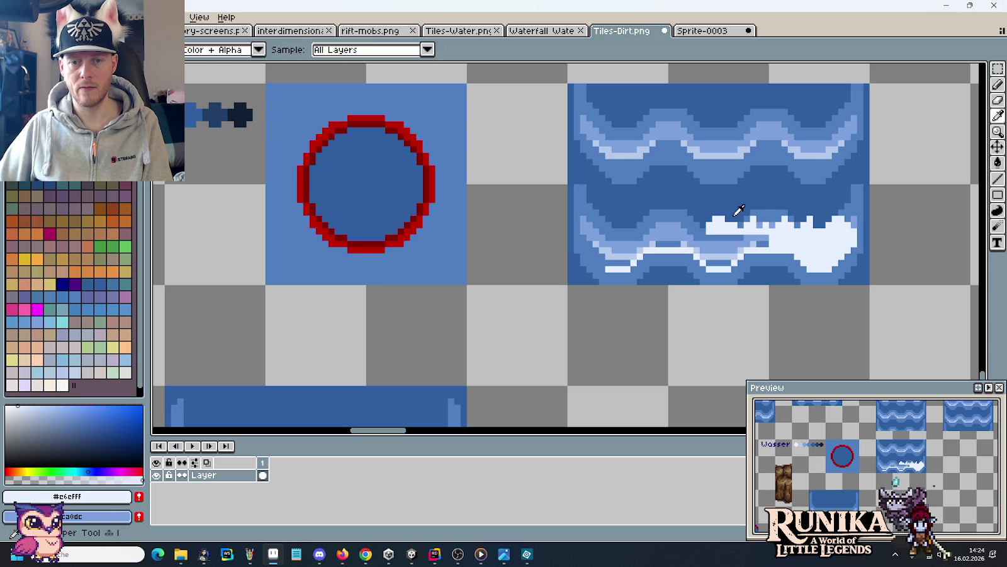
Pencil a few medium-blue pixels into the foam edge and check it against the reference screenshot.
alt+click(734, 213)
alt+click(740, 225)
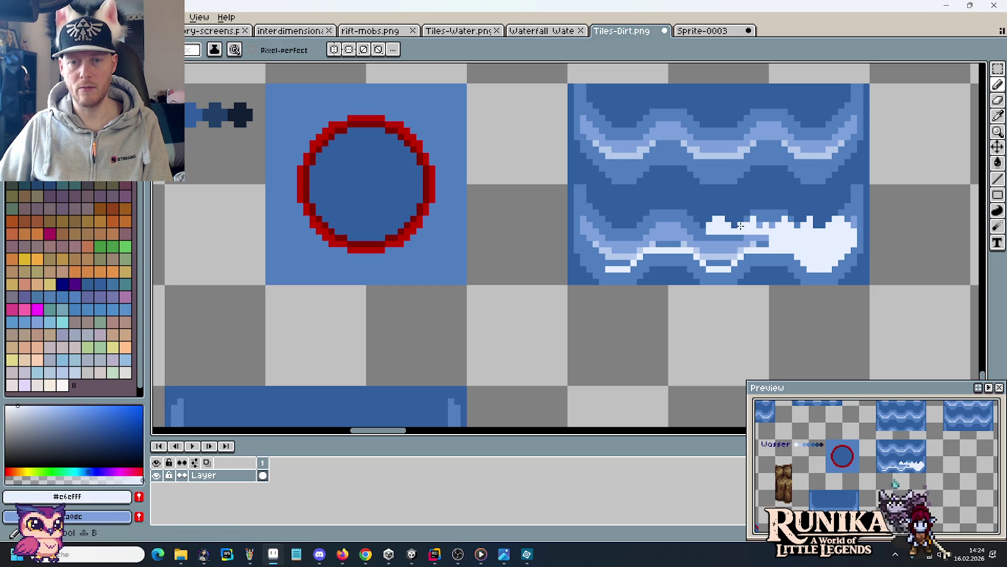
alt+click(756, 217)
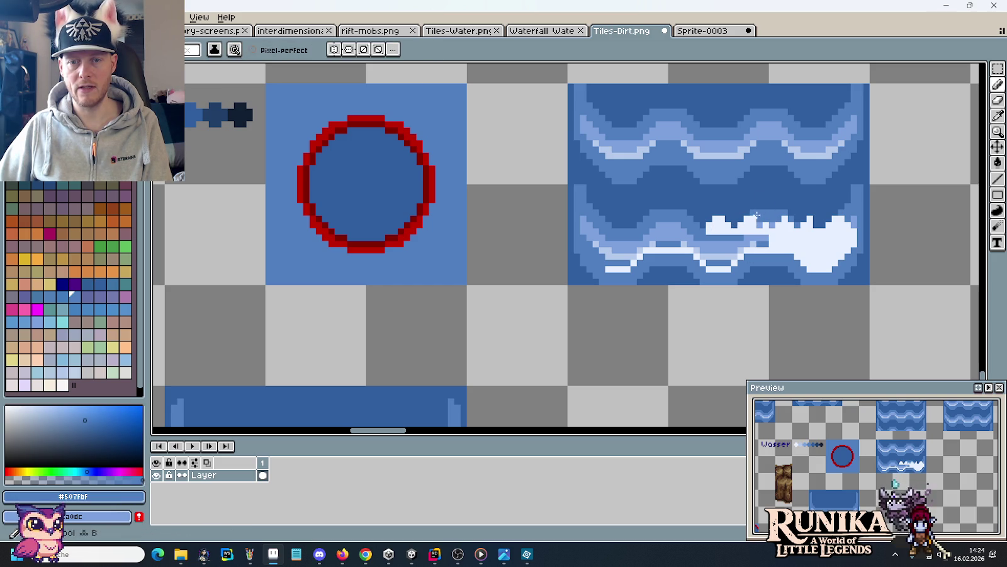
alt+click(763, 214)
alt+click(758, 221)
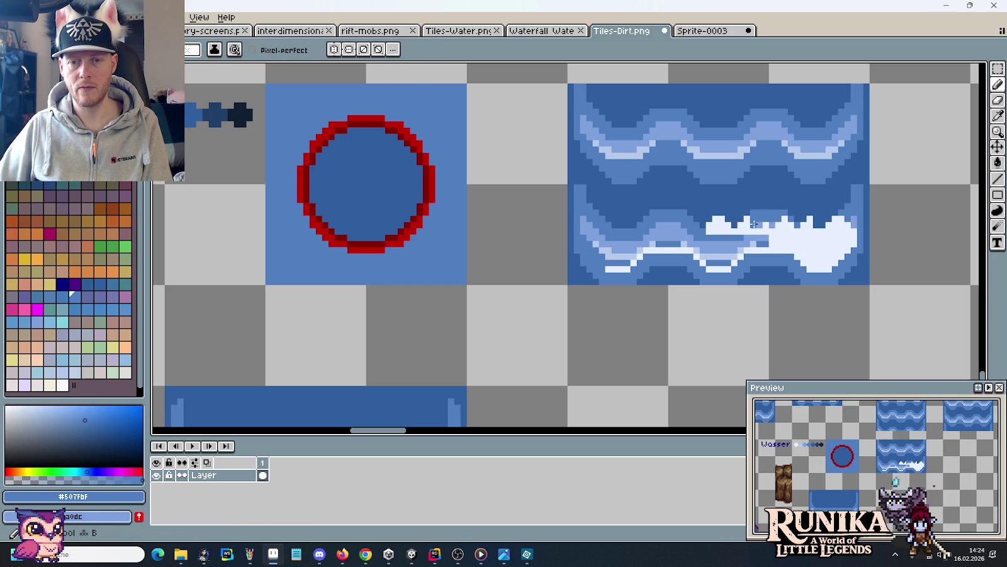
alt+click(759, 224)
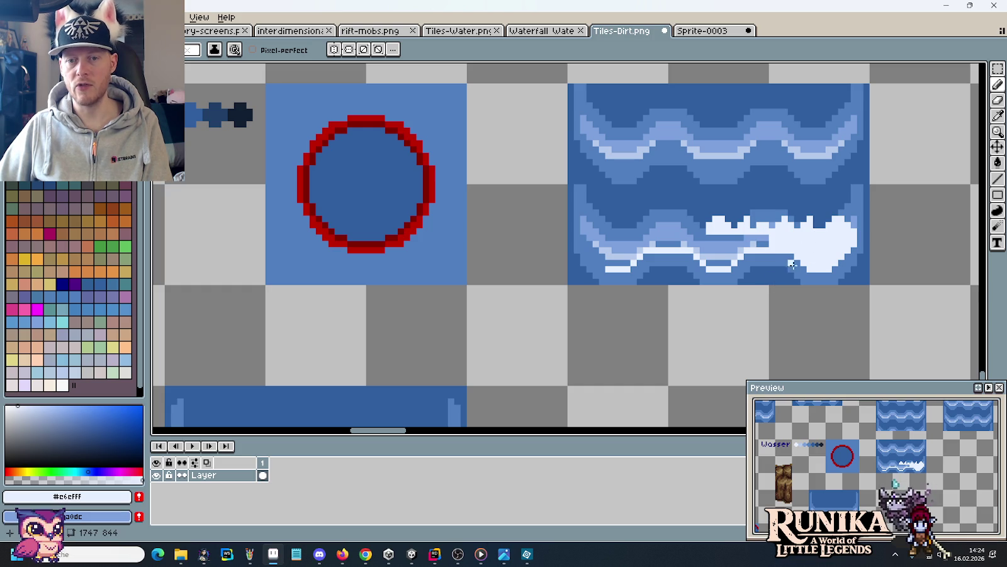
key(alt+Tab)
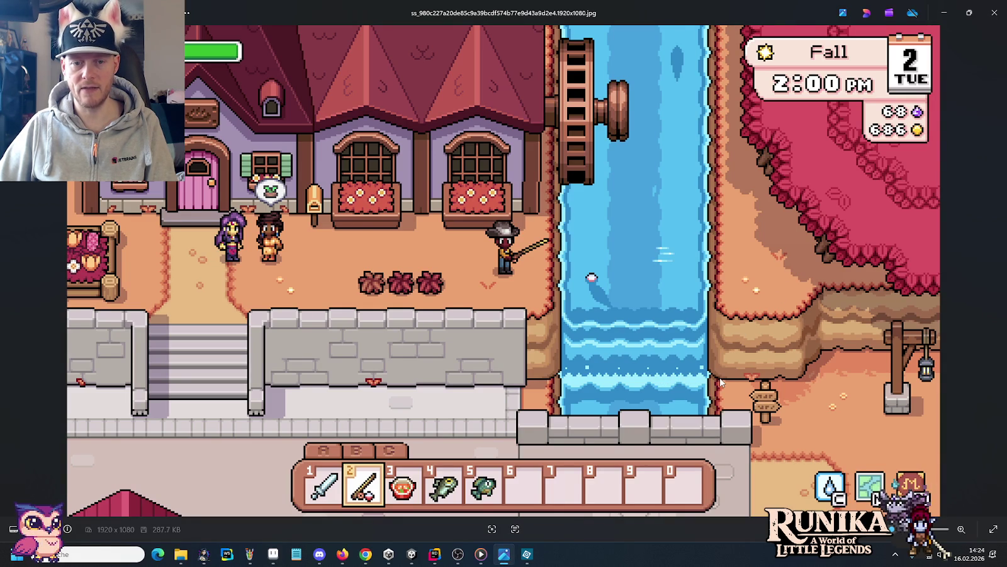
key(alt+Tab)
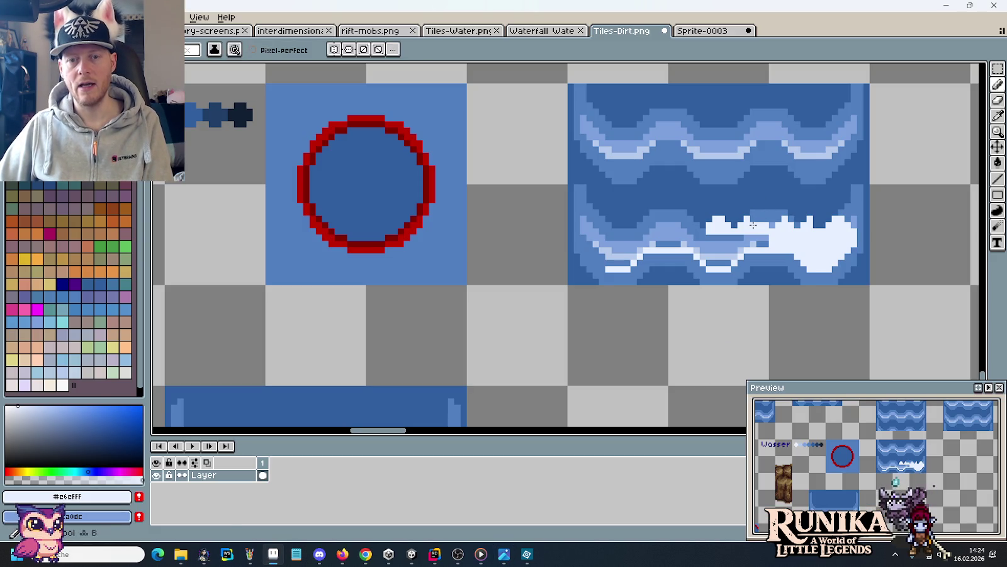
Pencil blue and foam-white notches along the foam's top edge, zooming out to check the result.
alt+click(763, 215)
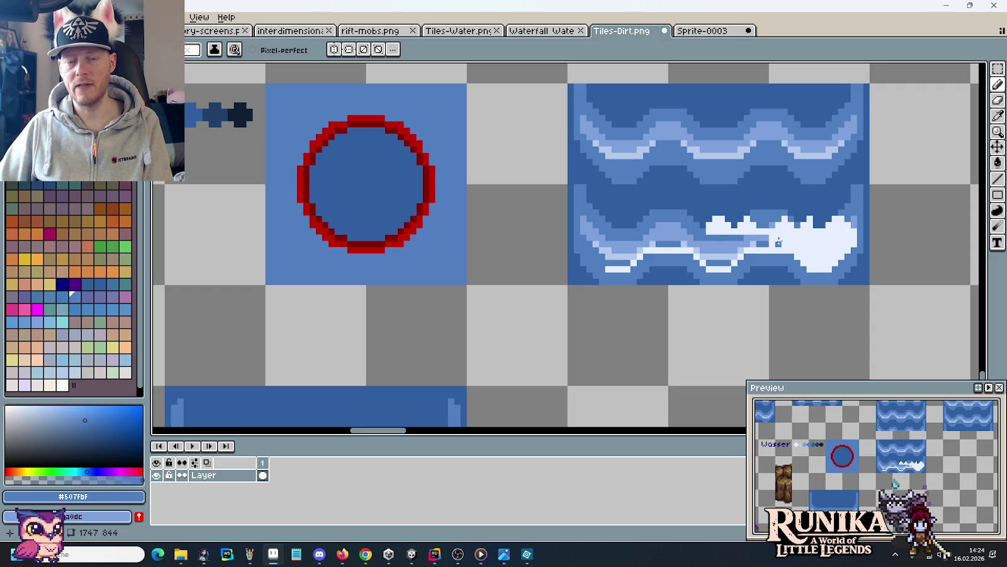
alt+click(817, 223)
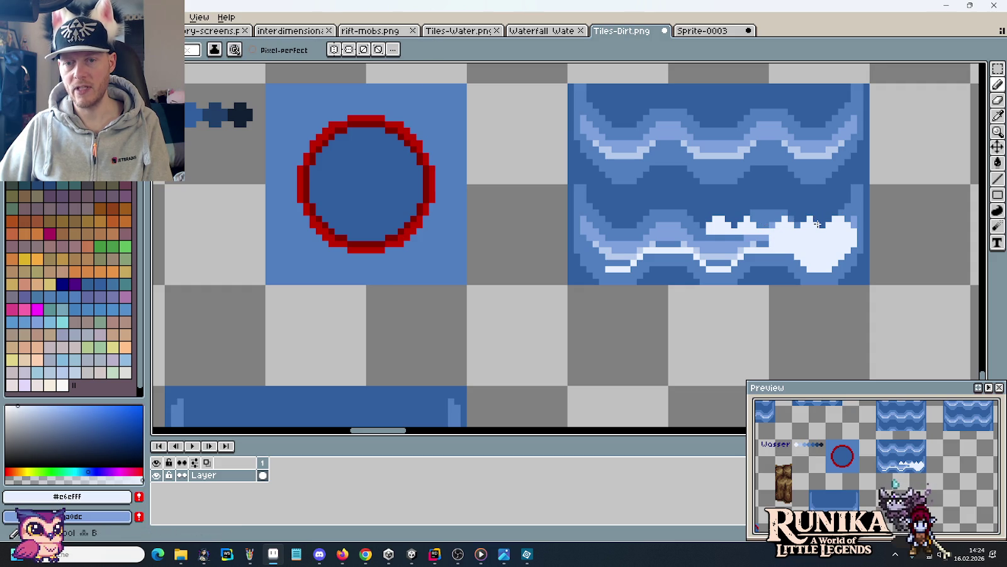
key(m)
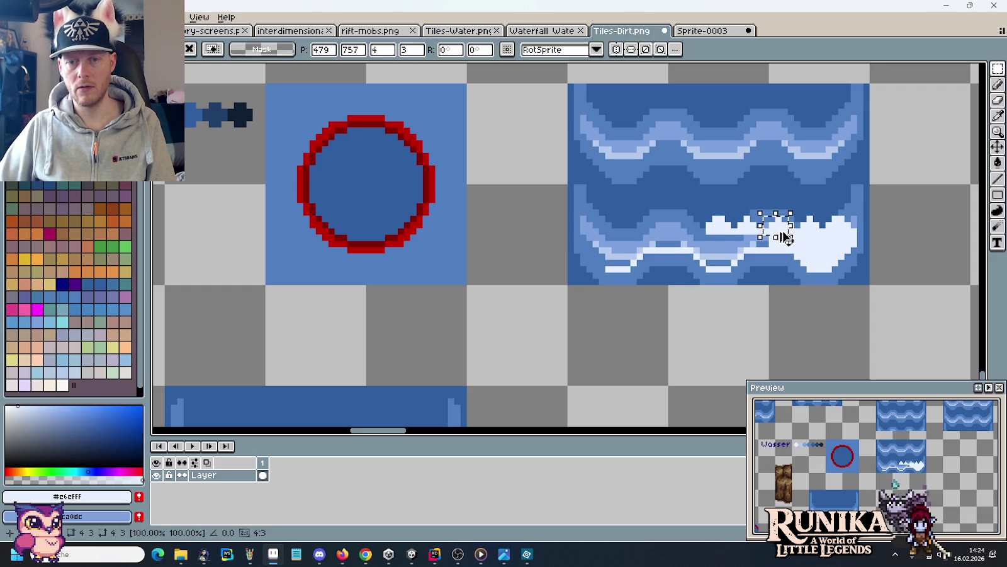
key(b)
alt+click(791, 224)
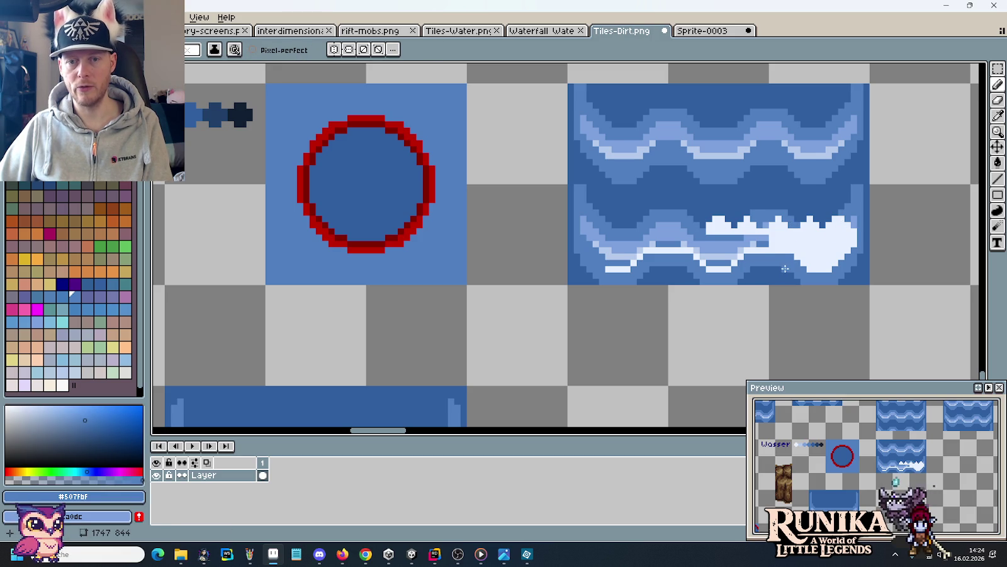
alt+click(774, 218)
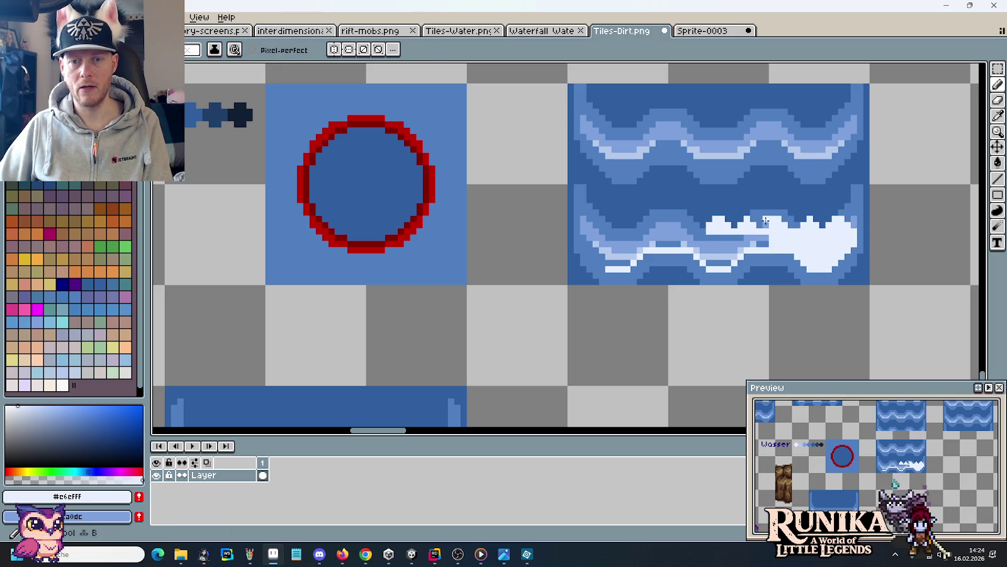
alt+click(769, 216)
alt+click(766, 220)
alt+click(770, 214)
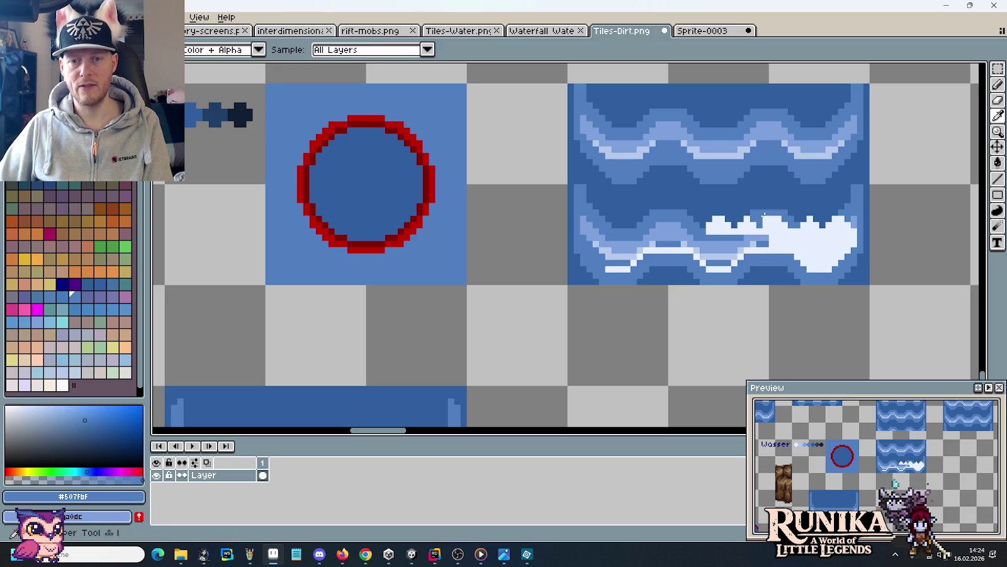
scroll(786, 249, down, 1)
scroll(787, 250, down, 1)
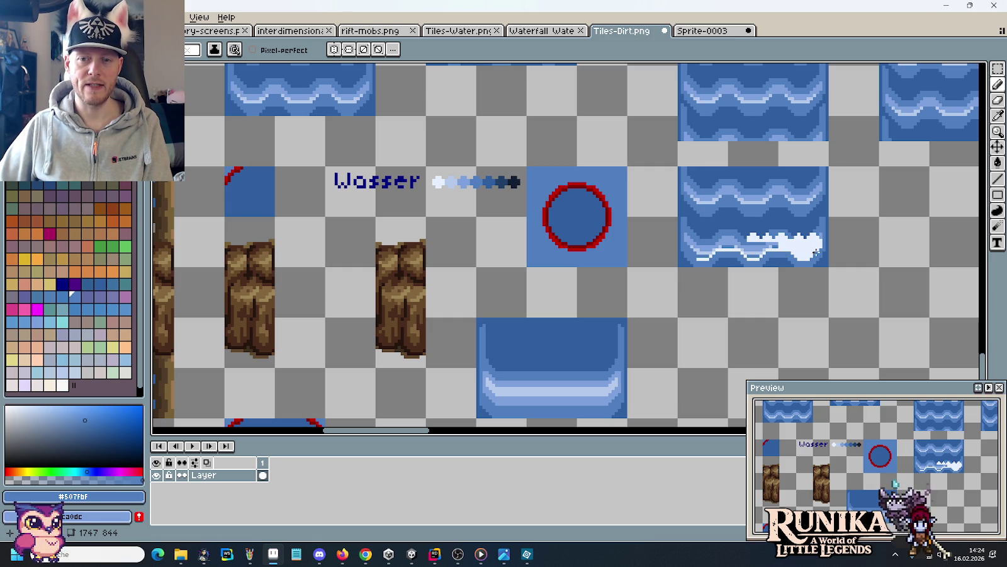
scroll(818, 251, up, 1)
alt+click(755, 242)
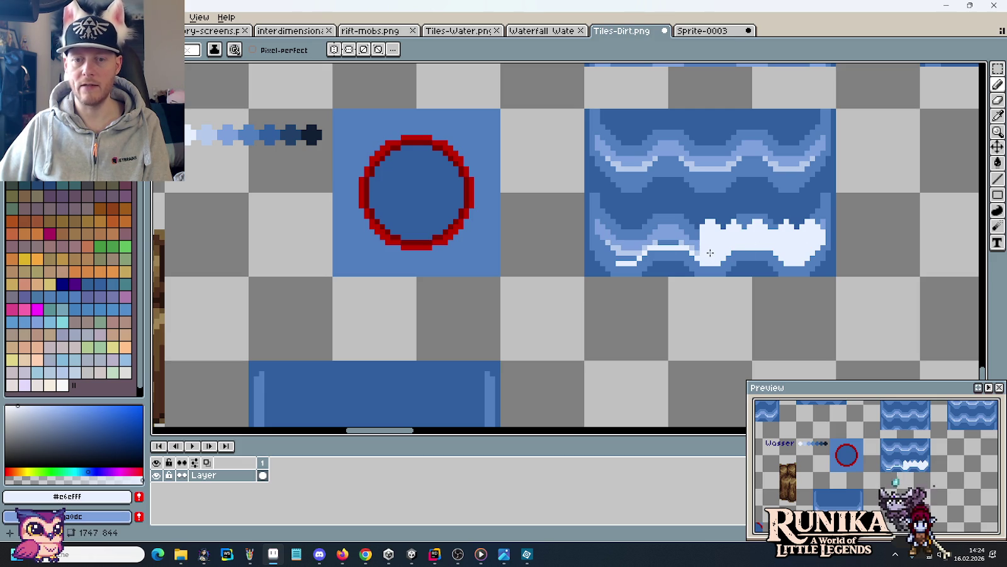
Copy the right part of the foam into the left half and flip it horizontally.
key(m)
mouse_move(833, 272)
mouse_down()
mouse_move(749, 242)
mouse_move(751, 191)
mouse_up()
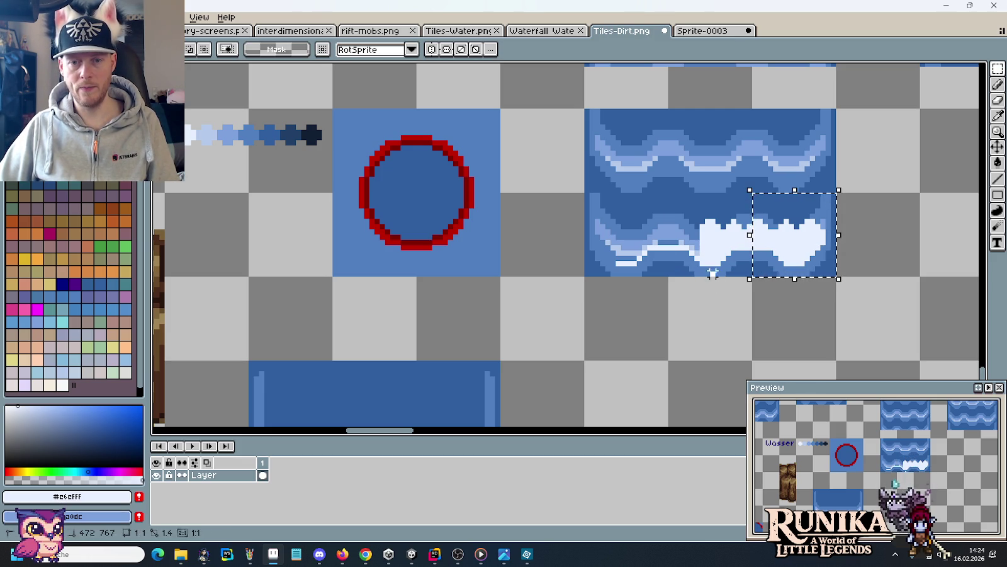
drag(712, 274, 838, 189)
drag(802, 222, 686, 221)
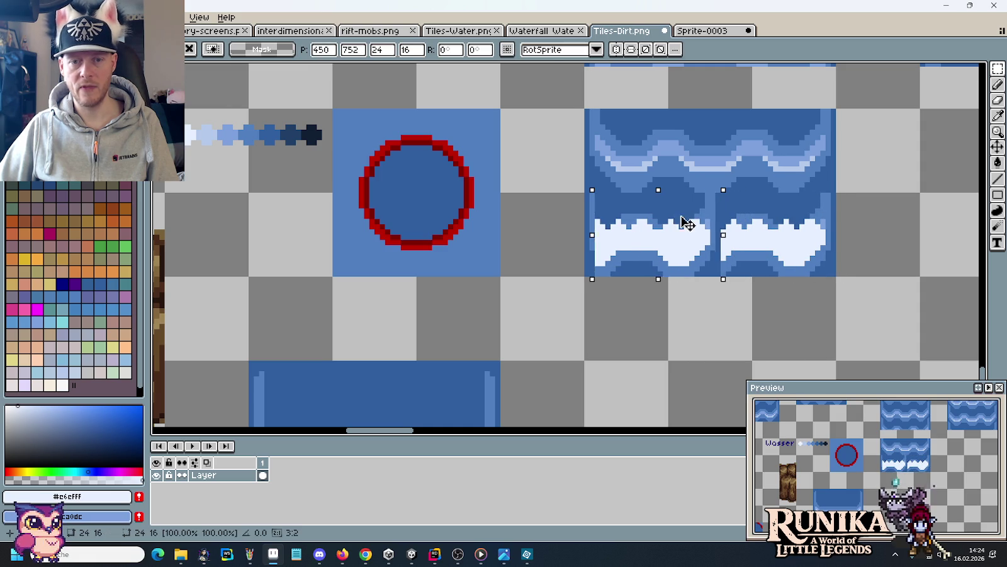
click(31, 17)
click(38, 181)
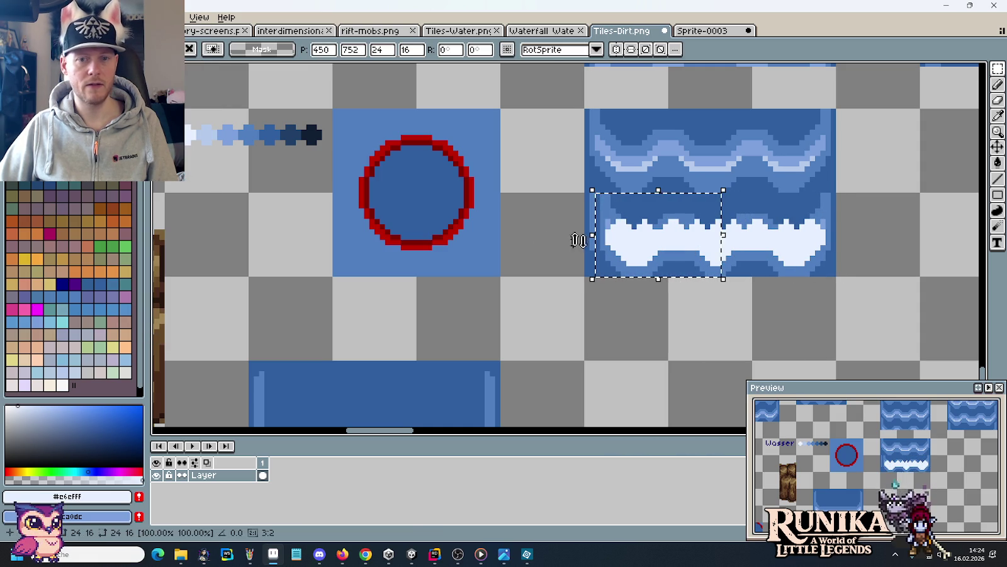
drag(653, 251, 643, 252)
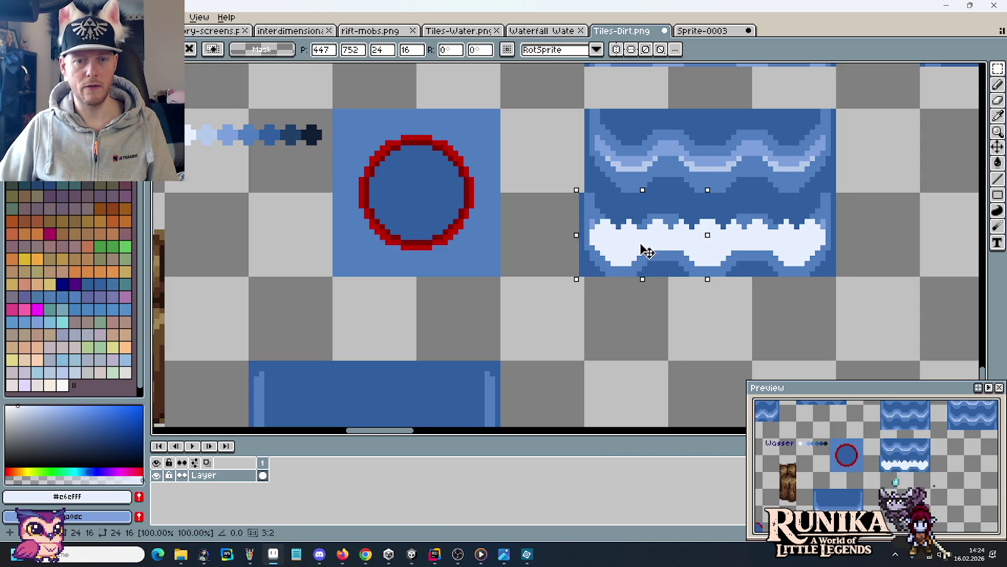
click(765, 258)
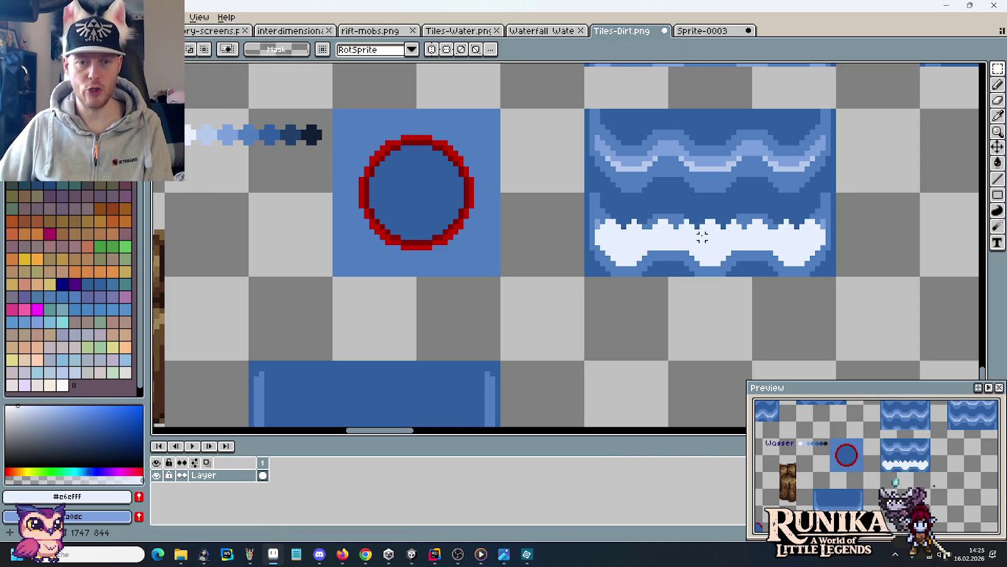
Sample the light #7ca0dc and medium #507fbf water blues while panning along the foam tile.
key(i)
click(716, 153)
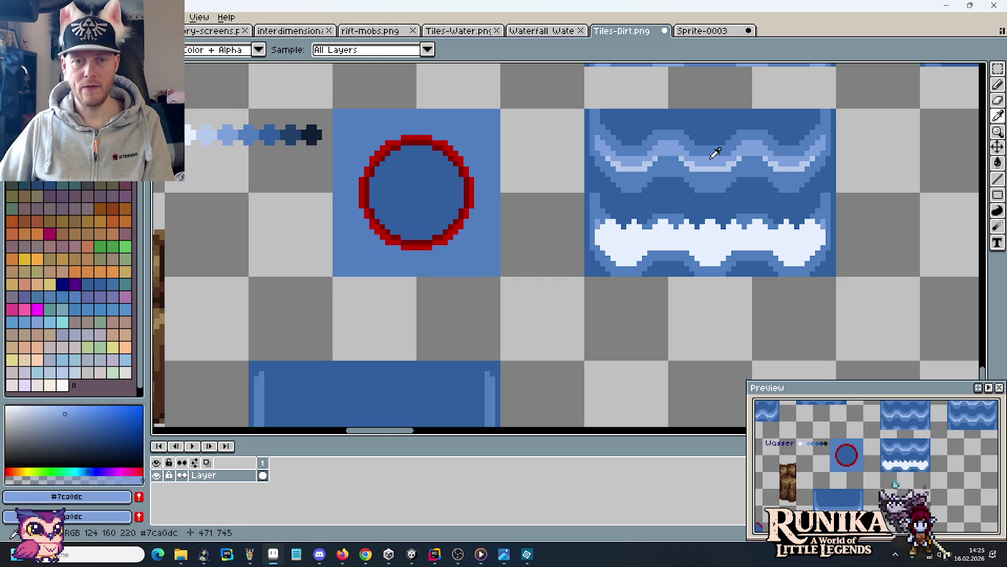
key(b)
scroll(644, 268, up, 3)
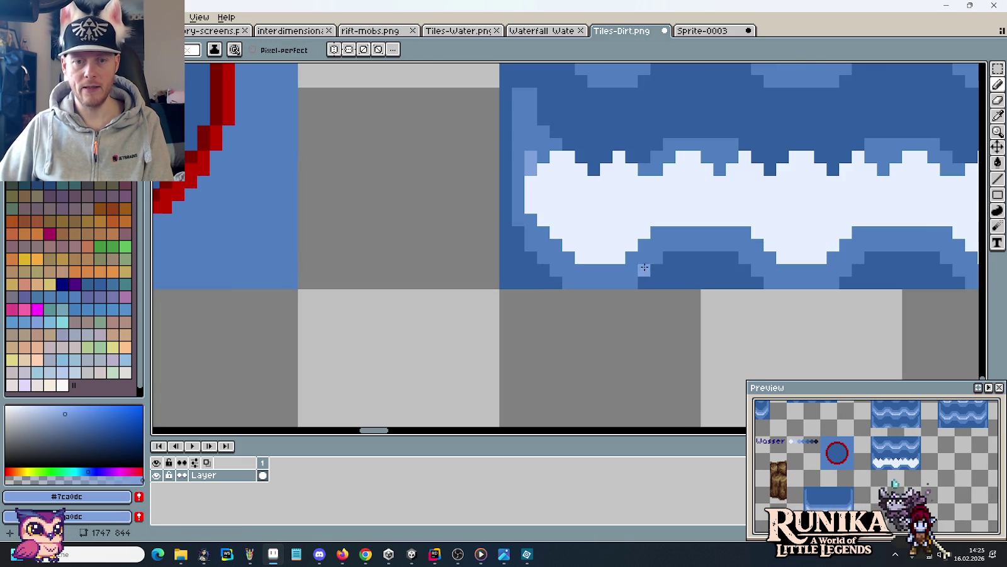
scroll(658, 249, down, 2)
key(i)
click(669, 240)
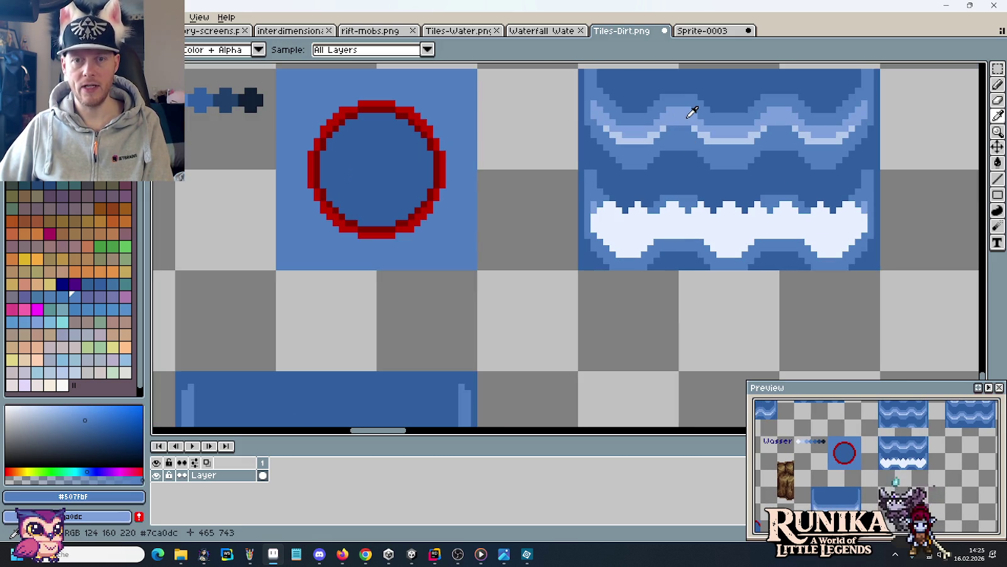
key(b)
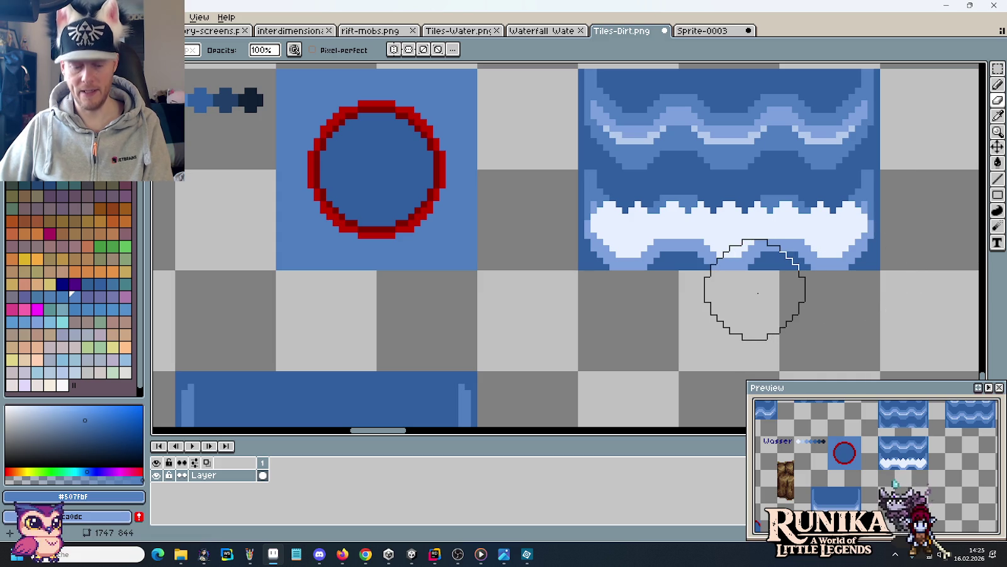
scroll(620, 314, down, 1)
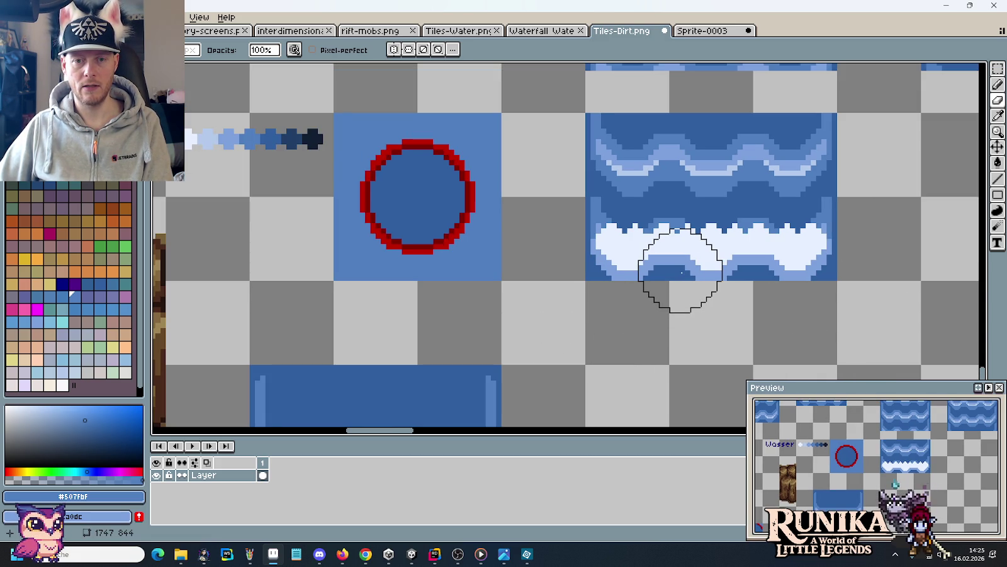
key(i)
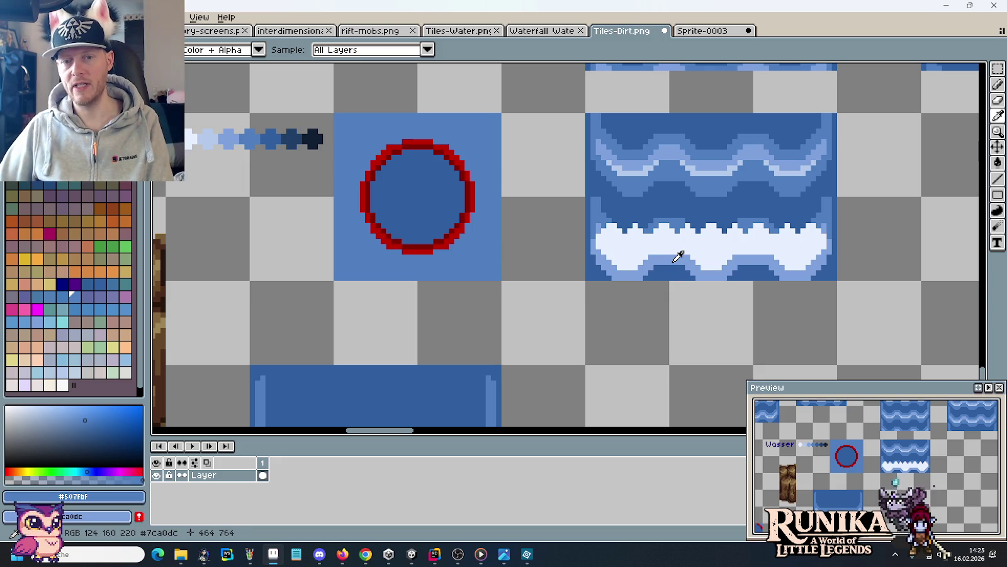
scroll(705, 262, up, 2)
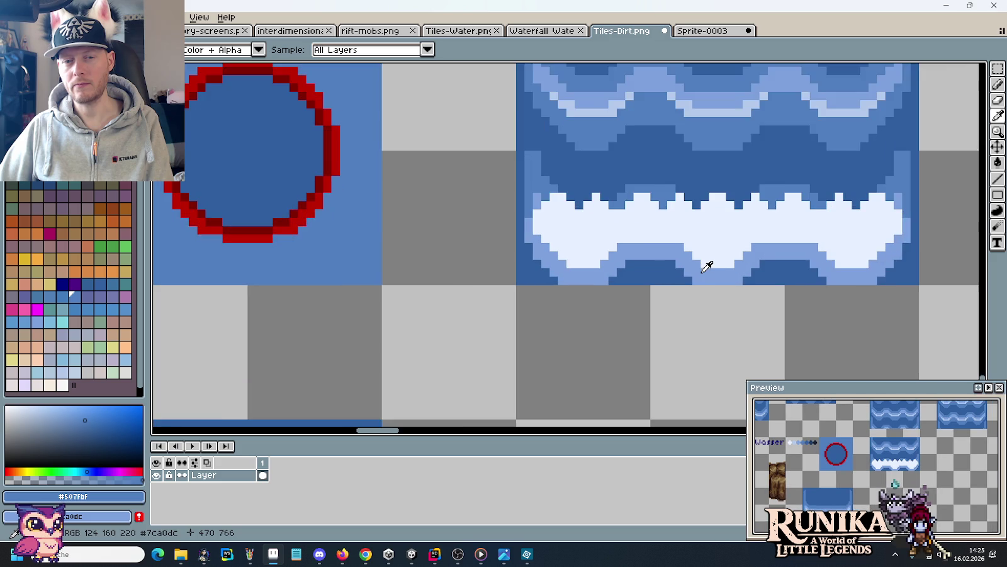
scroll(712, 255, down, 1)
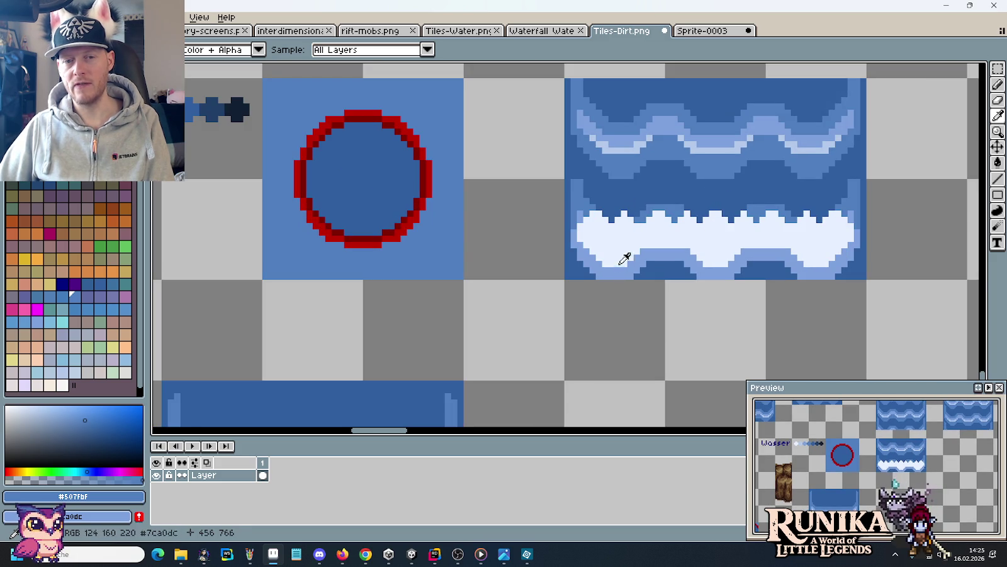
mouse_move(698, 234)
mouse_down()
mouse_move(587, 284)
mouse_move(562, 275)
mouse_up()
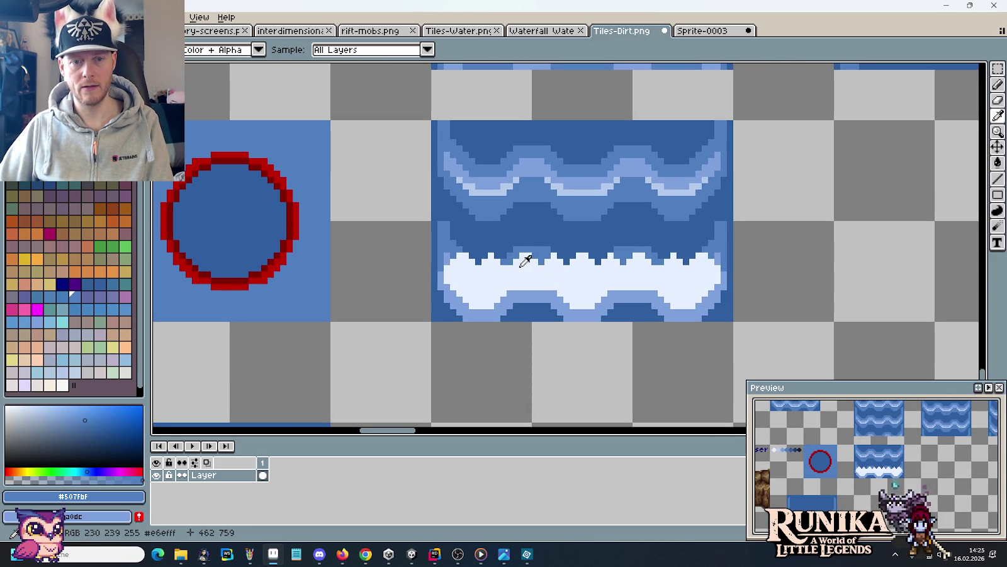
Repaint the medium-blue step pixels under the foam and on the right edge in dark blue #305F9F.
click(468, 226)
scroll(463, 236, up, 1)
key(b)
mouse_move(422, 281)
mouse_down()
mouse_move(418, 206)
mouse_move(435, 233)
mouse_move(431, 274)
mouse_move(460, 250)
mouse_up()
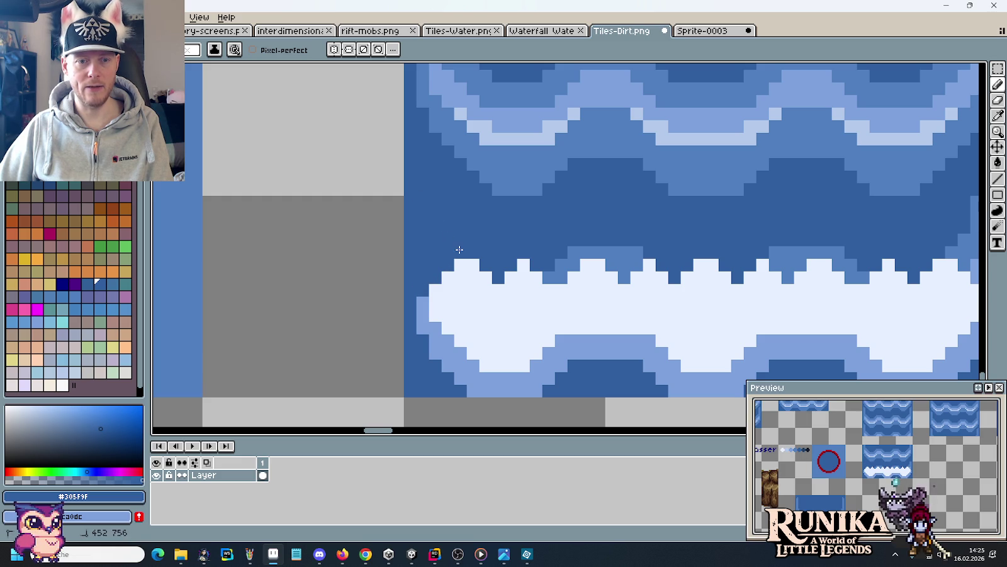
mouse_move(552, 273)
mouse_down()
mouse_move(567, 259)
mouse_move(631, 259)
mouse_up()
mouse_move(800, 252)
mouse_down()
mouse_move(774, 251)
mouse_move(778, 260)
mouse_up()
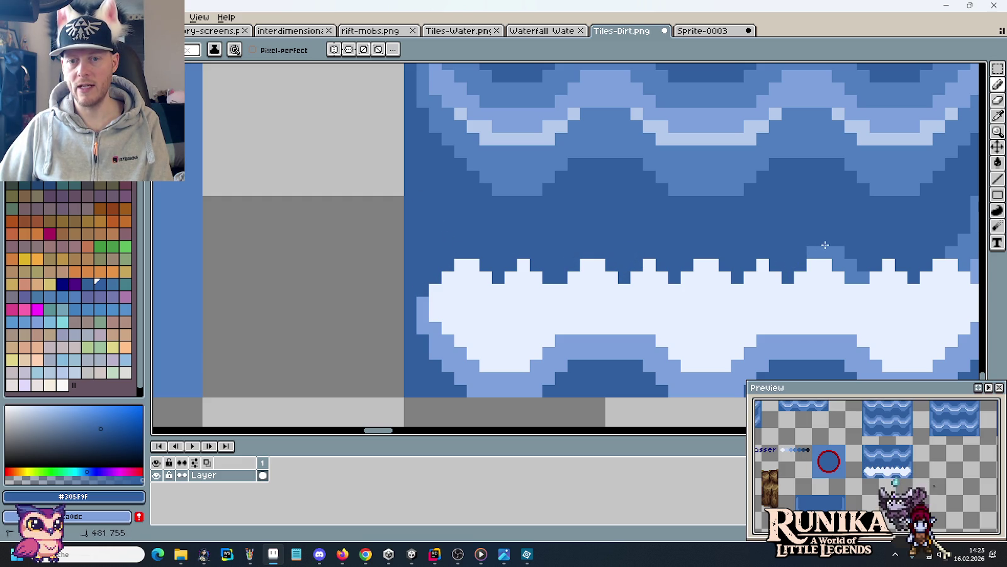
drag(856, 253, 851, 275)
scroll(855, 272, right, 5)
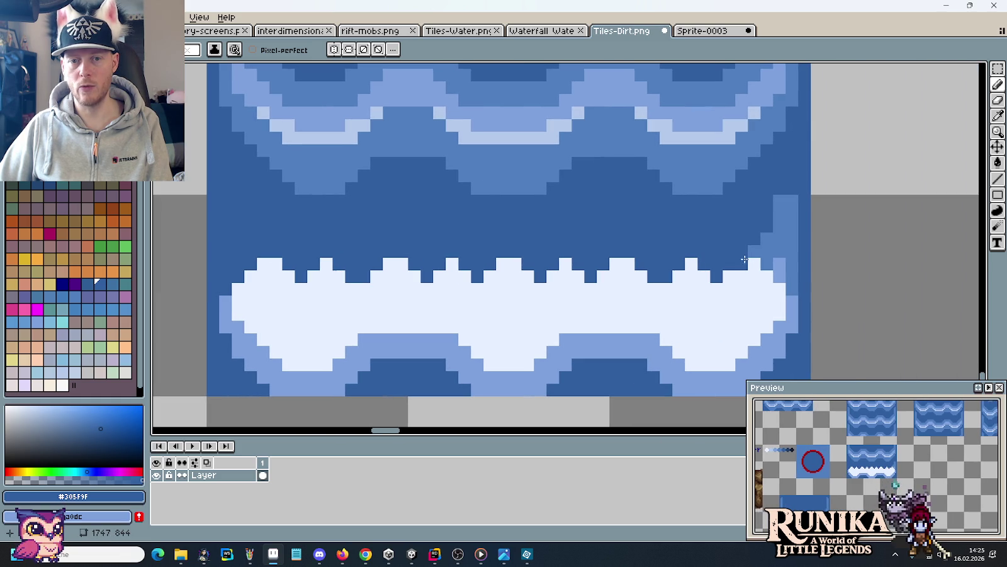
mouse_move(768, 262)
mouse_down()
mouse_move(792, 286)
mouse_move(790, 195)
mouse_move(780, 248)
mouse_up()
scroll(781, 248, down, 3)
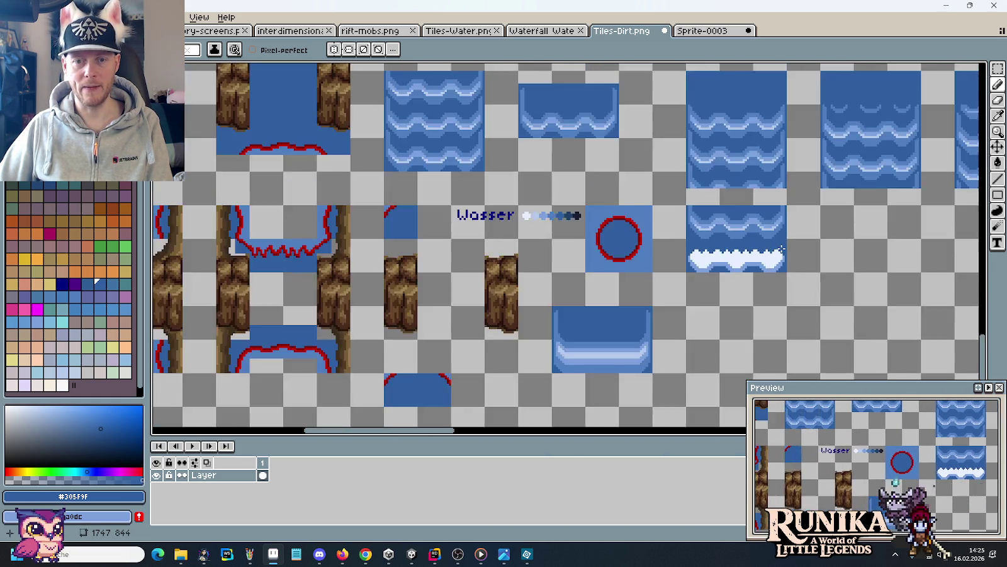
scroll(780, 248, up, 2)
scroll(779, 252, right, 1)
scroll(734, 305, up, 2)
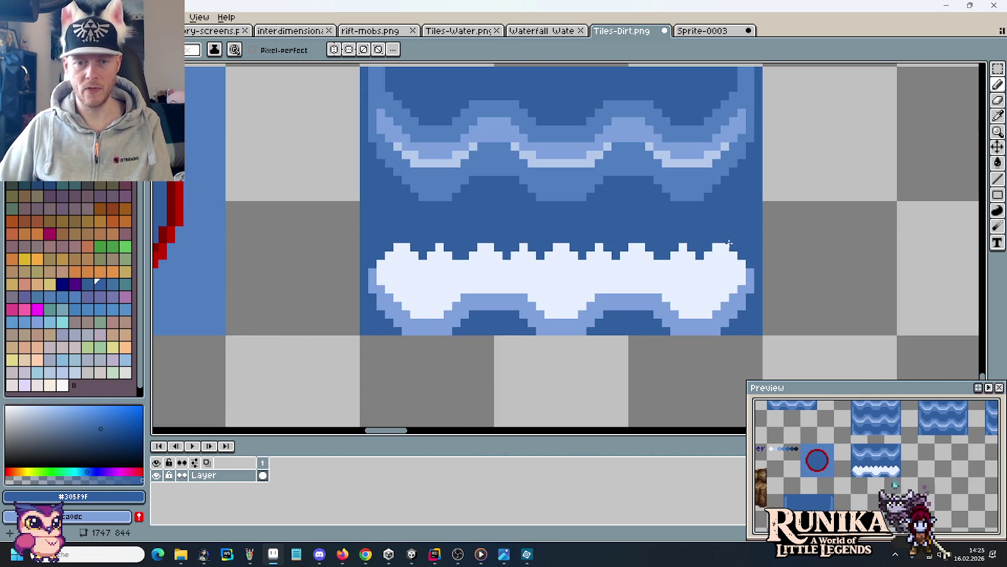
Copy the foam band into the empty tile on the right and nudge it upward one pixel.
key(m)
mouse_move(734, 305)
mouse_down()
mouse_move(631, 283)
mouse_move(457, 281)
mouse_up()
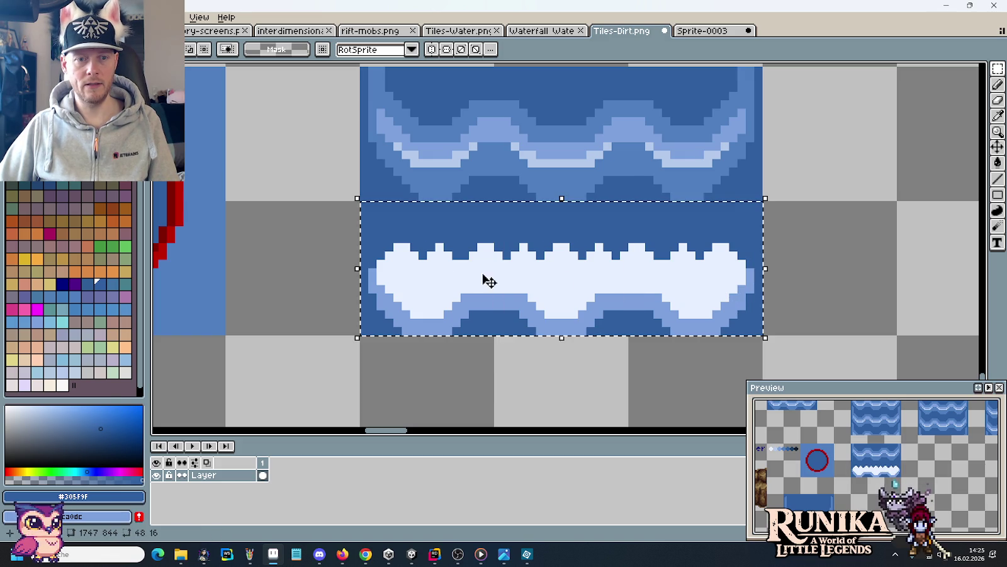
scroll(202, 236, right, 4)
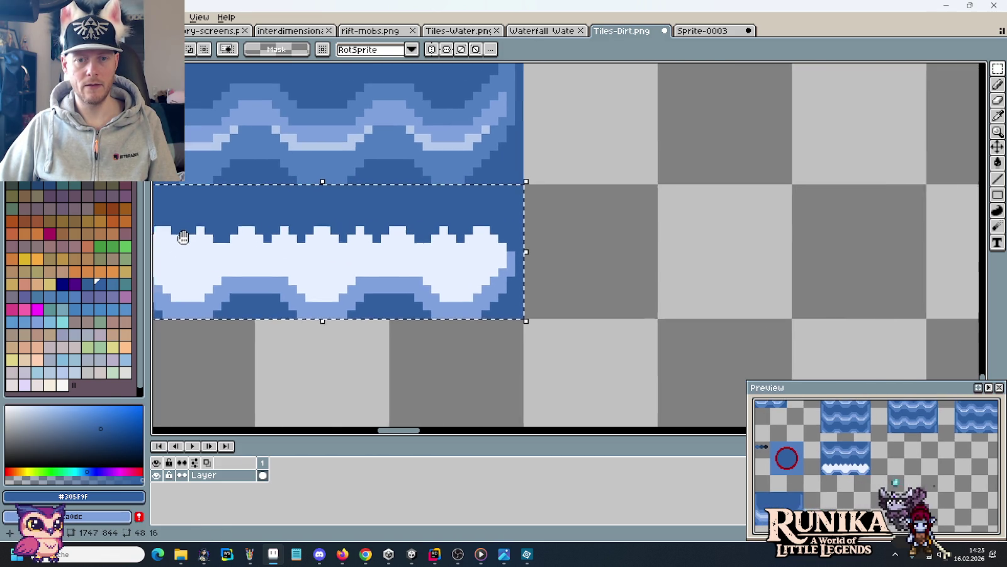
drag(319, 261, 849, 265)
click(589, 268)
scroll(589, 267, right, 3)
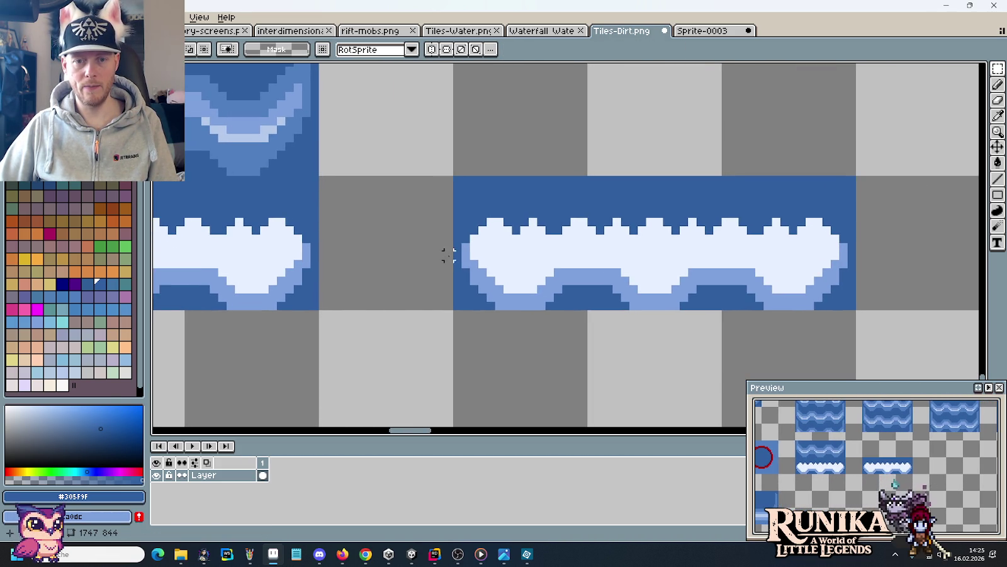
drag(792, 254, 532, 247)
key(Up)
key(Up)
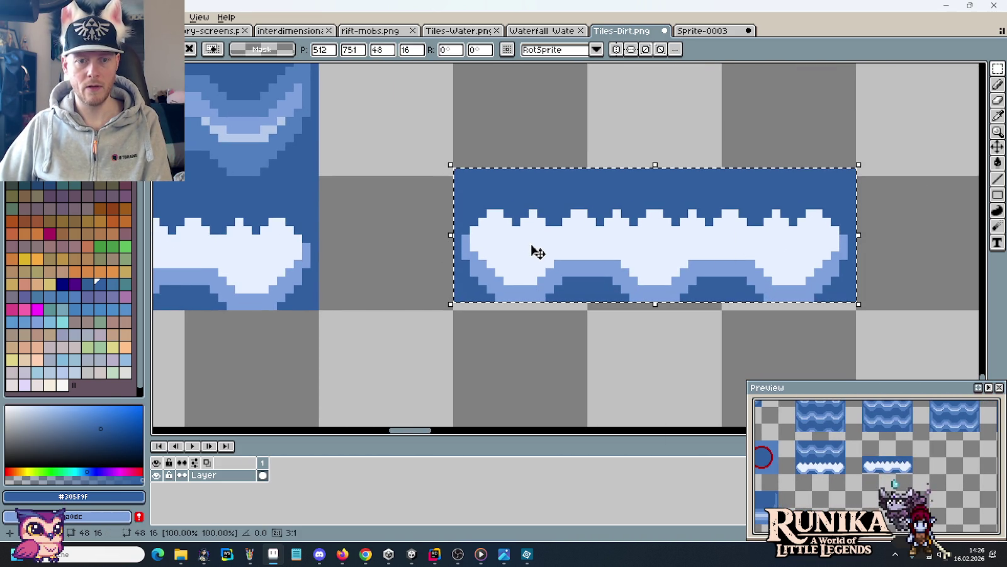
key(Up)
key(Down)
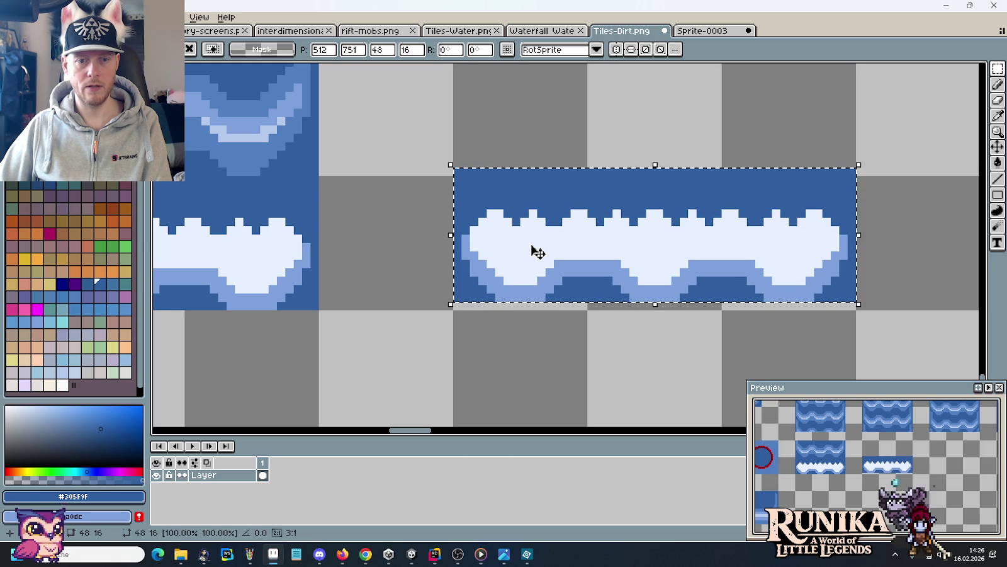
click(548, 331)
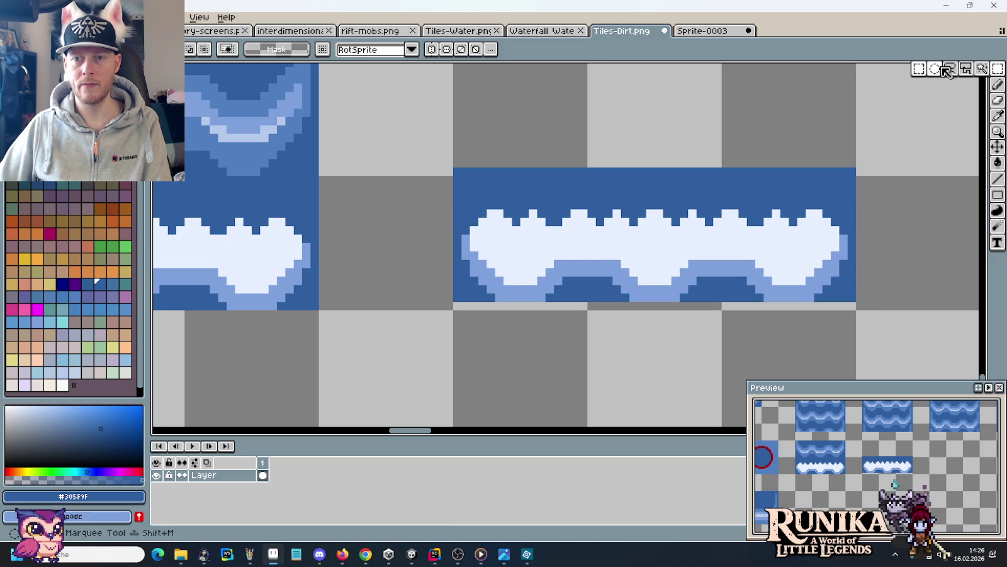
Lasso-select the white foam shape and shift it, then sample the foam edge's light blue.
key(q)
drag(473, 205, 474, 252)
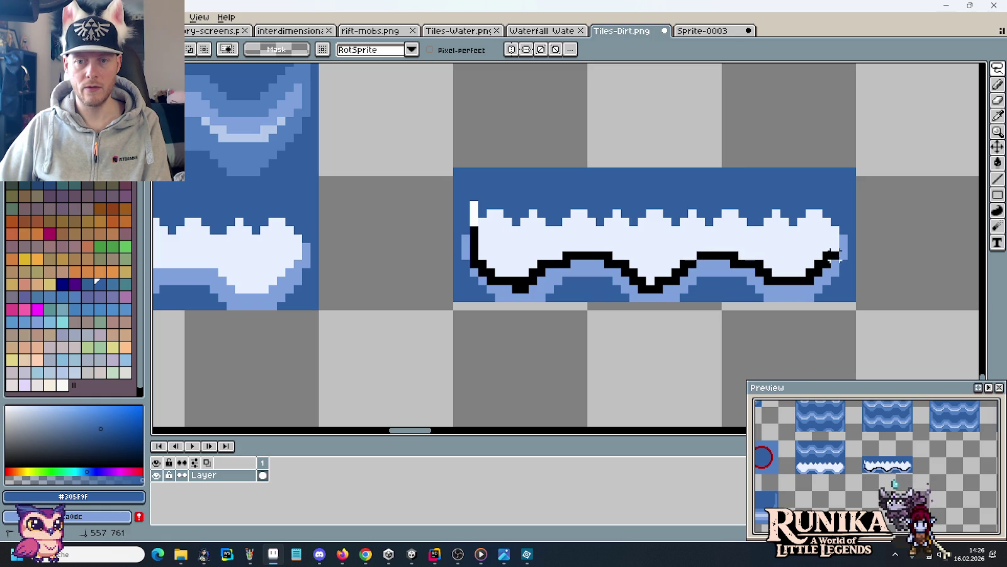
mouse_move(843, 222)
mouse_down()
mouse_move(722, 202)
mouse_move(710, 229)
mouse_up()
click(641, 353)
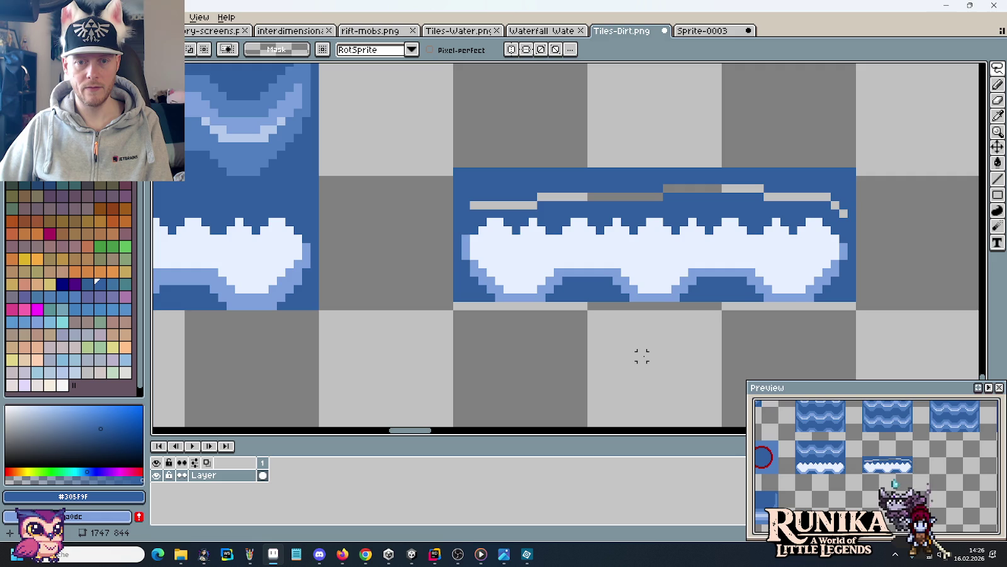
key(i)
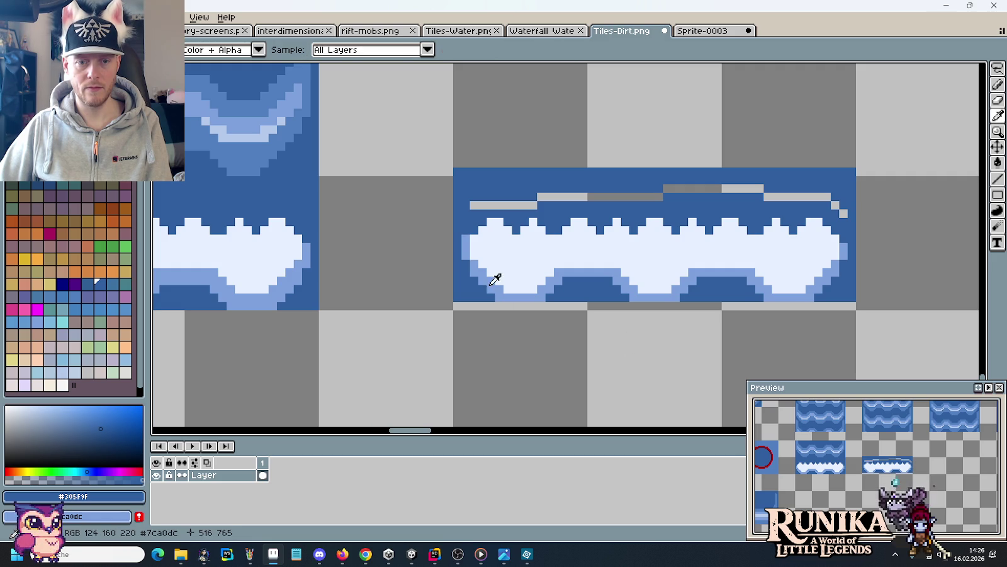
click(483, 278)
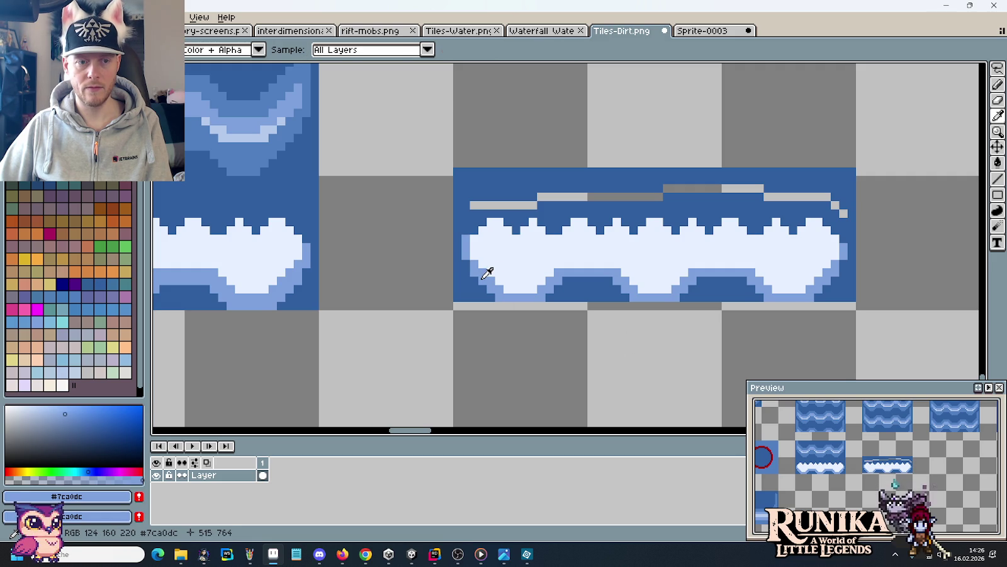
scroll(486, 272, down, 2)
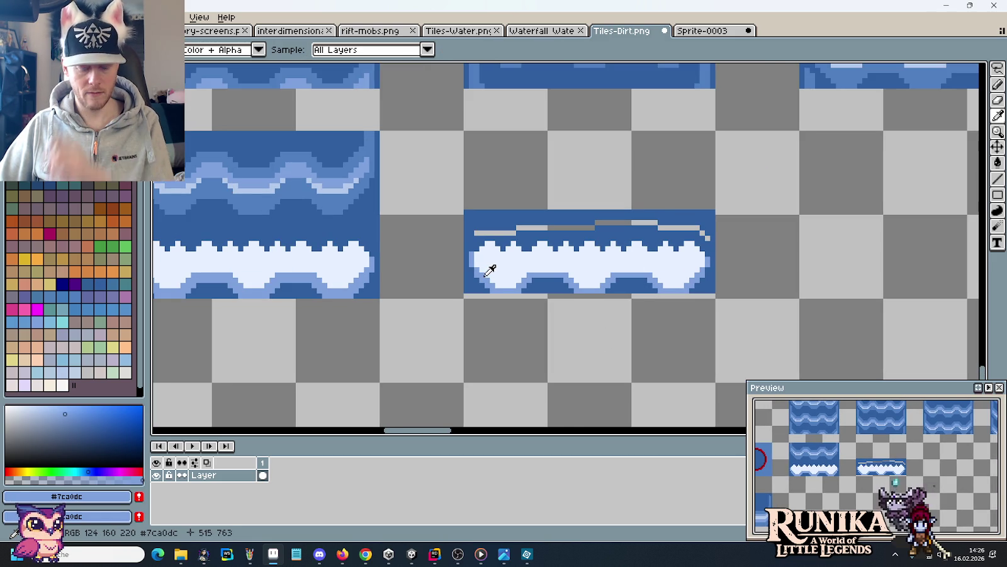
Touch up the copied foam edge with light-blue #7ca0dc pixels.
key(m)
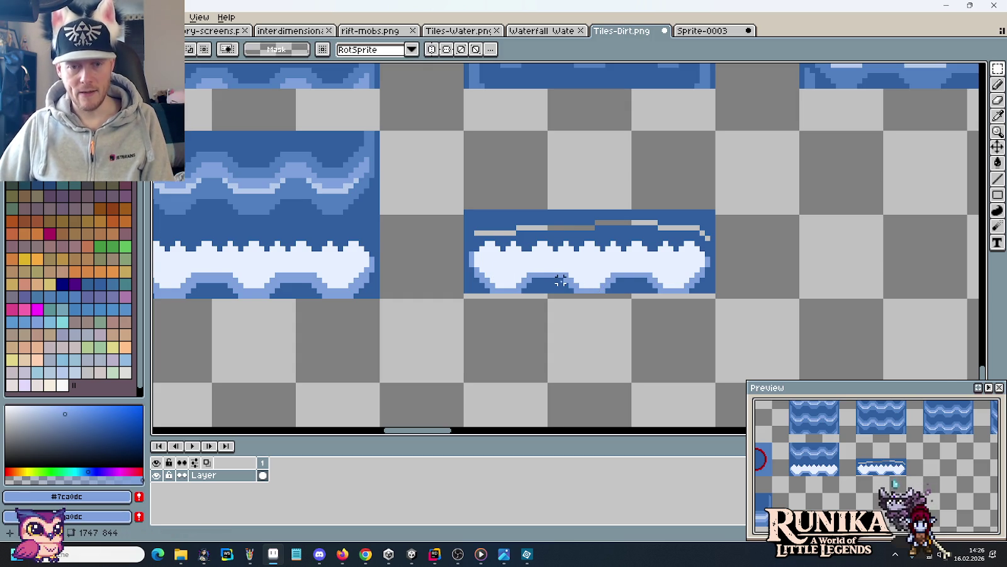
scroll(566, 286, up, 1)
scroll(567, 286, up, 1)
key(i)
click(216, 147)
scroll(444, 340, up, 1)
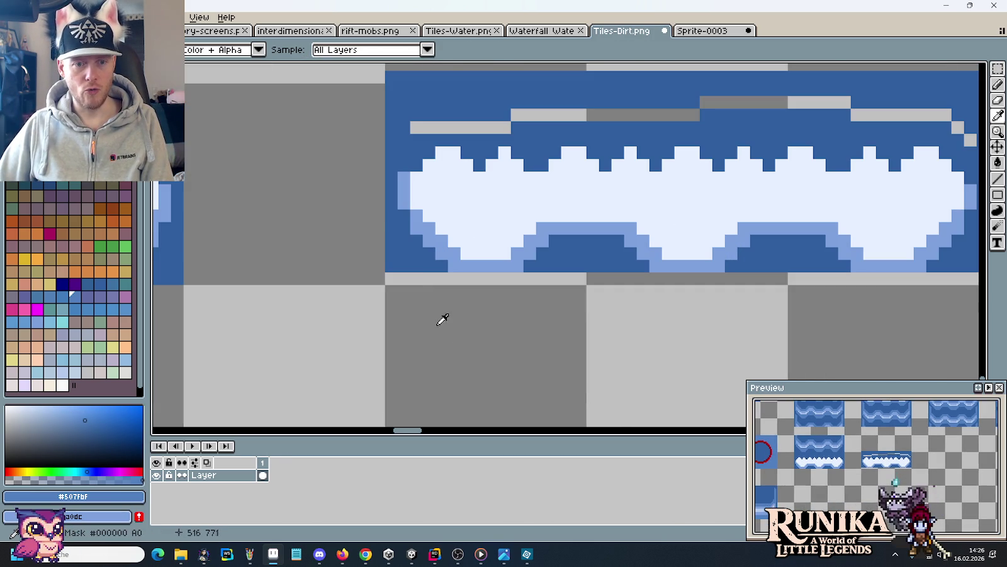
key(b)
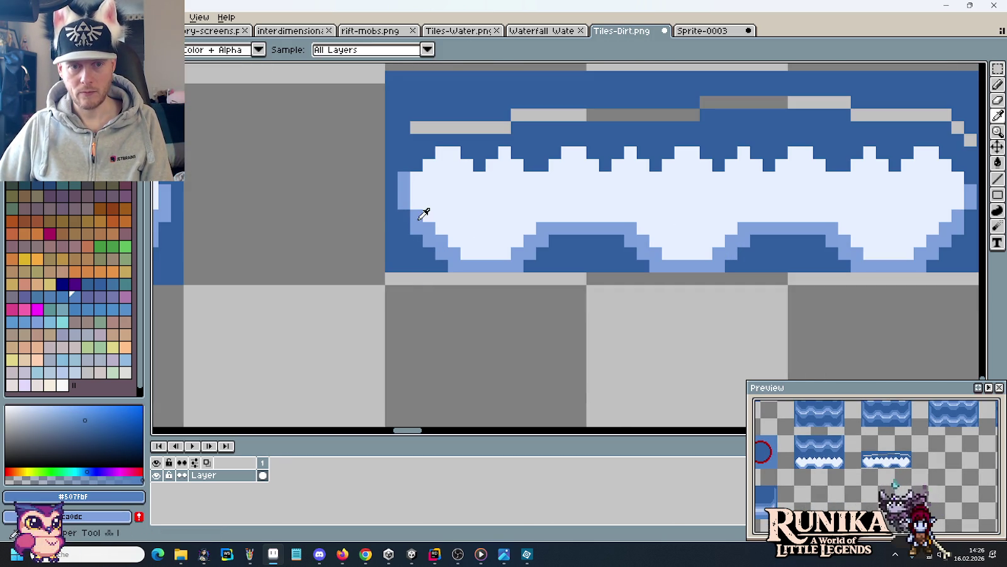
alt+click(421, 213)
click(403, 215)
click(832, 215)
scroll(965, 216, down, 1)
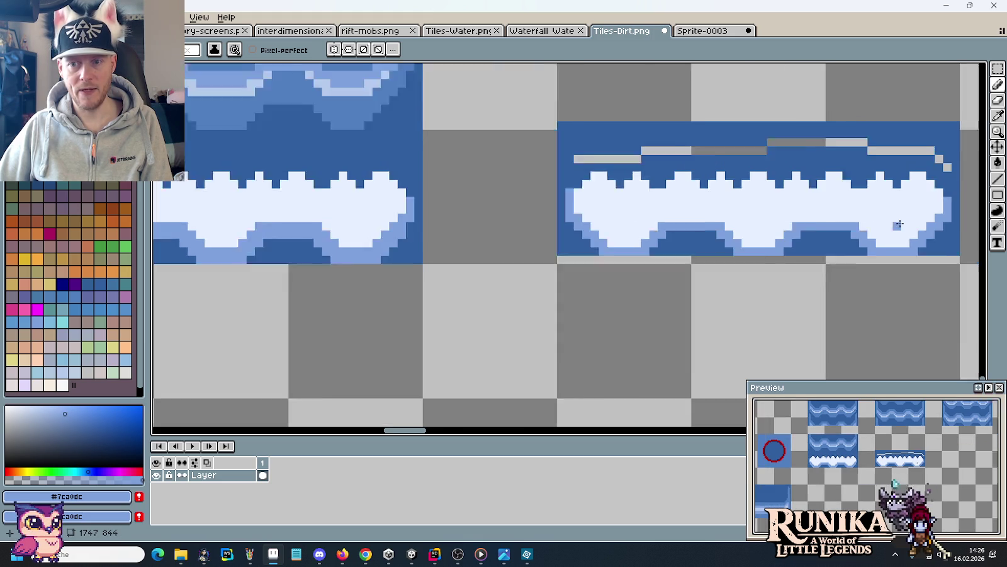
scroll(881, 217, down, 1)
drag(441, 191, 453, 223)
Paint mid-blue #507FBF pixels beside and below the copied foam.
key(i)
click(341, 133)
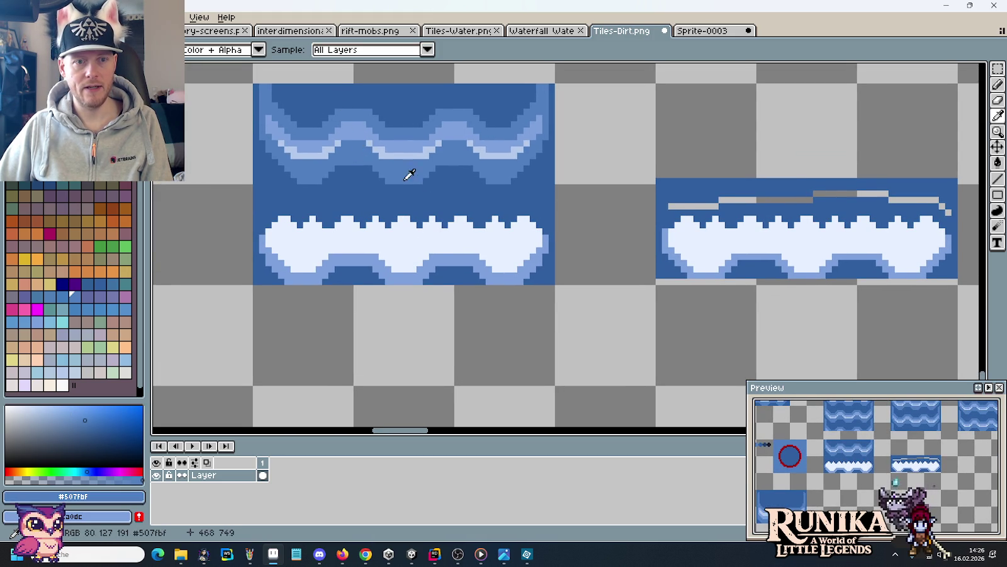
scroll(756, 265, up, 2)
key(b)
click(539, 260)
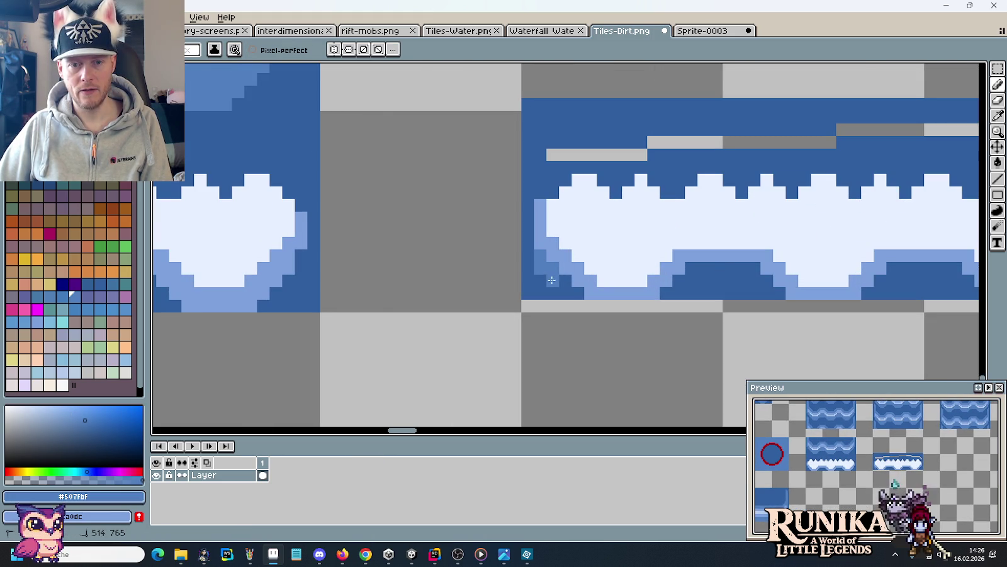
mouse_move(576, 304)
mouse_down()
mouse_move(663, 305)
mouse_move(745, 270)
mouse_up()
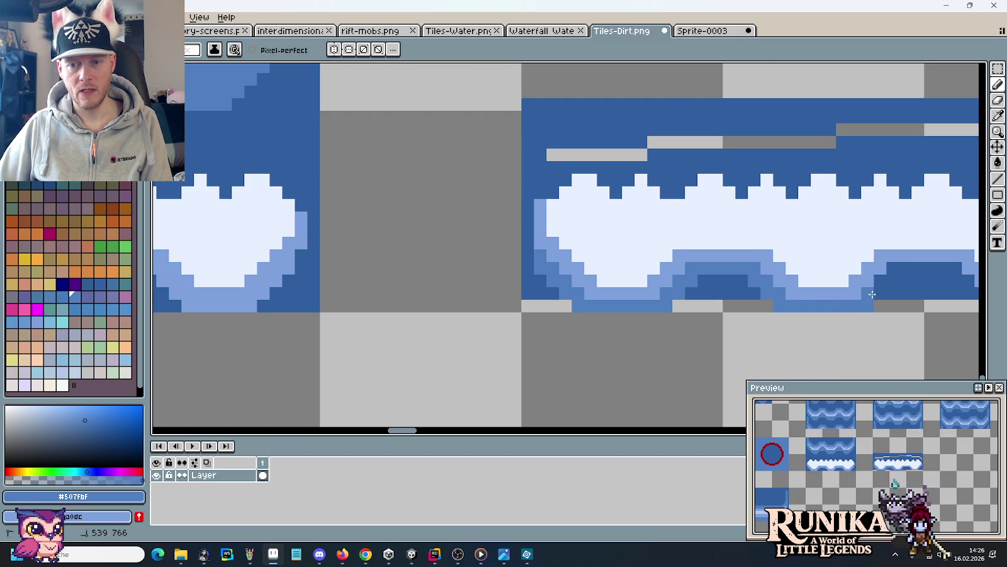
mouse_move(946, 272)
mouse_down()
mouse_move(726, 258)
mouse_move(833, 285)
mouse_up()
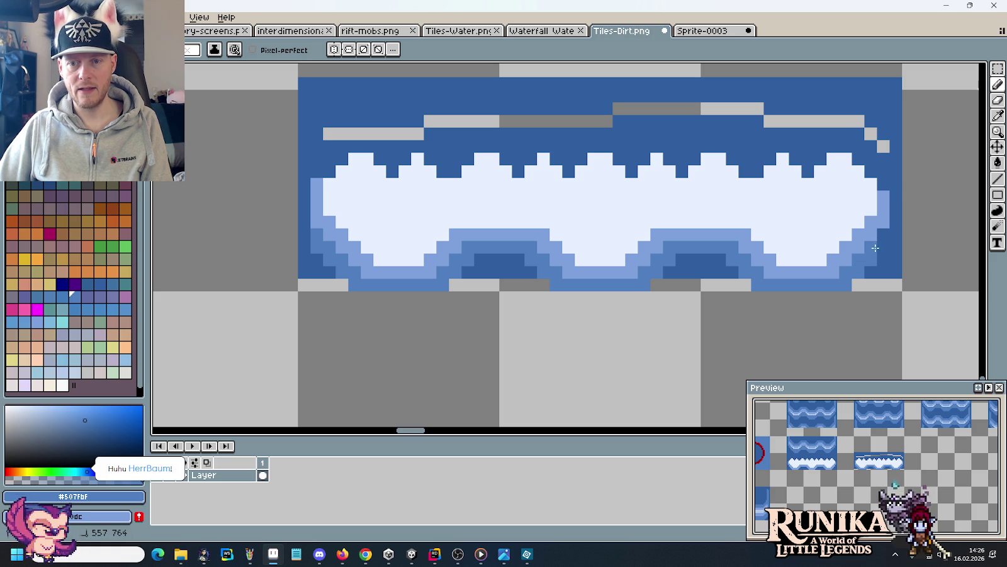
scroll(802, 317, down, 2)
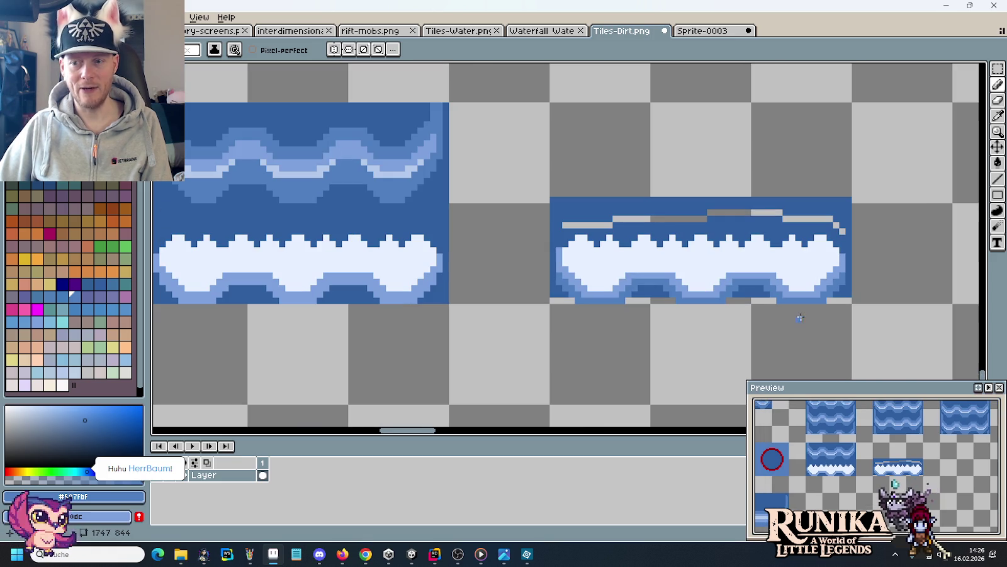
Bucket-fill the grey gap strips with dark blue #305F9F and pencil the bottom-edge gaps.
key(i)
click(673, 205)
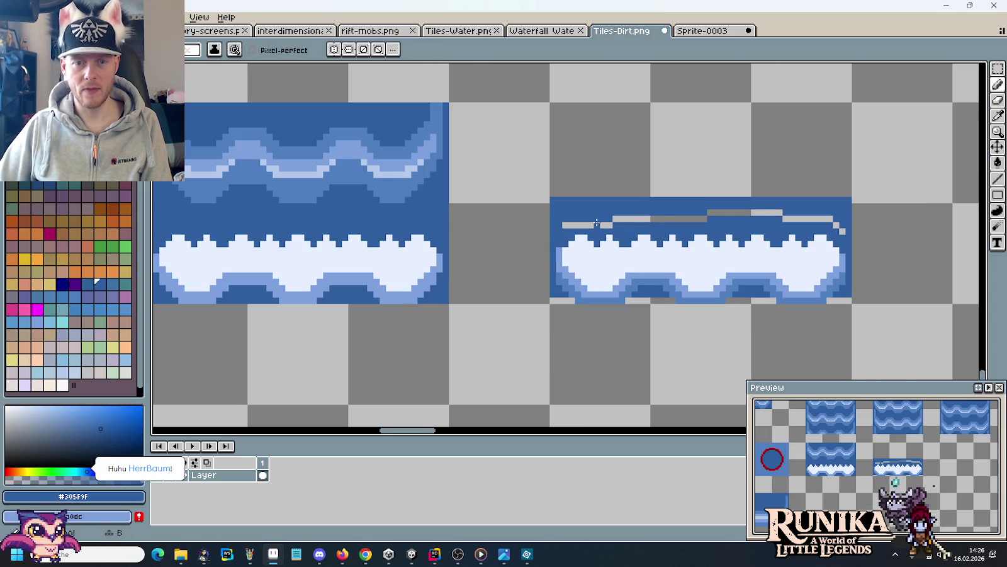
key(g)
click(623, 217)
click(735, 212)
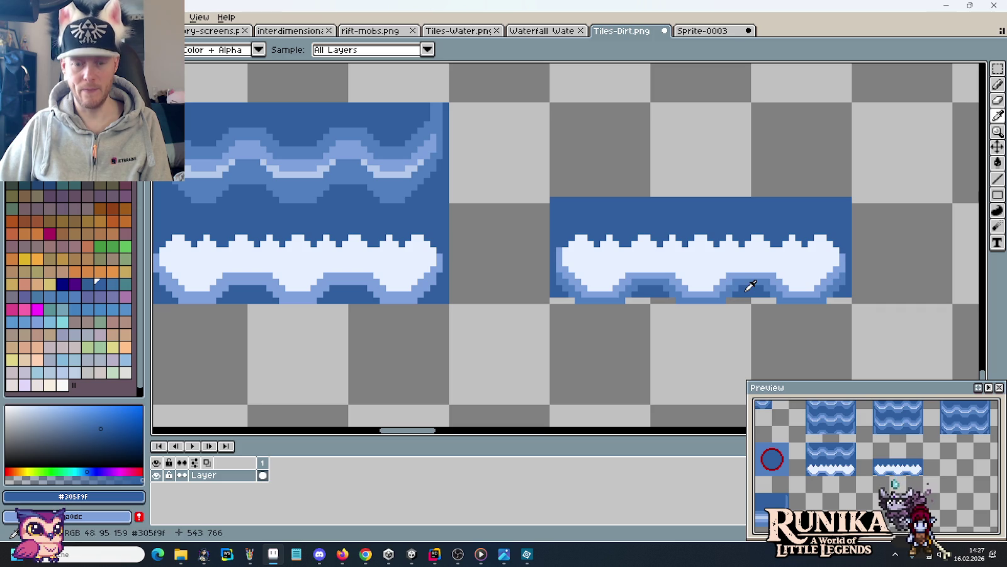
key(b)
scroll(829, 305, up, 1)
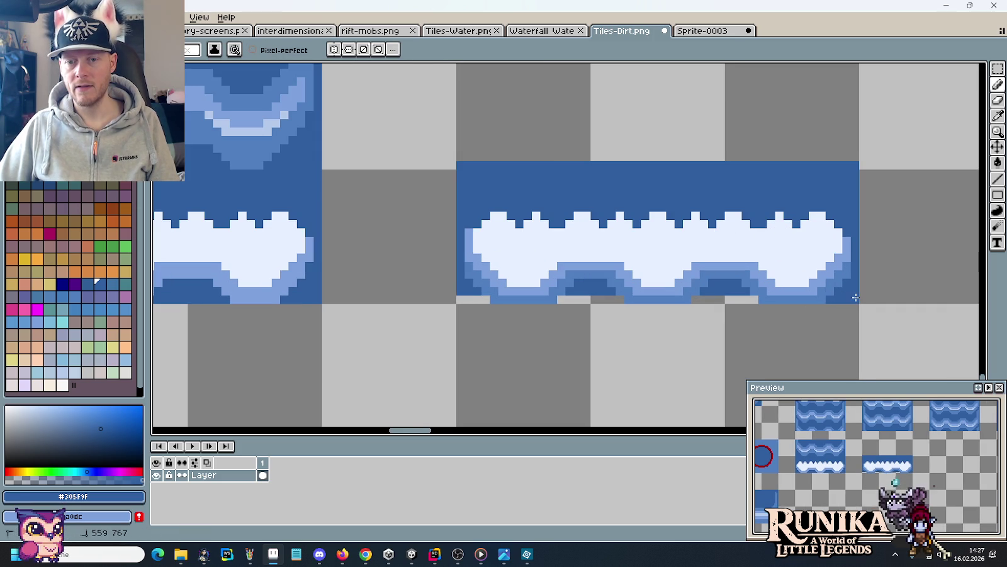
drag(635, 299, 586, 297)
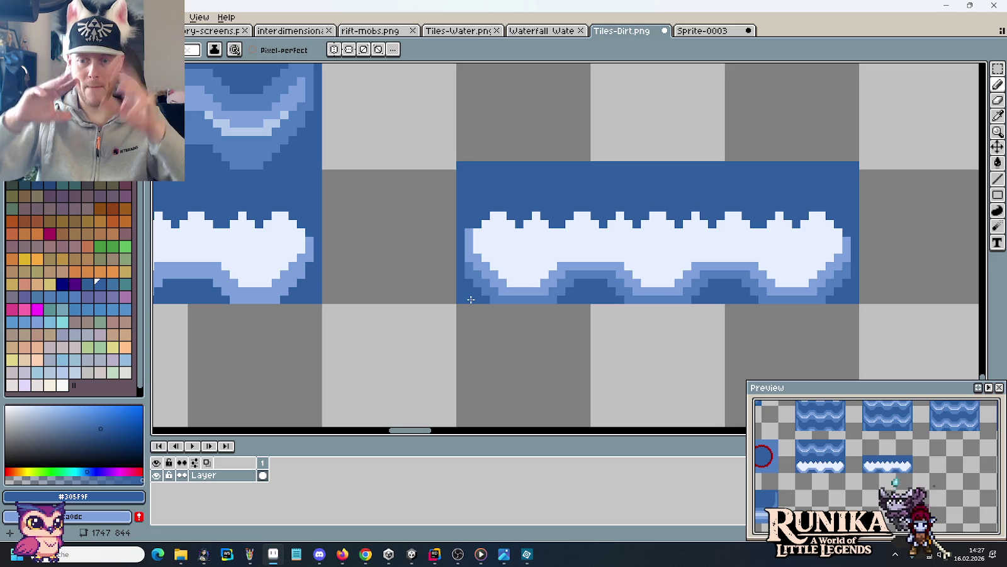
Zoom out to review the copied foam tile's finished bottom edge.
scroll(634, 264, down, 2)
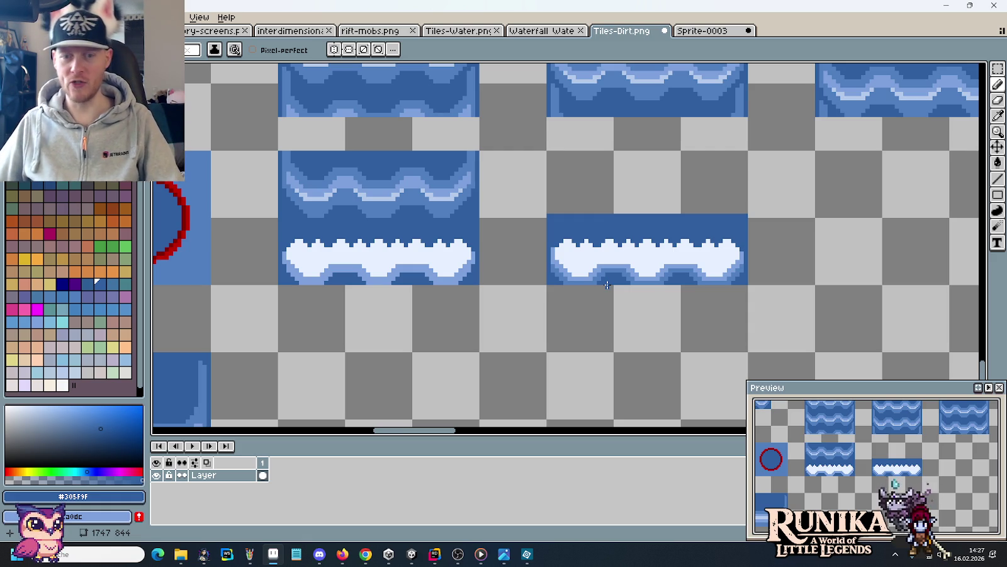
key(m)
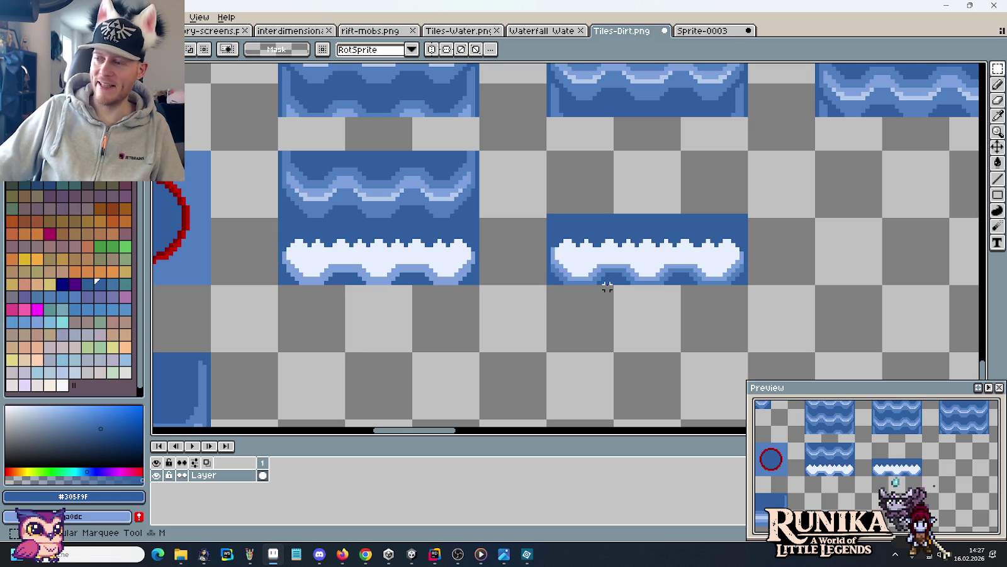
Paint a blue pixel row along the foam tiles' bottom edge.
drag(456, 236, 732, 274)
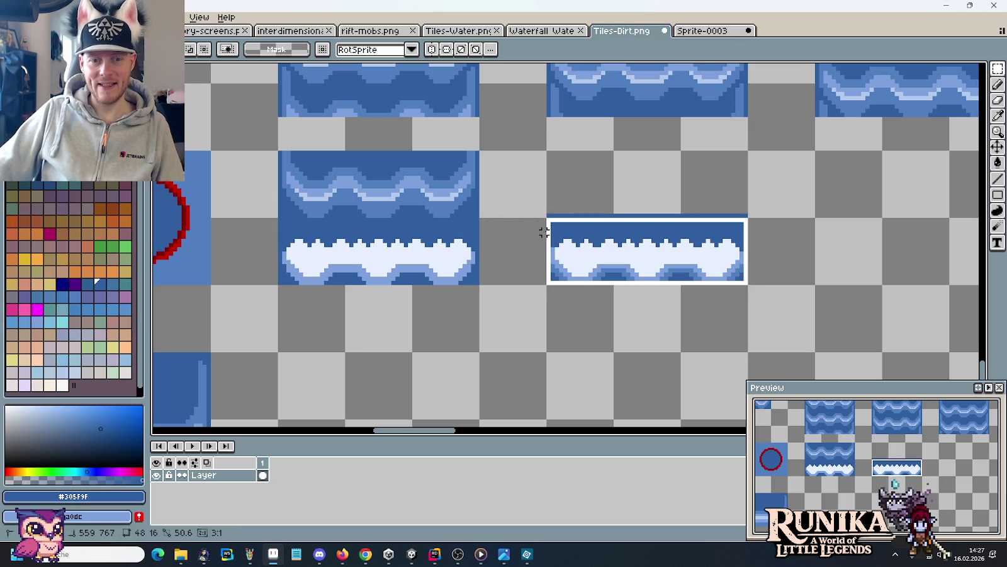
drag(732, 274, 548, 210)
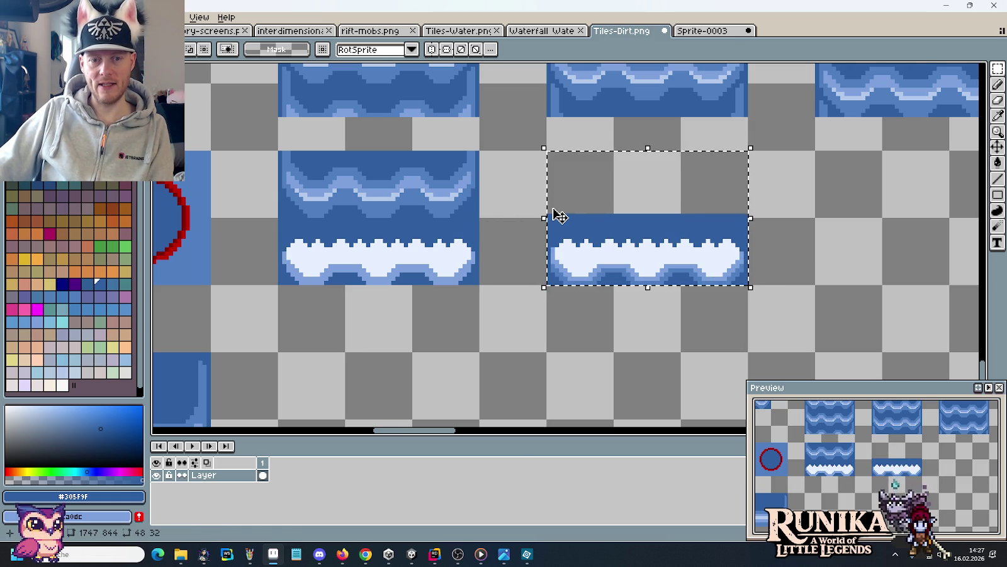
click(507, 228)
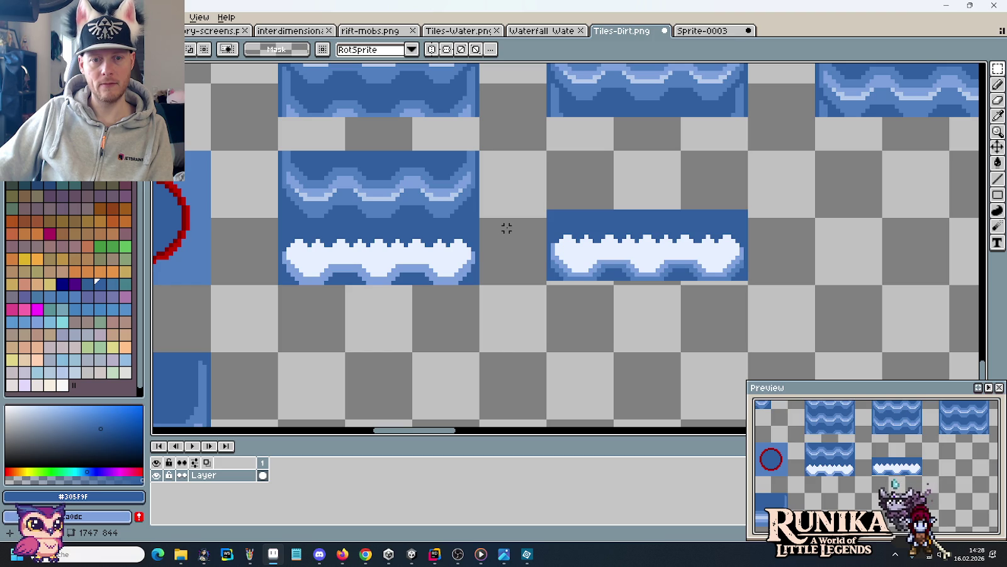
drag(537, 195, 816, 323)
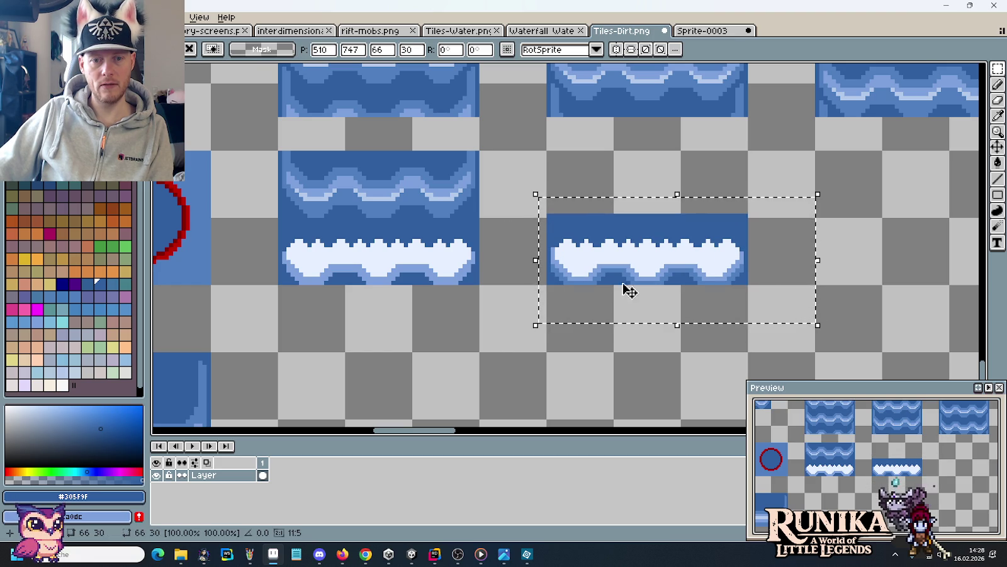
mouse_move(489, 287)
mouse_down()
mouse_move(263, 234)
mouse_move(259, 223)
mouse_up()
click(360, 313)
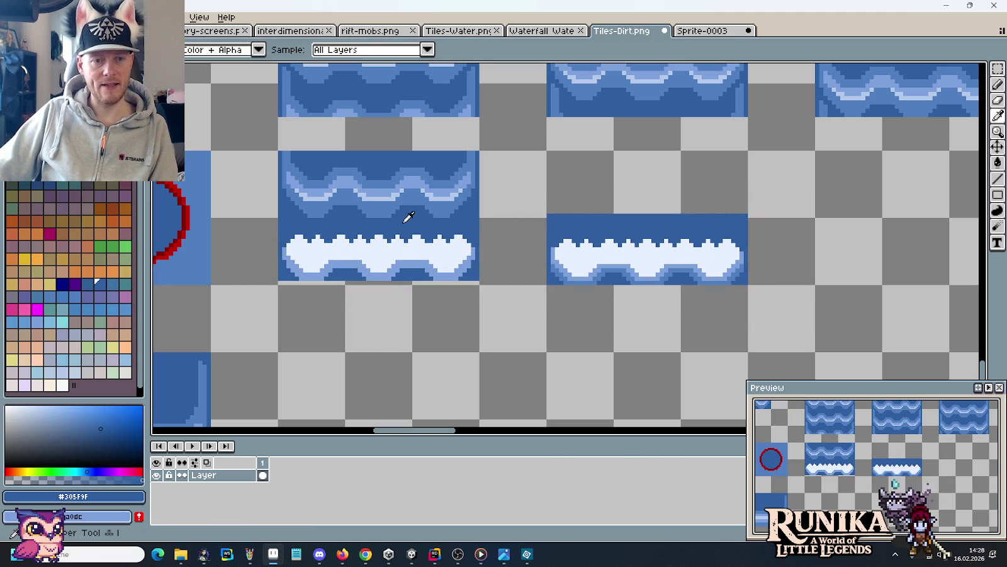
key(b)
drag(284, 283, 477, 283)
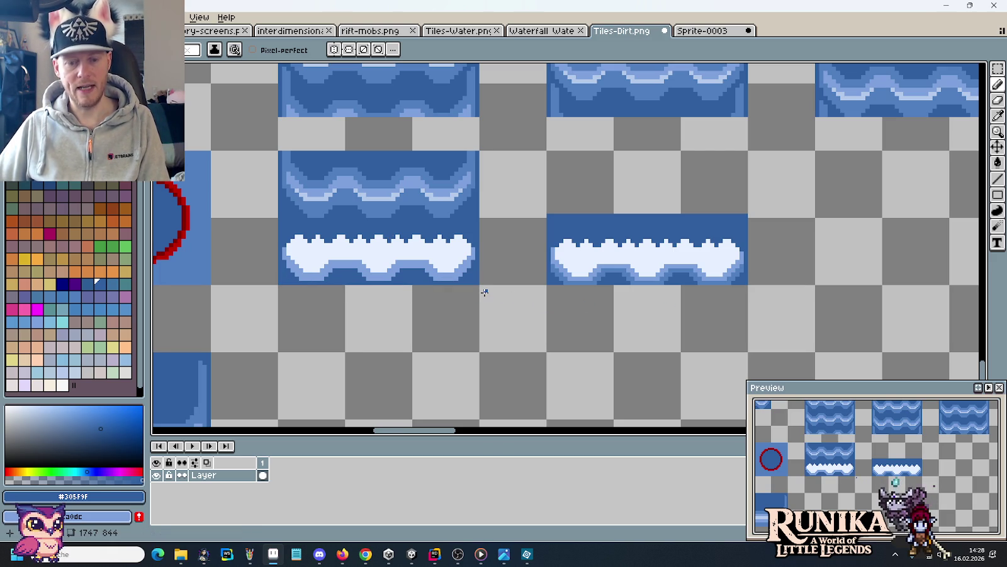
Copy the left foam tile into the empty grid slot on the right.
key(m)
drag(480, 216, 279, 286)
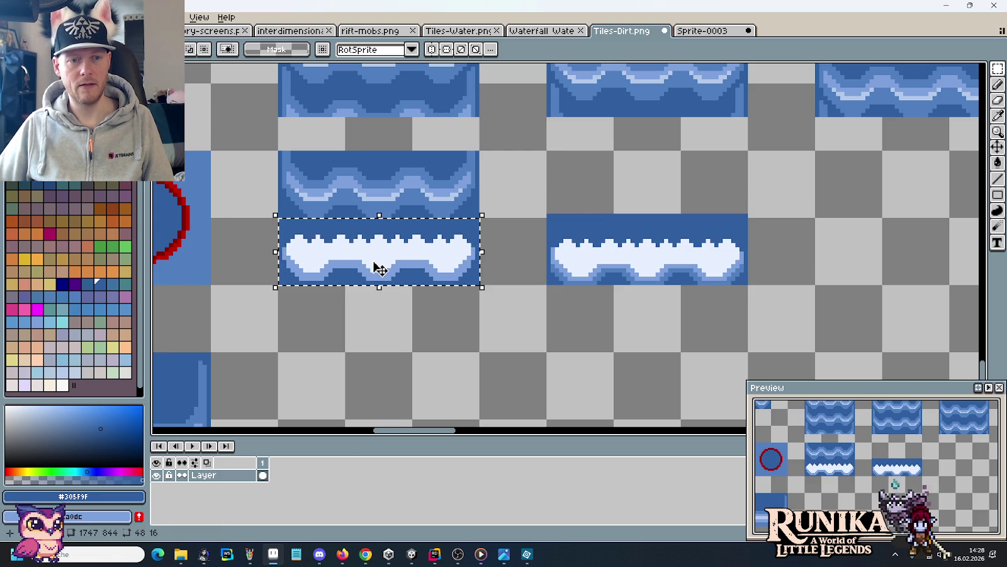
click(385, 324)
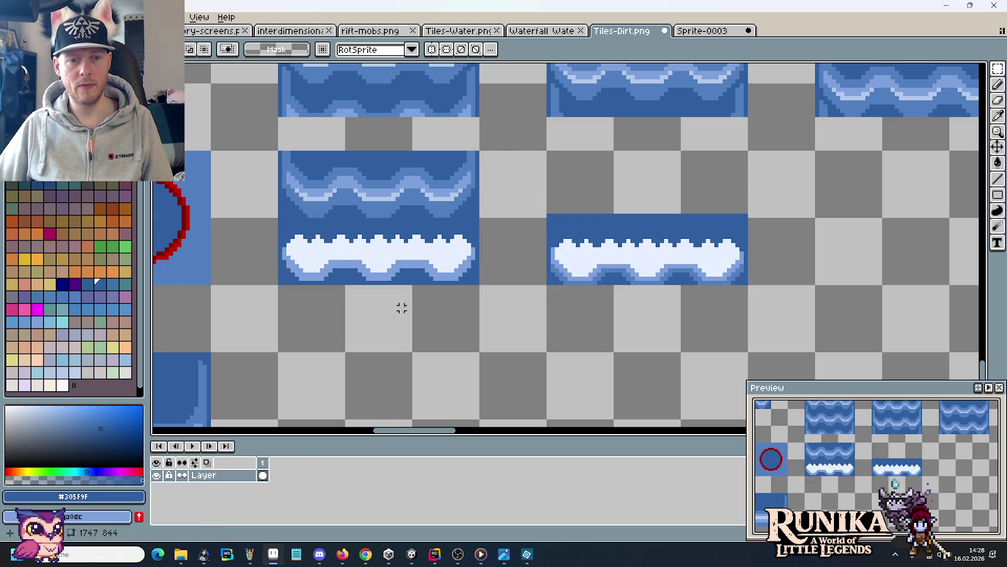
mouse_move(305, 253)
mouse_down()
mouse_move(415, 265)
mouse_move(898, 262)
mouse_up()
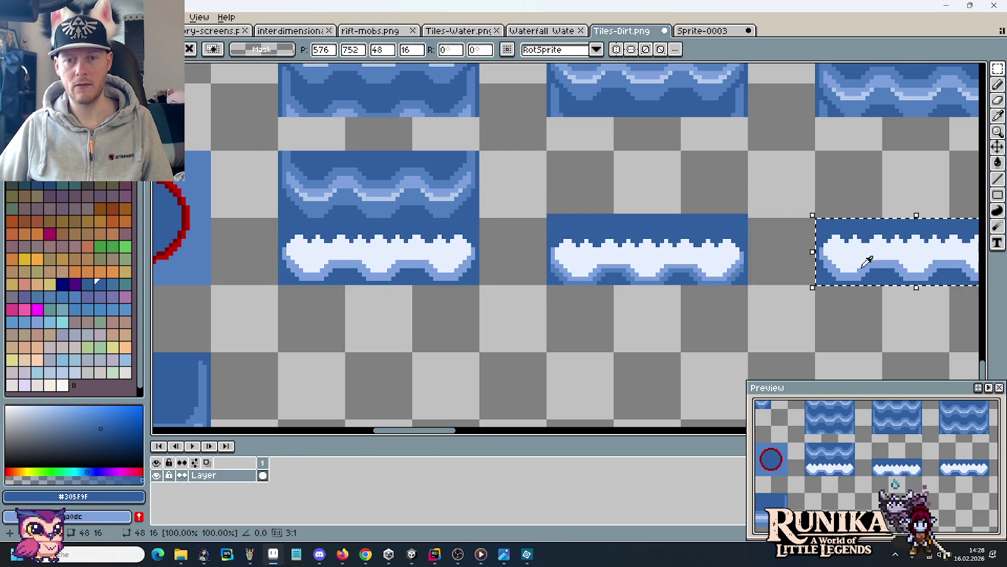
scroll(693, 321, right, 5)
click(605, 315)
scroll(598, 308, up, 1)
scroll(504, 284, up, 3)
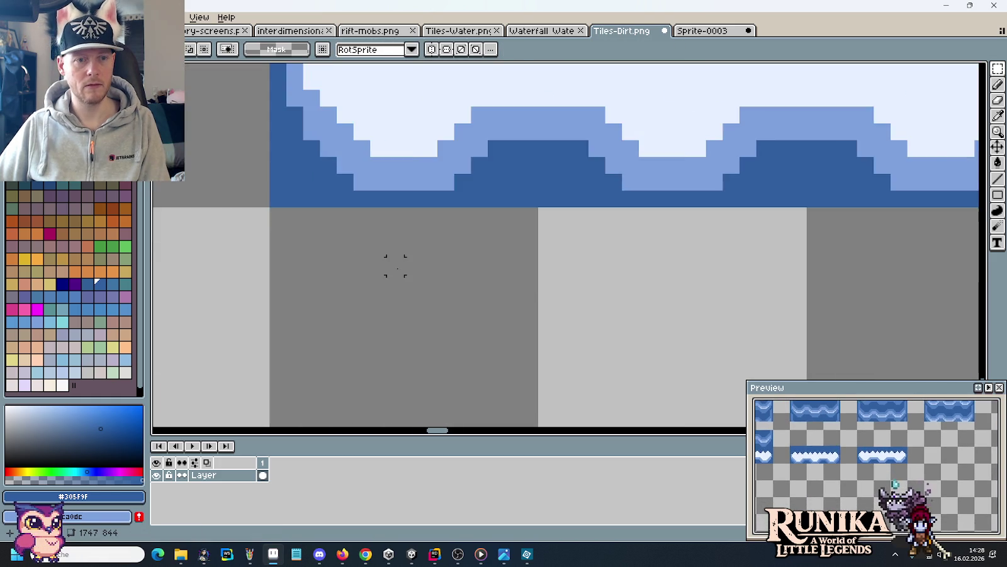
scroll(395, 265, down, 3)
scroll(310, 311, down, 2)
Sample the foam outline's light blue #7ca0dc and the darker water blue #507fbf.
key(b)
scroll(553, 306, up, 1)
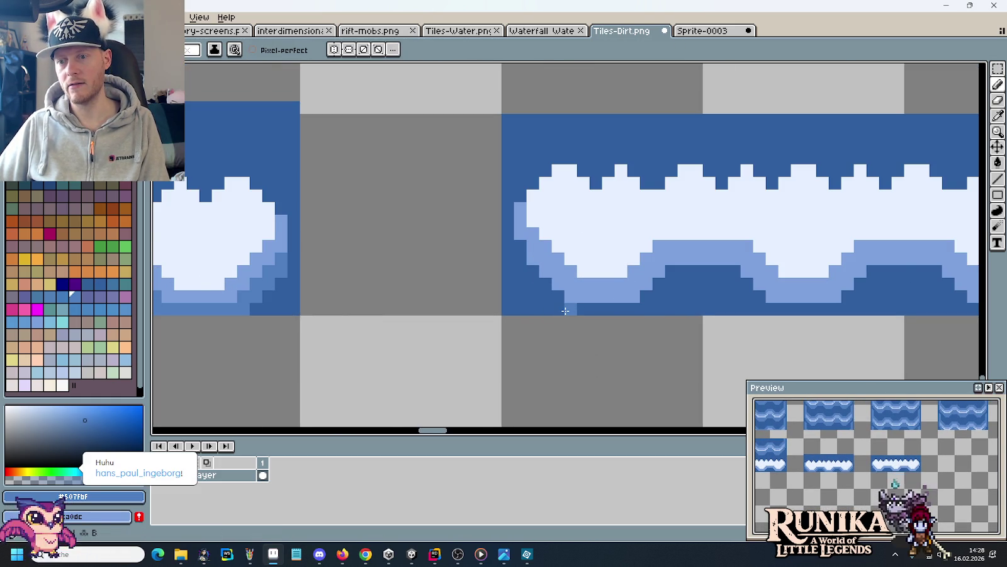
scroll(566, 310, down, 2)
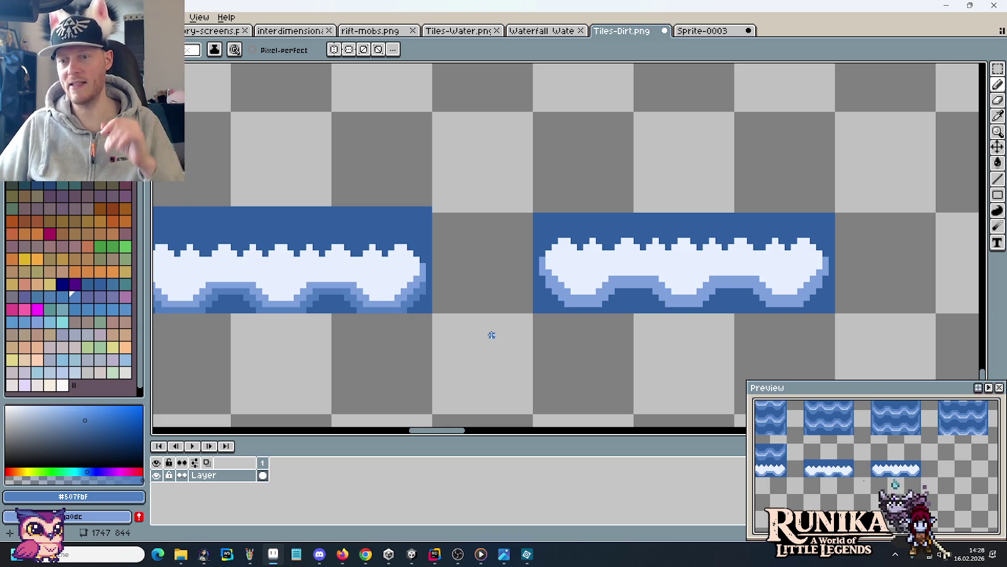
scroll(492, 335, down, 1)
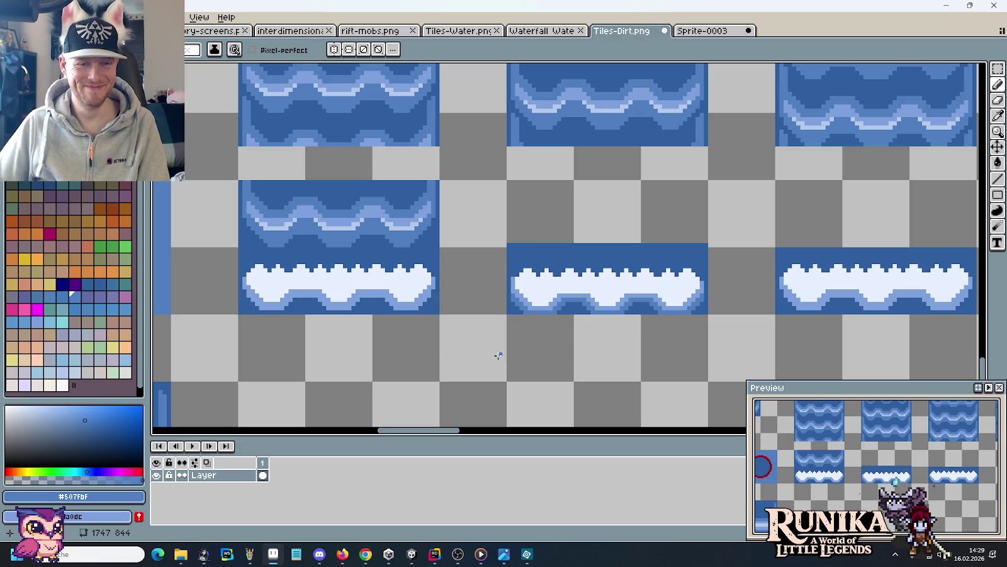
drag(434, 337, 545, 324)
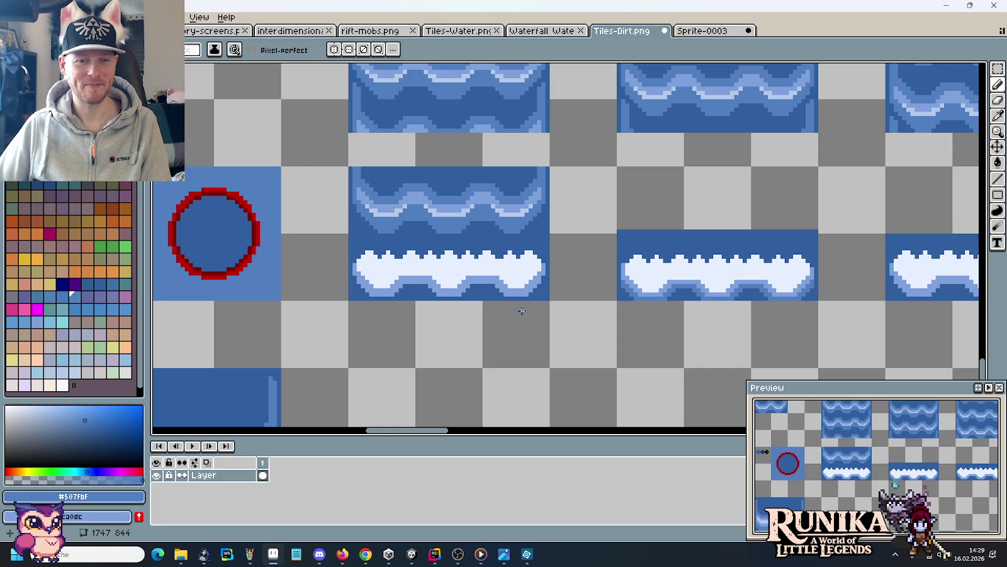
scroll(510, 308, down, 1)
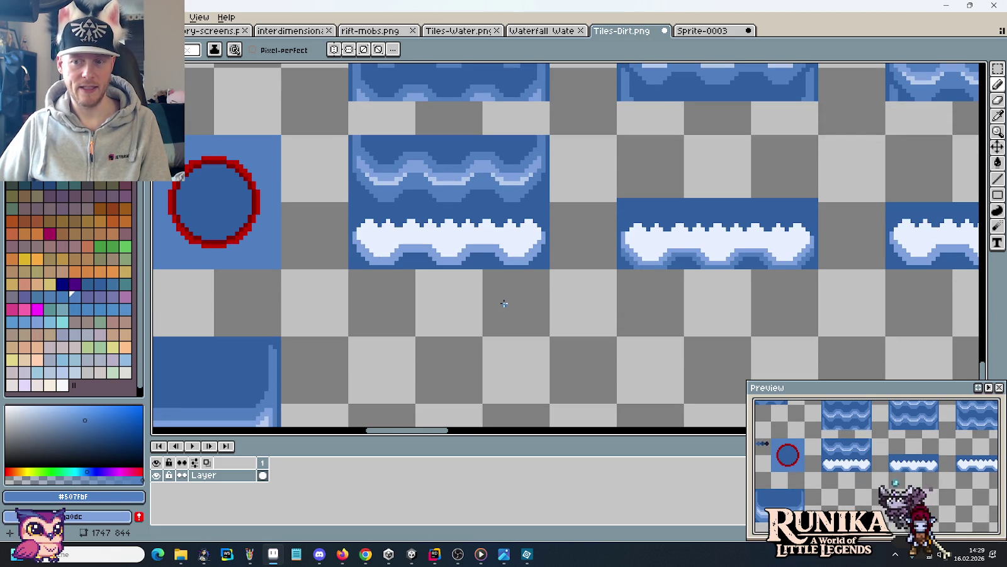
drag(605, 287, 449, 279)
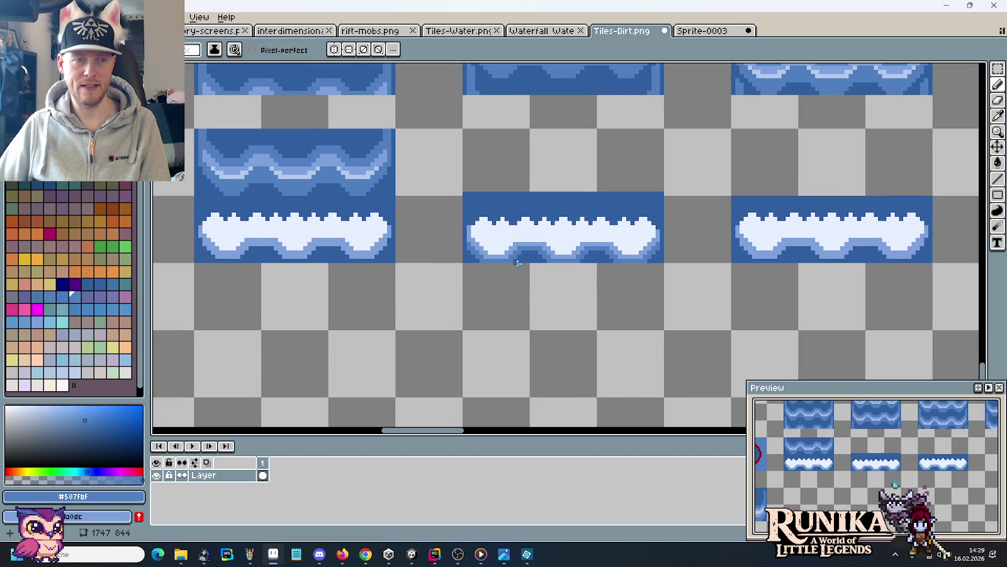
key(i)
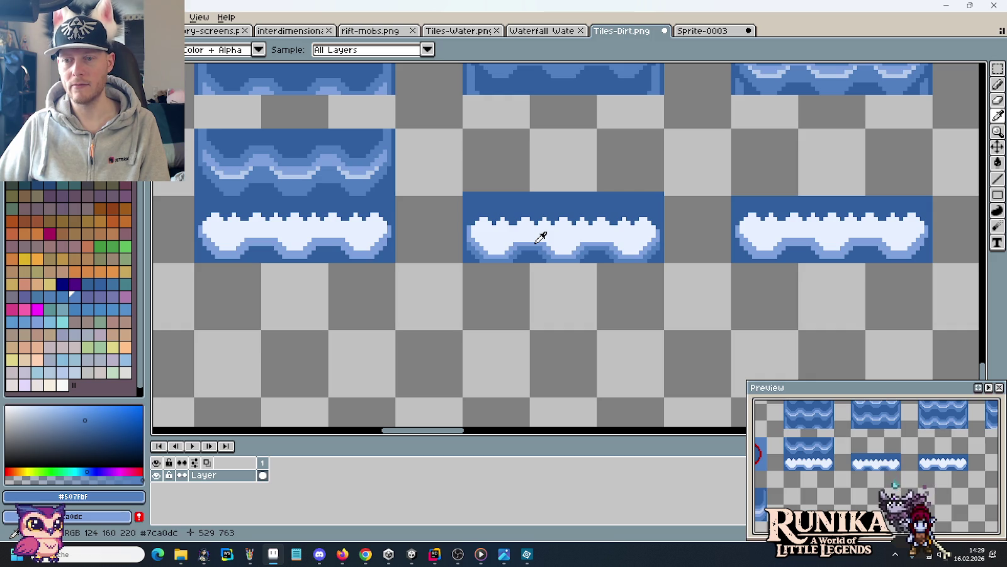
drag(799, 256, 580, 263)
scroll(531, 265, up, 1)
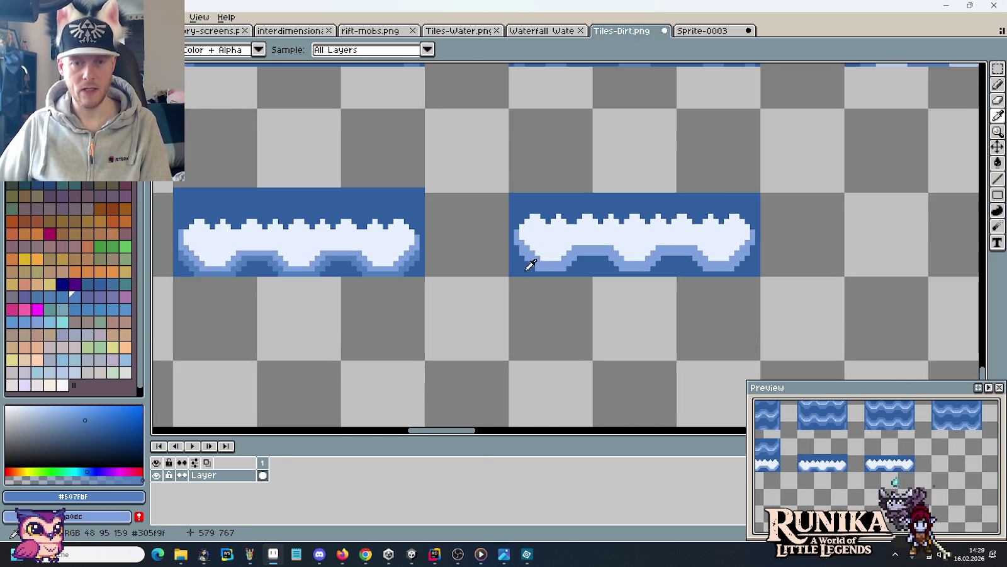
click(530, 251)
key(b)
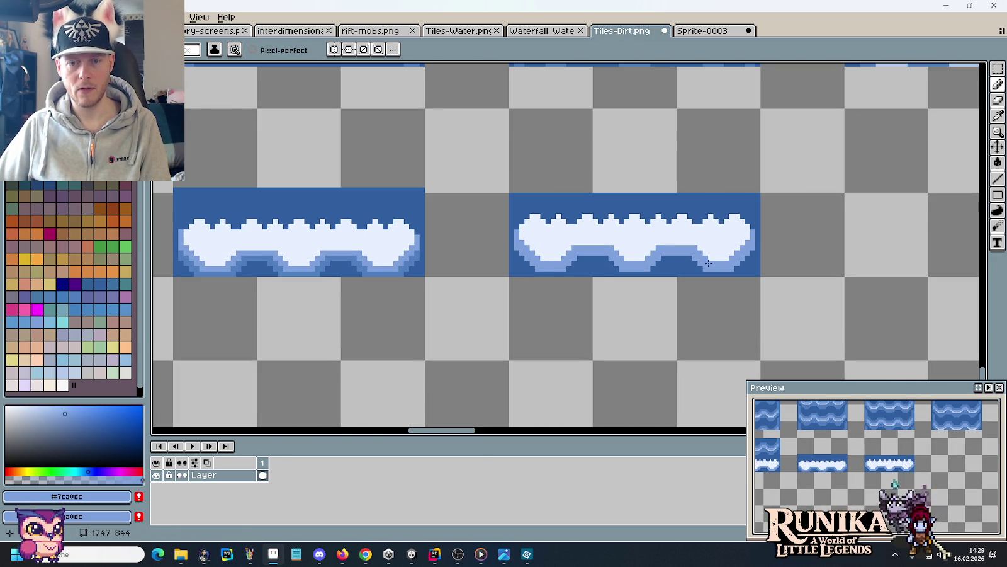
alt+click(324, 263)
scroll(566, 255, up, 4)
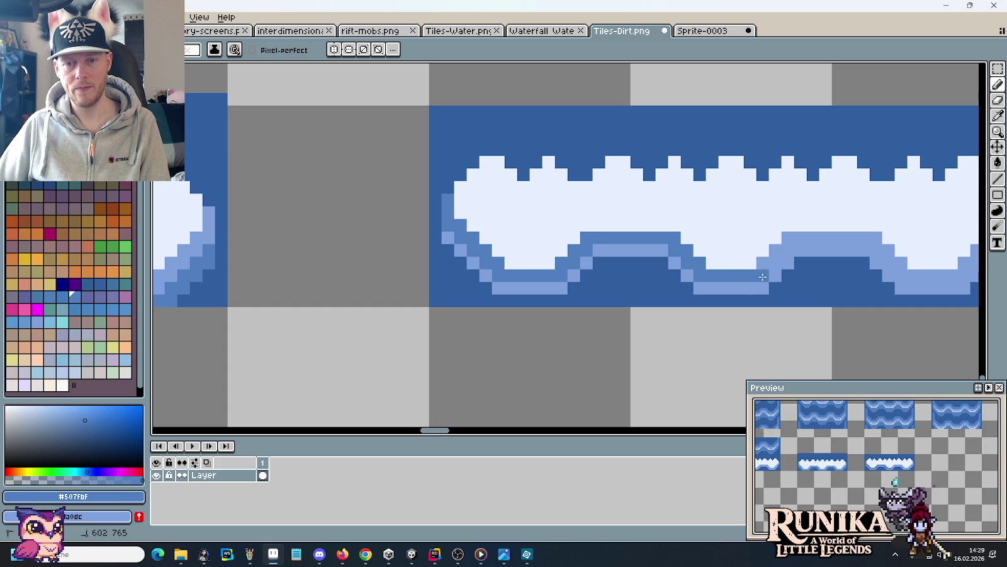
Repaint and darken the top row of the middle foam tile's right wave bump.
click(775, 251)
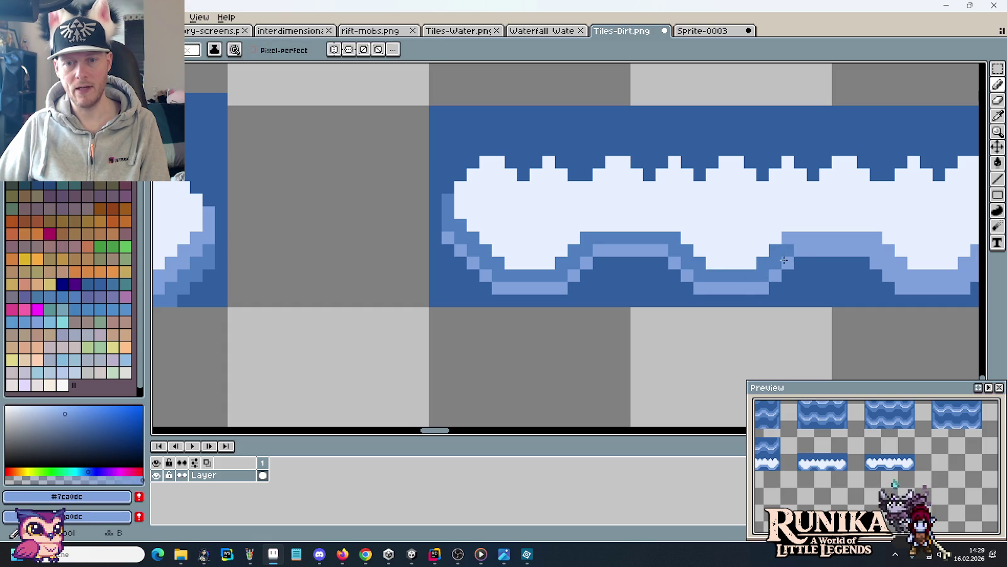
drag(793, 240, 851, 240)
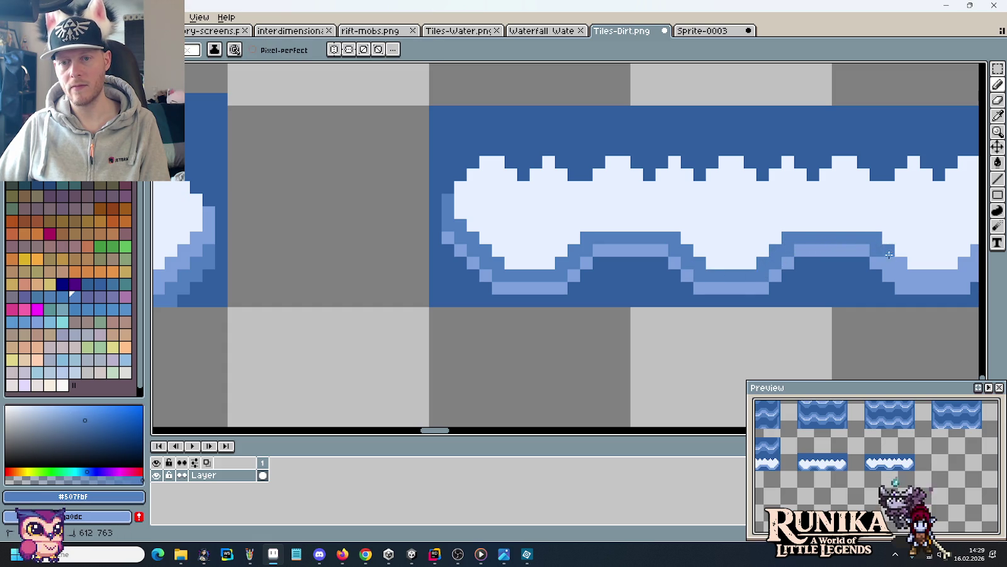
drag(958, 275, 768, 271)
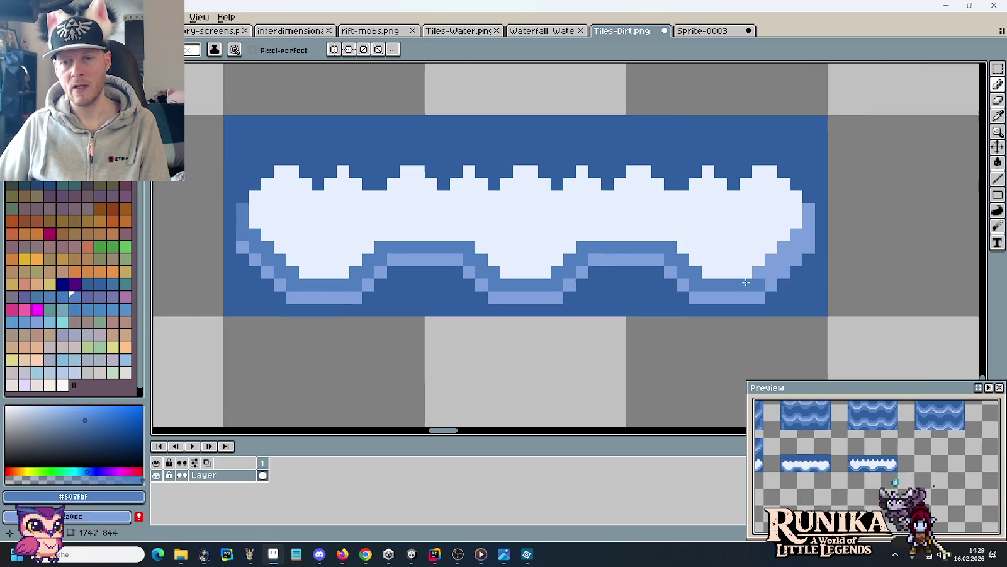
alt+click(805, 238)
alt+click(806, 228)
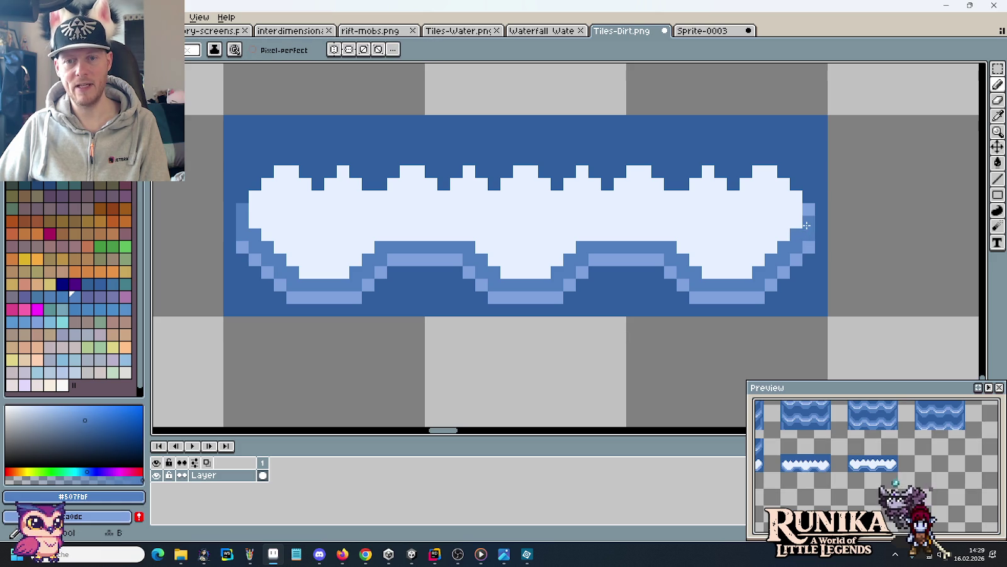
scroll(808, 212, down, 3)
scroll(768, 240, down, 2)
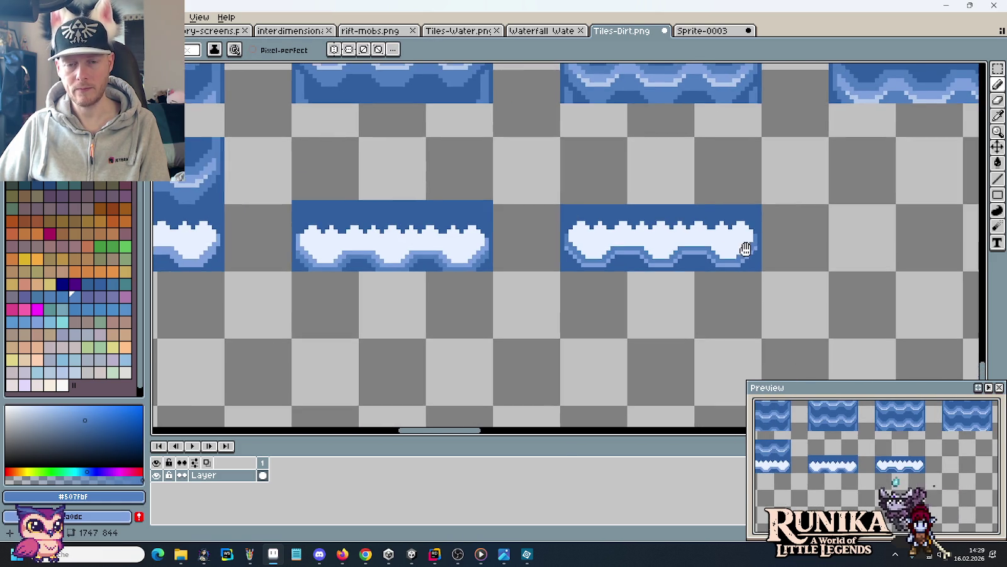
scroll(731, 258, up, 2)
scroll(711, 269, up, 1)
Stack a copy of the middle foam tile directly below it, with #507fbf as secondary colour.
alt+click(420, 223)
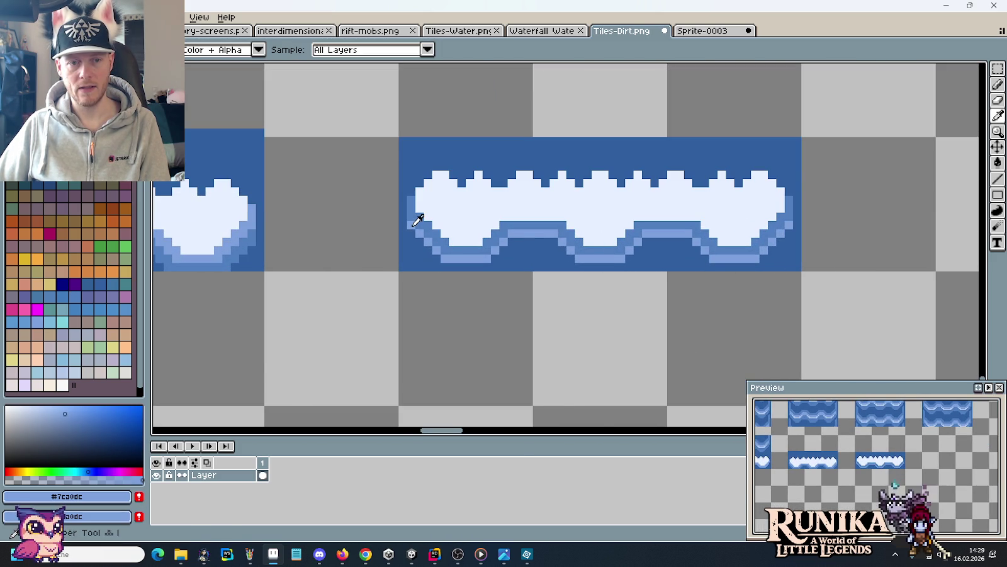
scroll(421, 226, down, 2)
scroll(420, 224, down, 1)
mouse_move(422, 222)
mouse_down()
mouse_move(538, 234)
mouse_move(518, 295)
mouse_up()
key(ctrl+d)
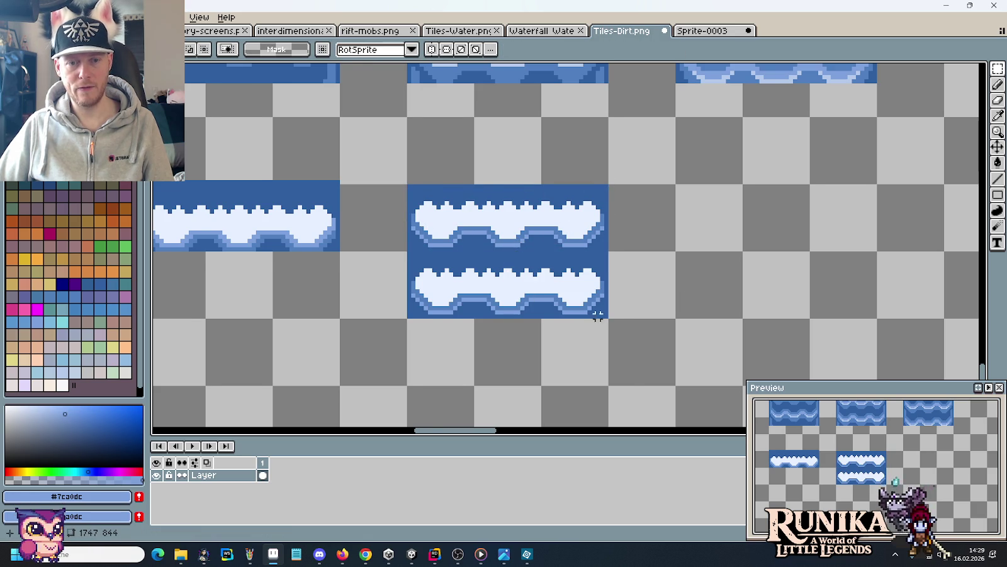
drag(595, 310, 669, 292)
key(i)
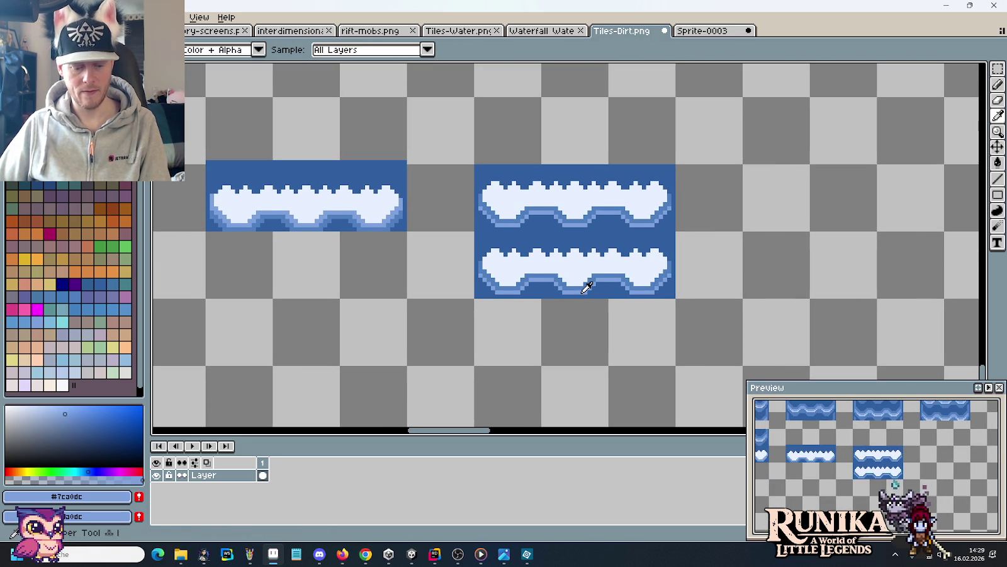
right_click(585, 288)
key(b)
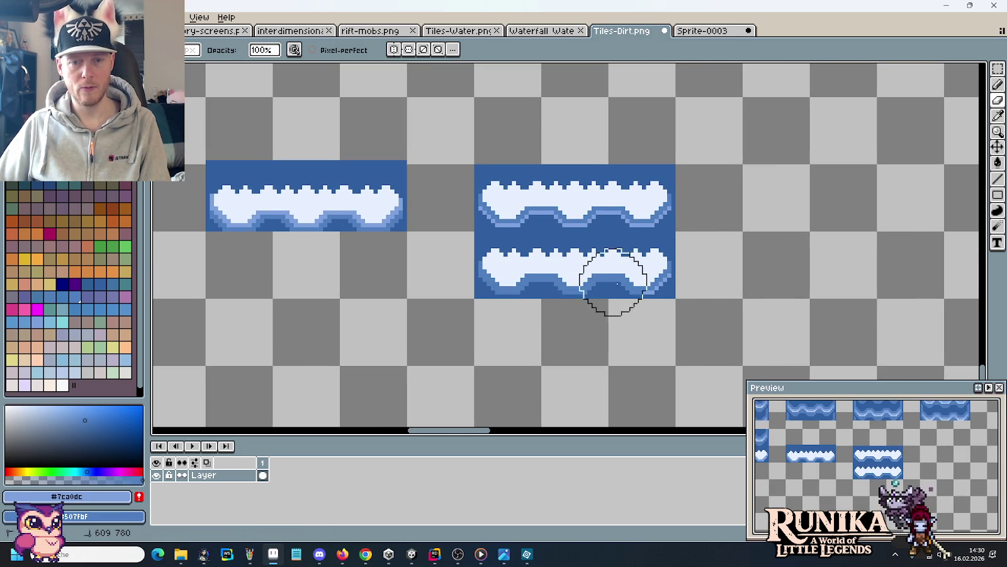
Copy the top foam row below the block as a third foam tile.
key(m)
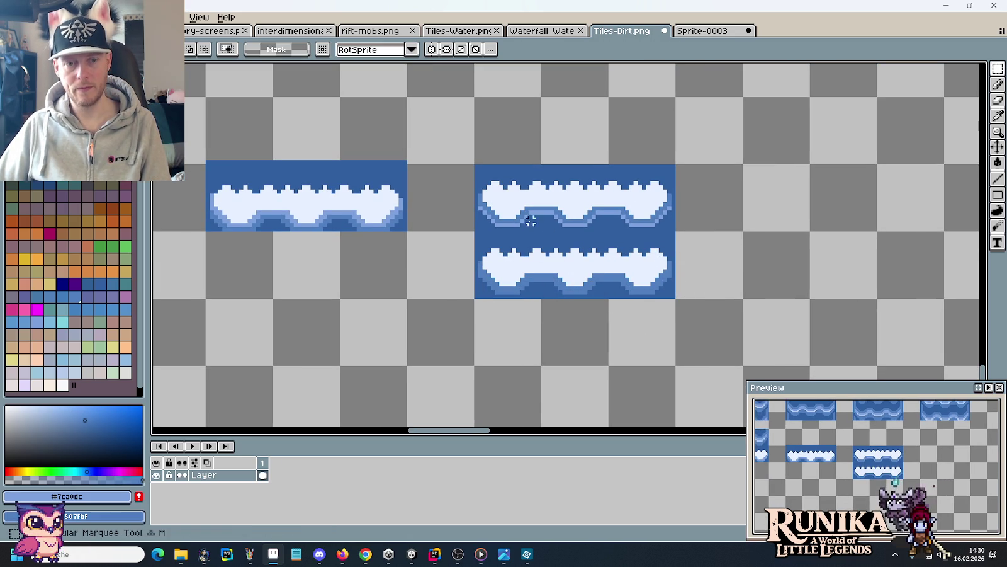
mouse_move(475, 165)
mouse_down()
mouse_move(675, 232)
mouse_move(634, 345)
mouse_up()
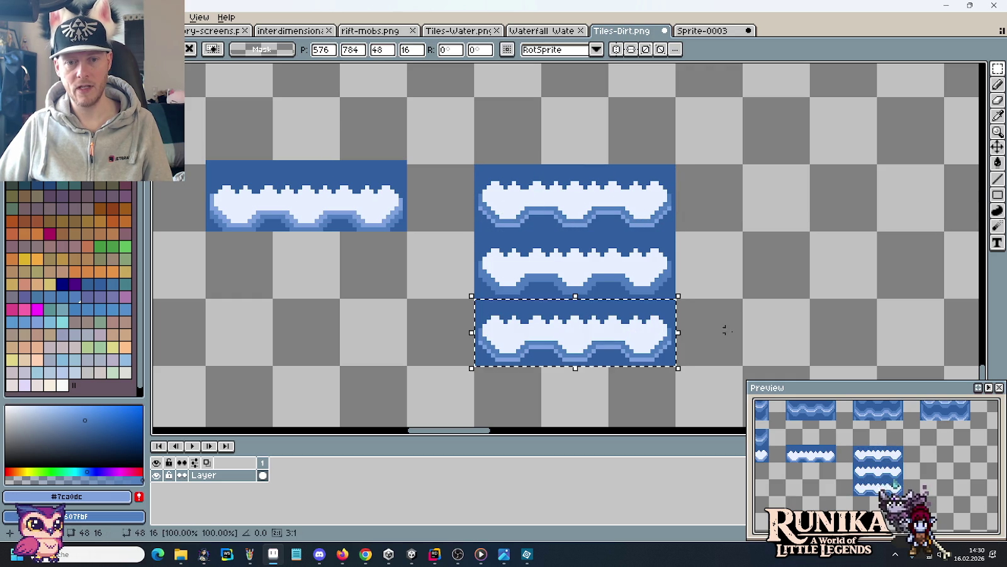
click(693, 331)
scroll(667, 309, down, 3)
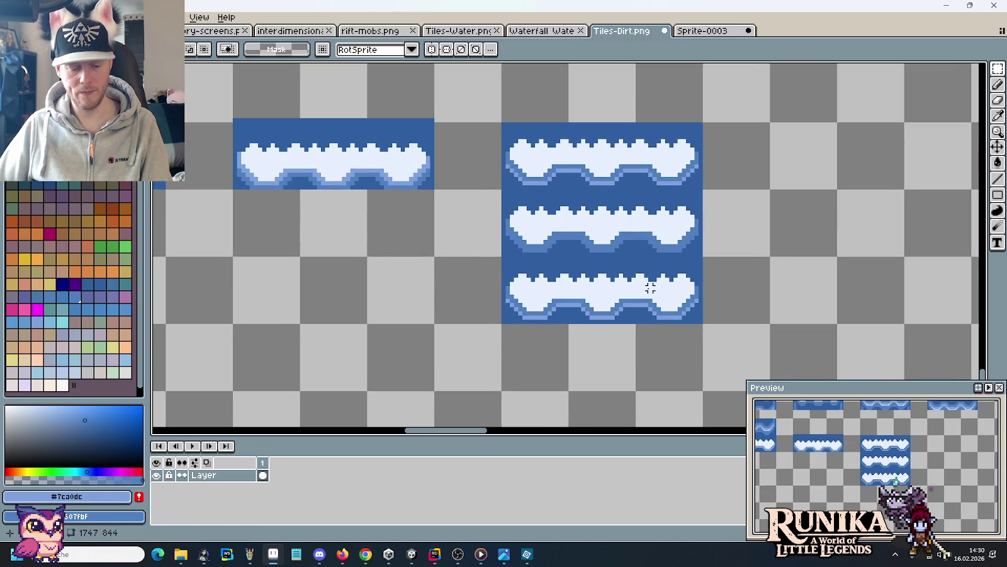
Mark the bottom tile's lower wave edge in red.
key(i)
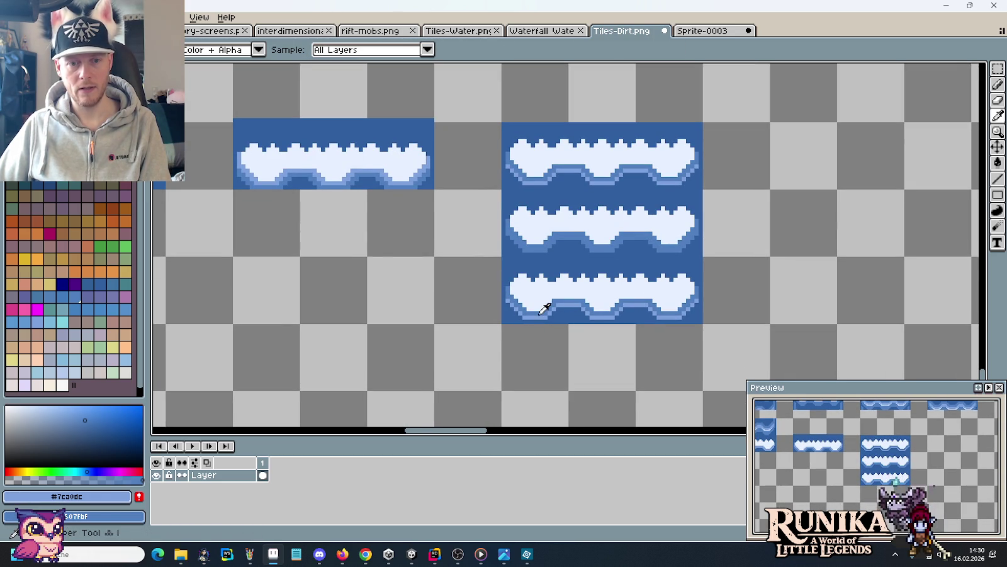
click(540, 307)
scroll(501, 310, down, 2)
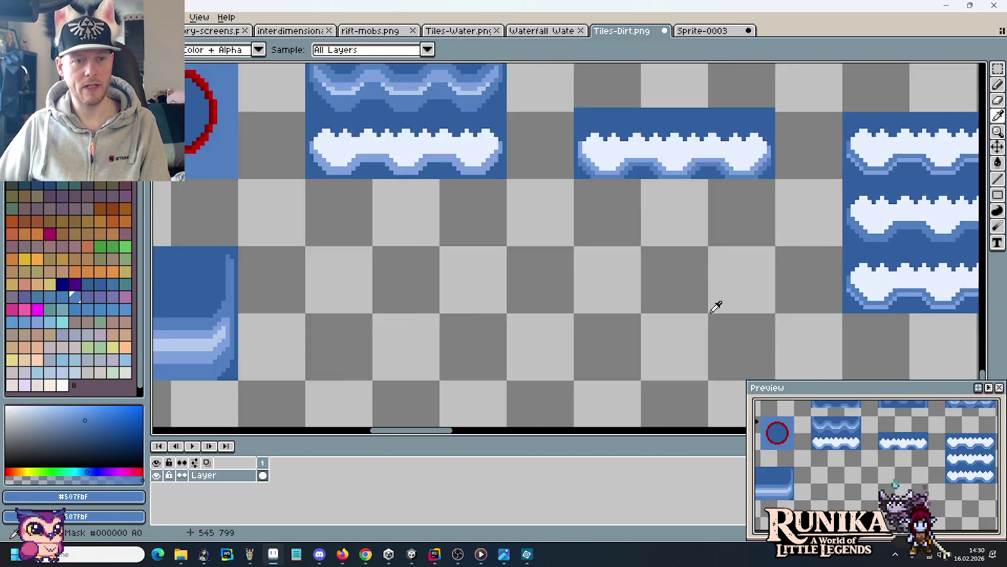
scroll(735, 304, down, 2)
click(306, 172)
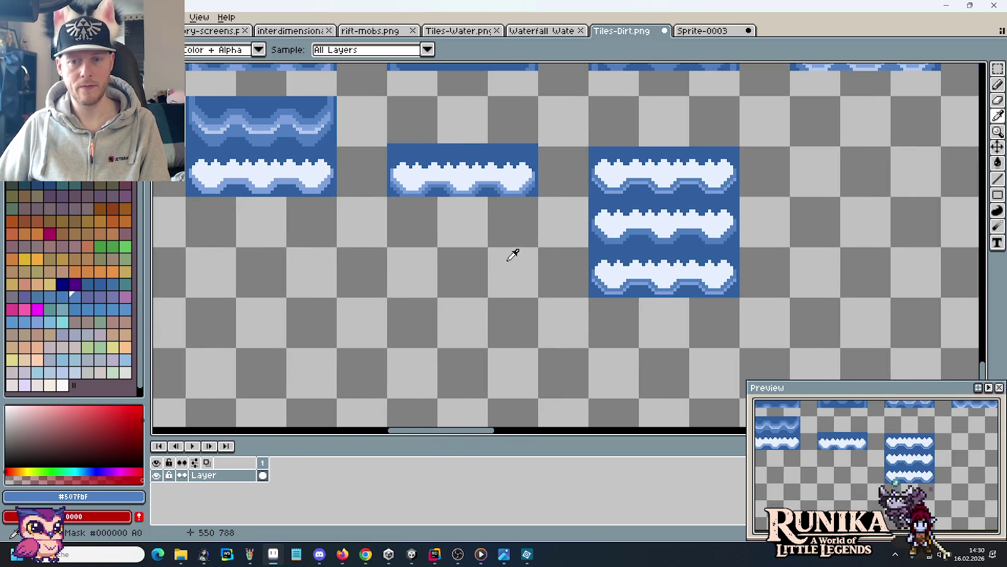
scroll(532, 254, right, 3)
key(b)
drag(616, 292, 760, 274)
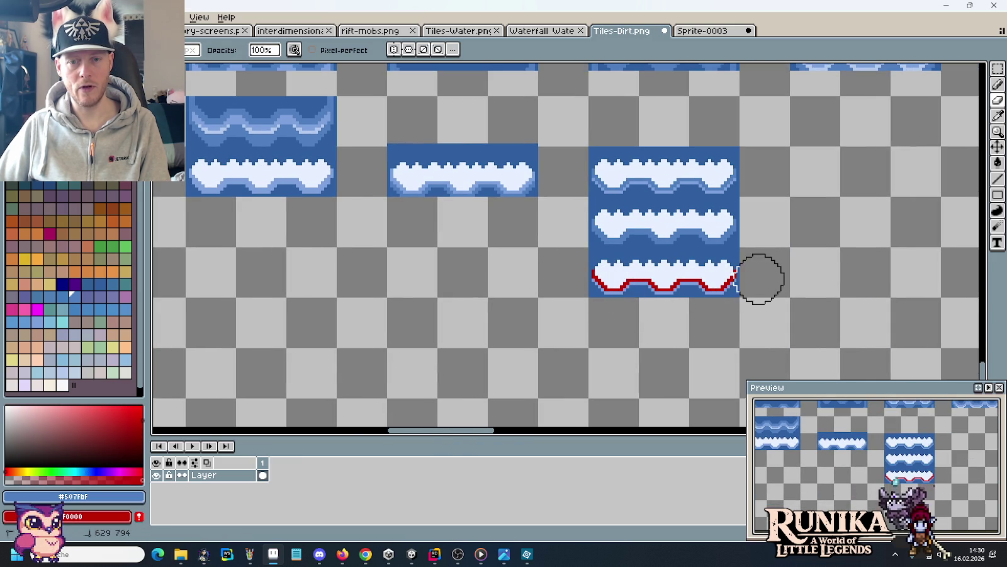
Replace the red lower edge of the bottom tile with blue tones.
key(i)
click(671, 291)
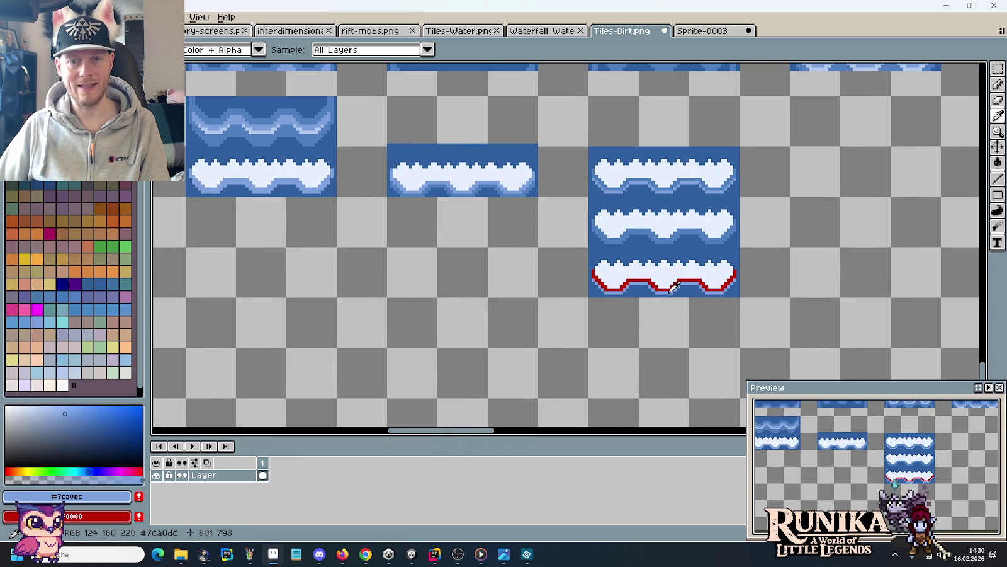
right_click(665, 233)
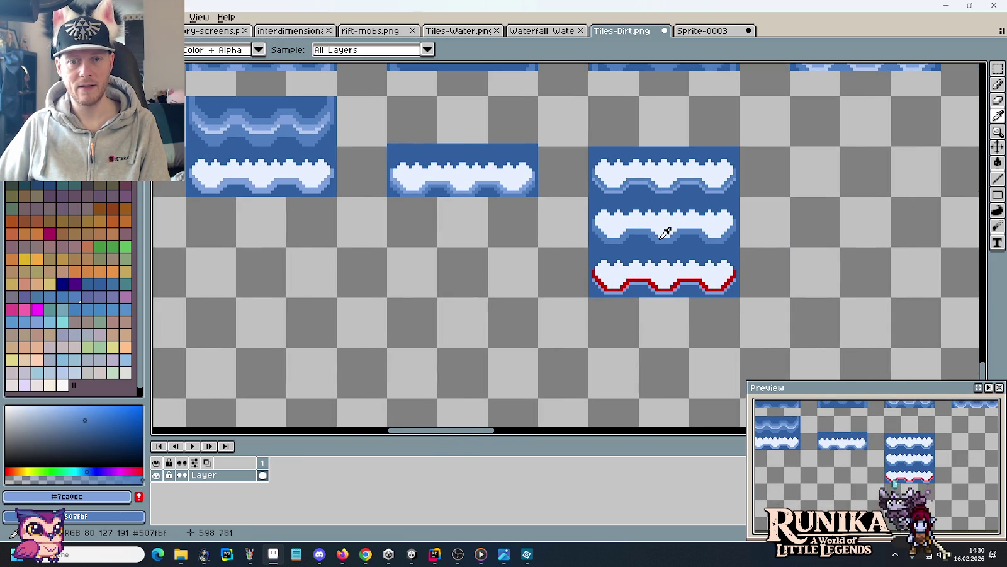
click(720, 283)
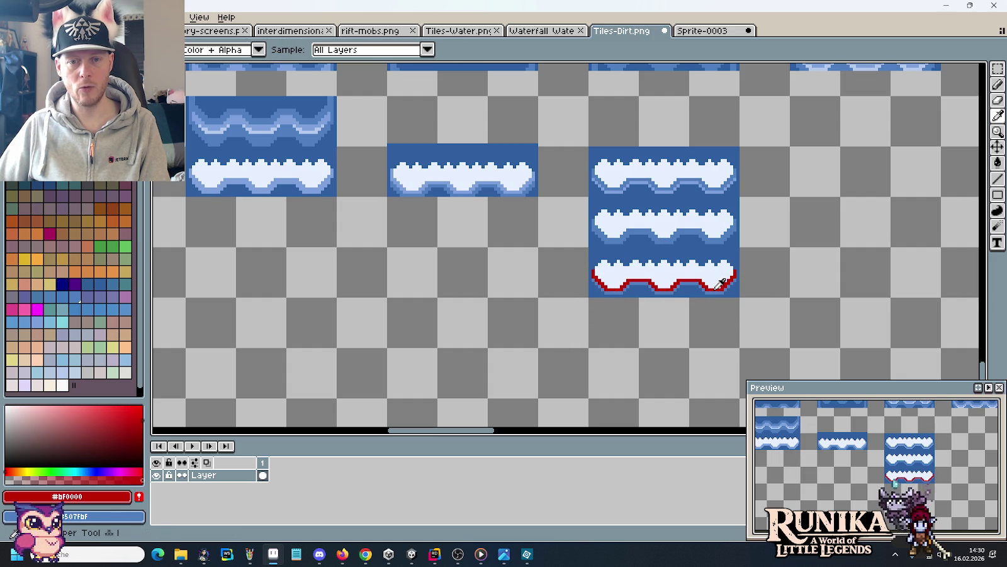
right_click(695, 176)
key(e)
drag(599, 279, 730, 279)
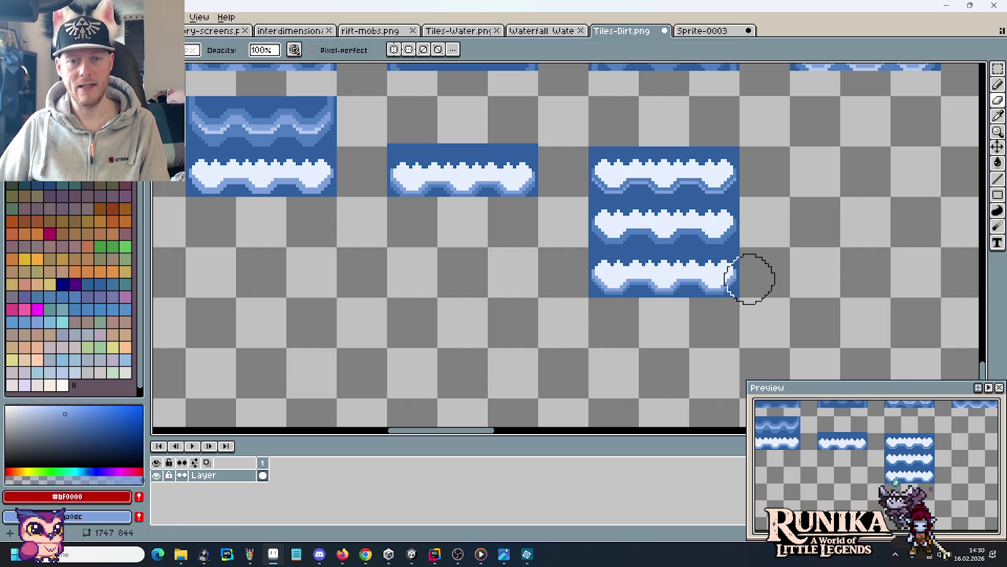
Add a fourth foam tile under the column and copy the top foam tile.
key(m)
scroll(497, 285, left, 3)
scroll(491, 252, left, 2)
mouse_move(434, 180)
mouse_down()
mouse_move(546, 207)
mouse_move(911, 342)
mouse_up()
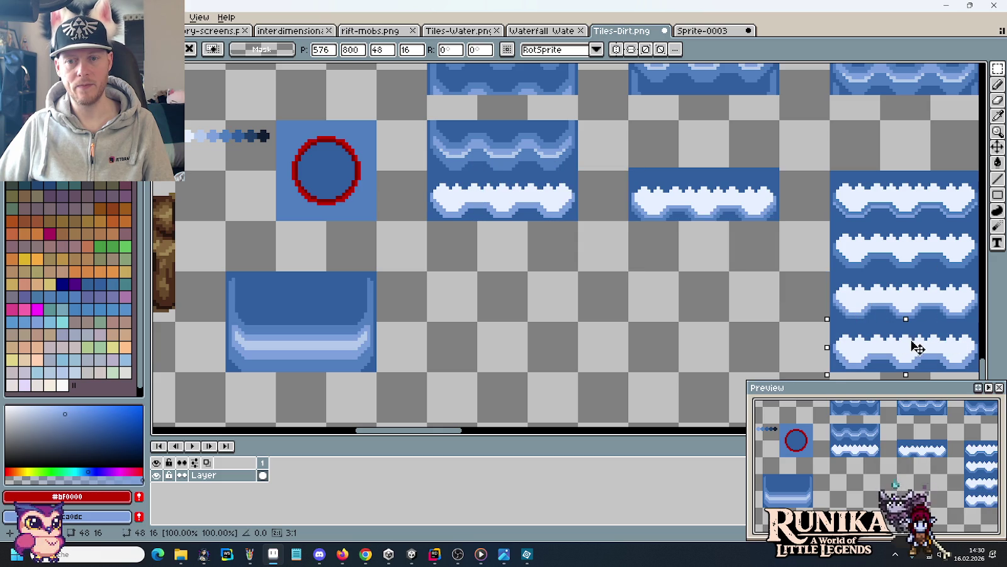
click(775, 298)
drag(774, 296, 546, 263)
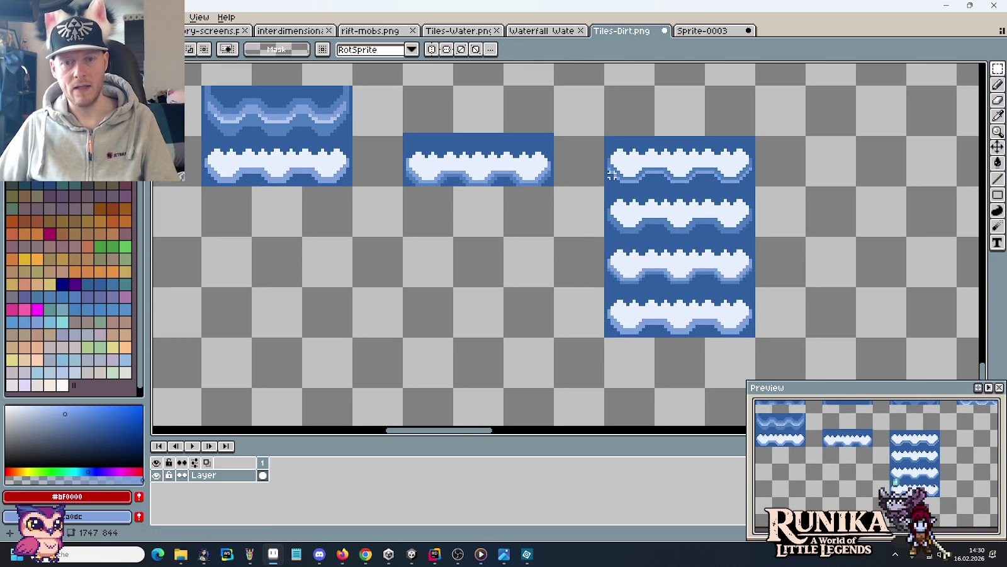
drag(612, 175, 719, 187)
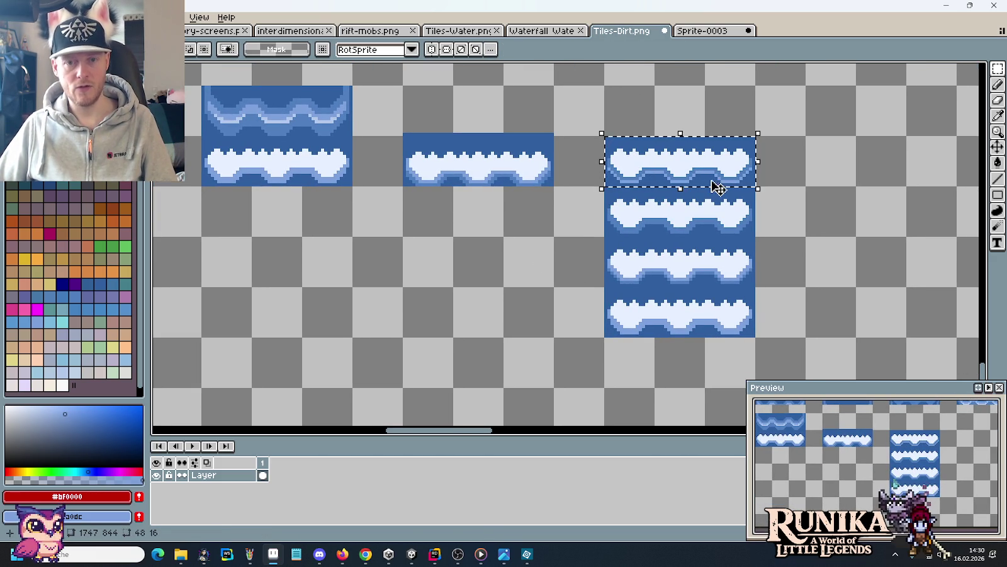
key(ctrl+c)
Create a new 48x16 sprite and paste the top foam tile into it.
key(ctrl+n)
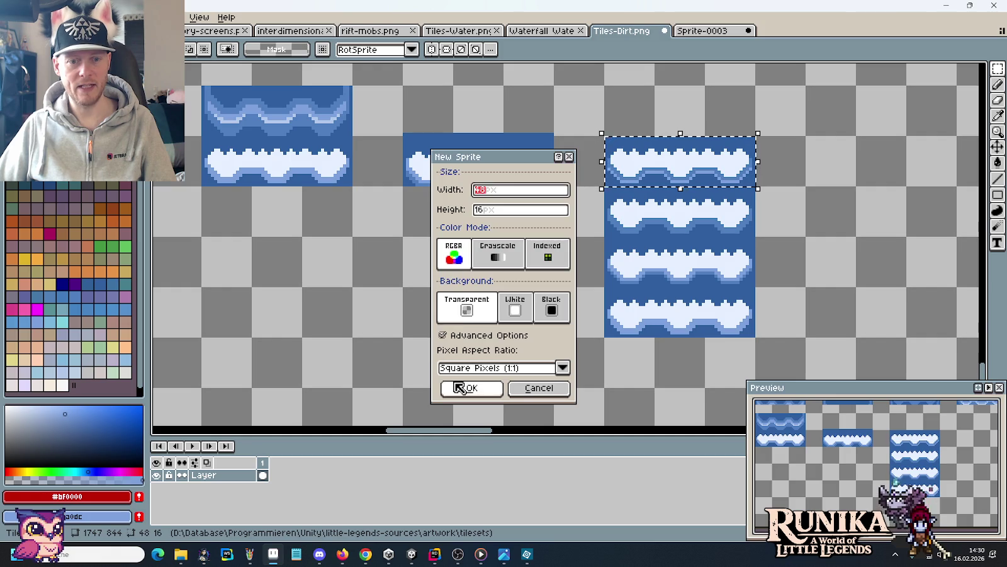
click(458, 388)
key(ctrl+v)
key(3)
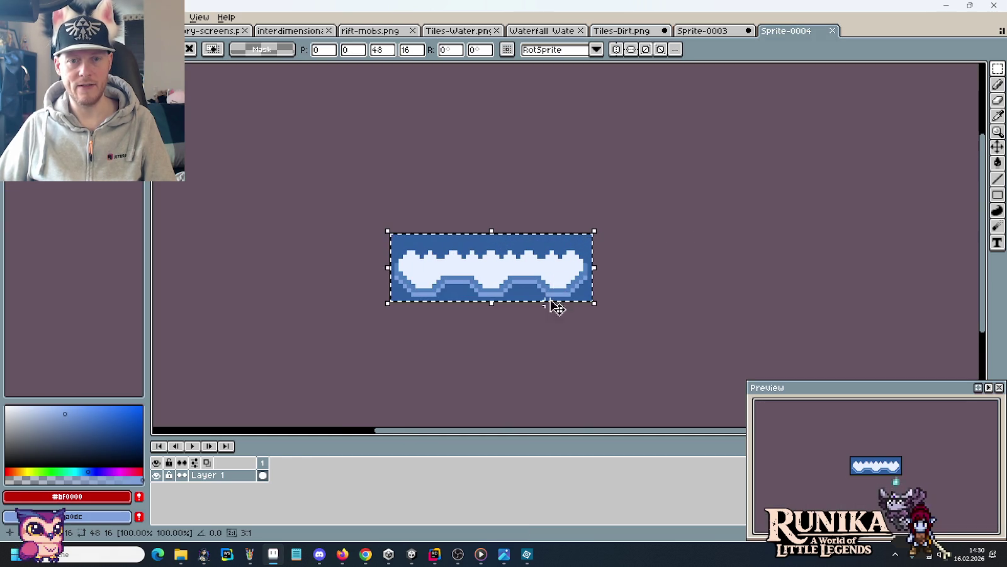
Paste the second foam tile into a new frame 2.
click(712, 31)
click(629, 31)
mouse_move(604, 189)
mouse_down()
mouse_move(652, 232)
mouse_move(756, 237)
mouse_up()
key(ctrl+Tab)
key(ctrl+Tab)
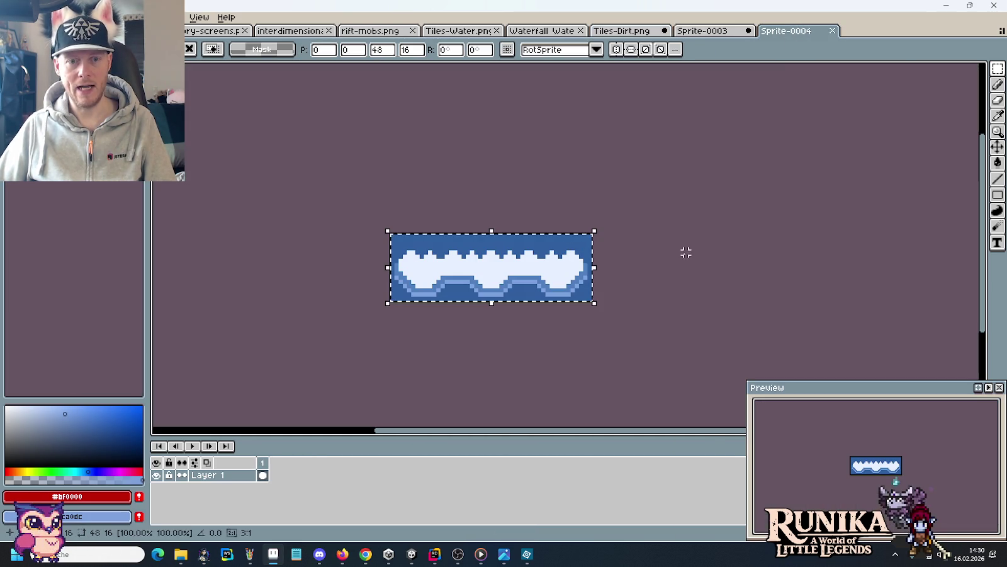
right_click(262, 475)
click(289, 476)
key(ctrl+v)
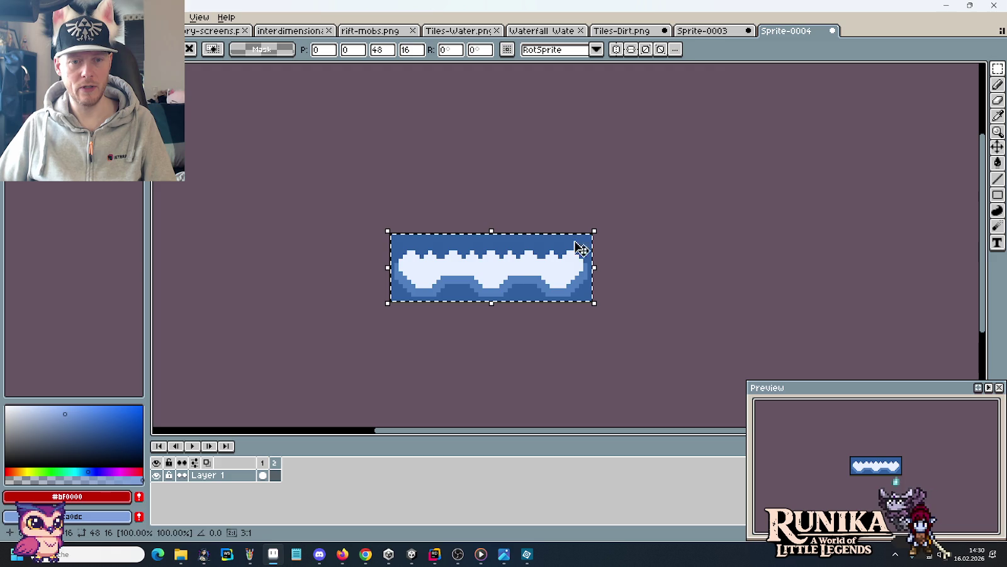
Add frame 3 holding the third foam tile.
click(630, 31)
drag(614, 254, 712, 263)
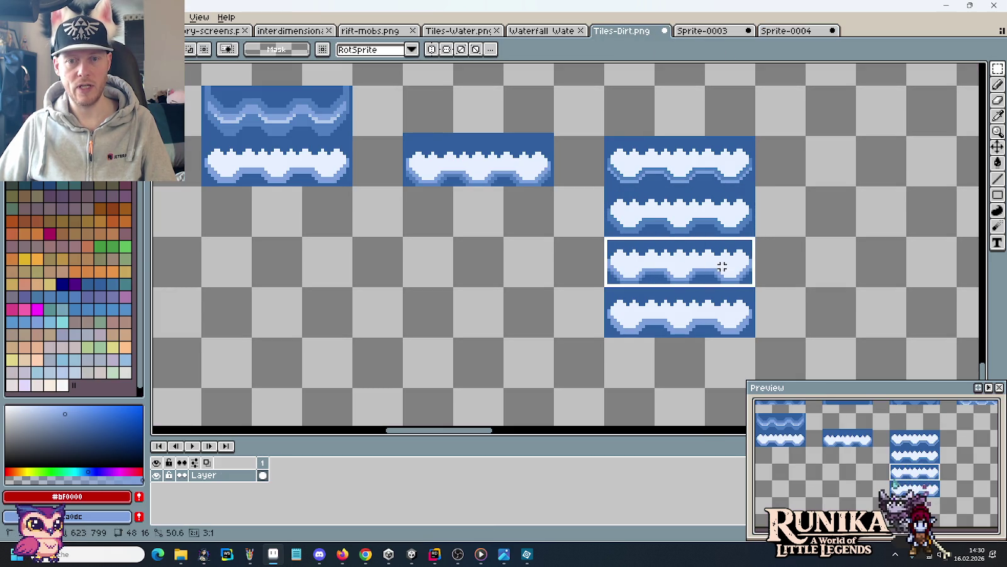
click(784, 30)
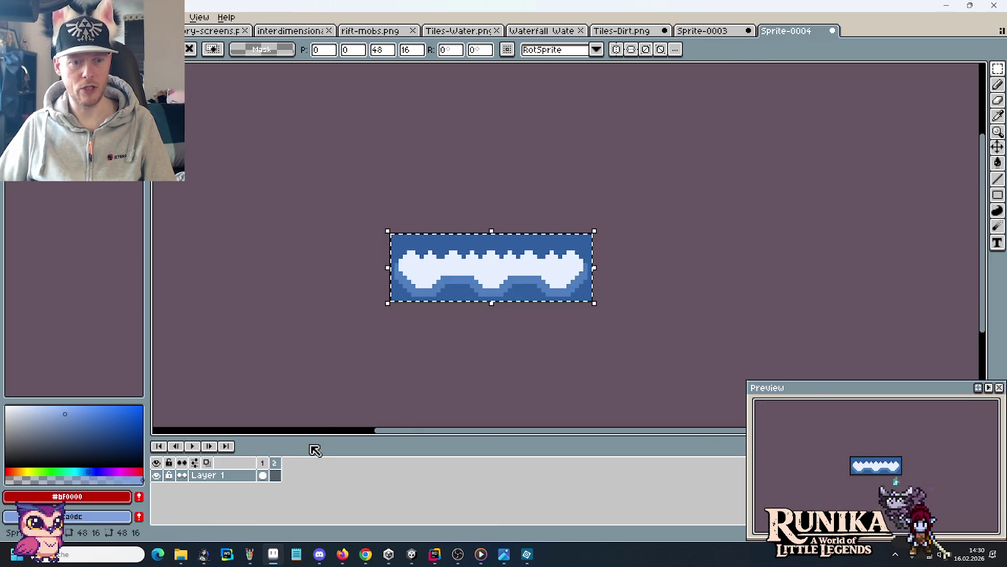
right_click(270, 465)
click(283, 477)
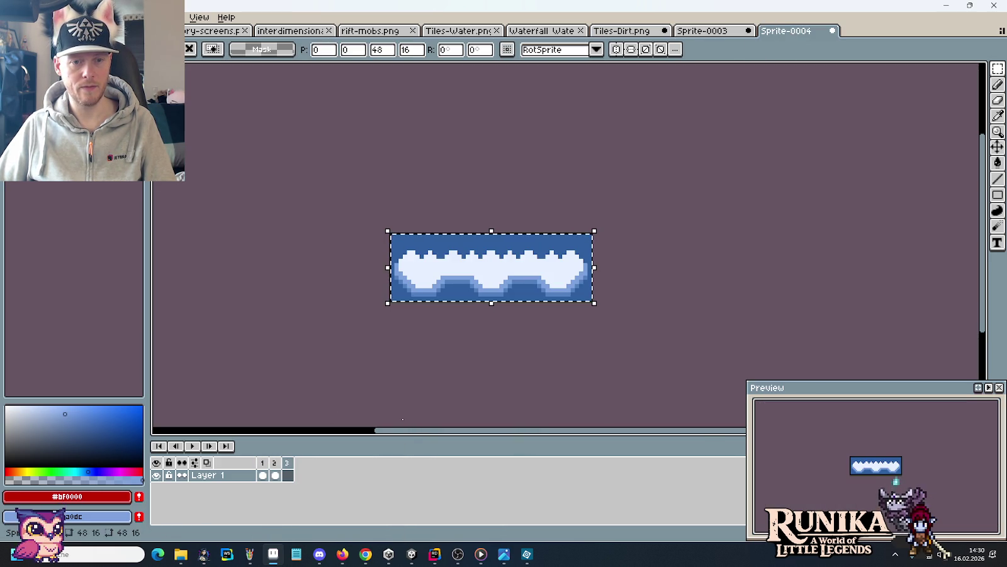
Paste the bottom foam tile into a new frame 4.
click(622, 30)
drag(607, 290, 749, 330)
key(ctrl+c)
click(787, 30)
key(ctrl+v)
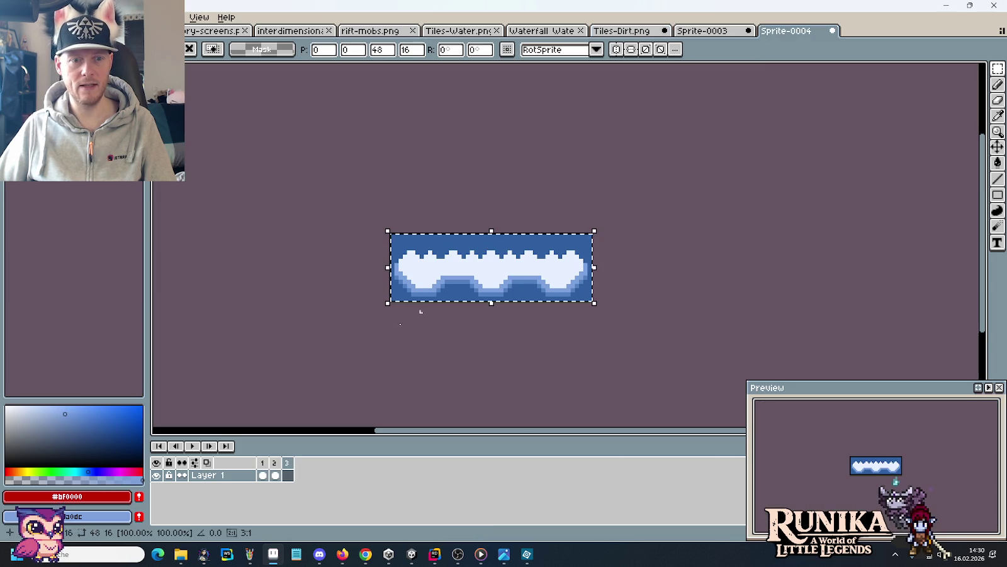
right_click(288, 469)
click(325, 477)
key(ctrl+v)
key(Return)
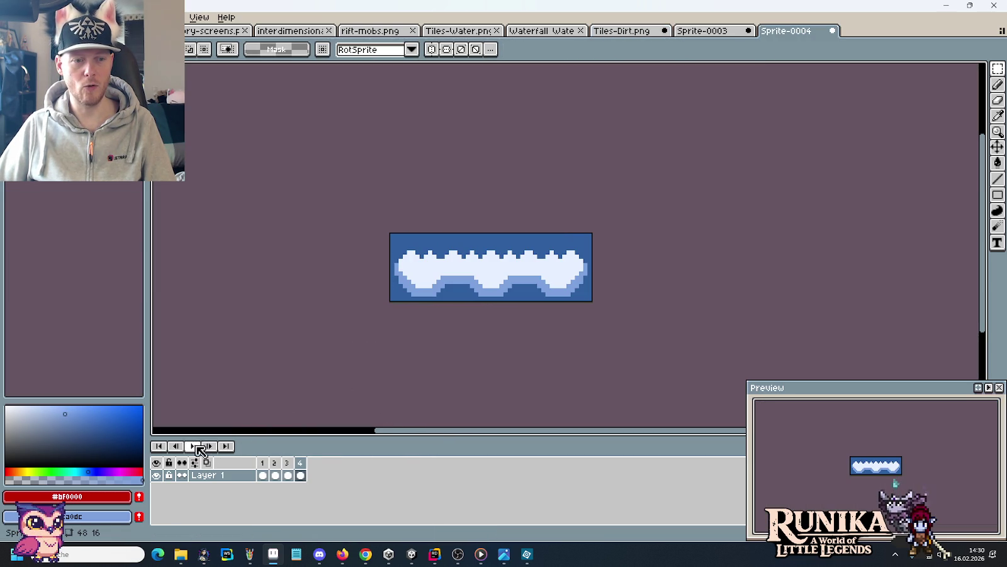
Play the four-frame foam animation, then return to Tiles-Dirt.png and deselect.
click(194, 445)
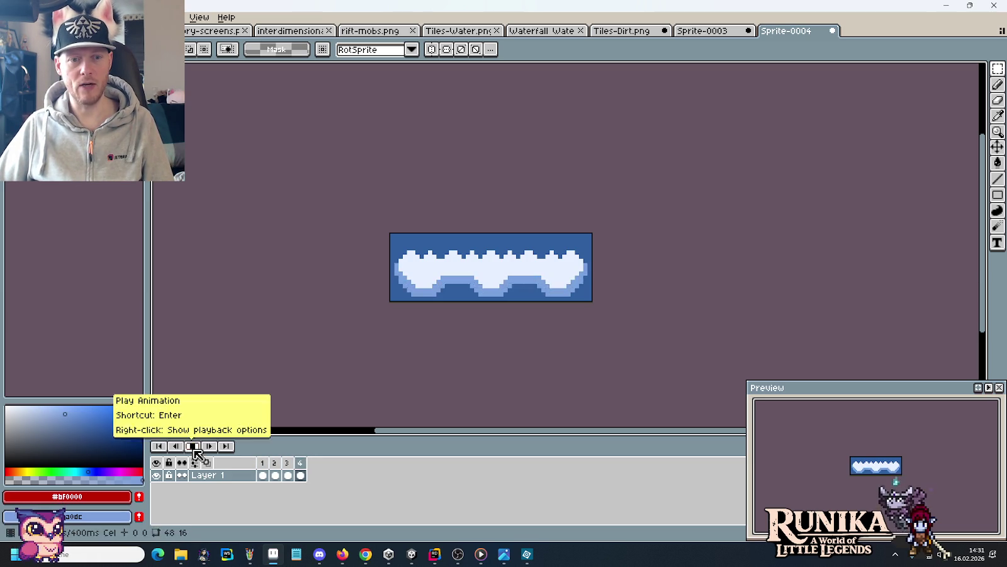
click(621, 30)
key(ctrl+d)
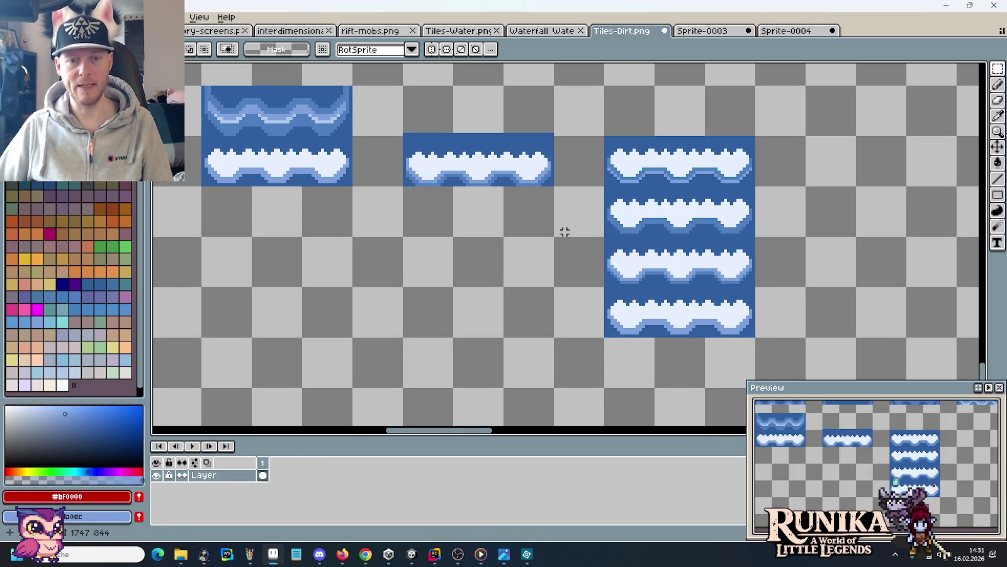
Copy the bottom foam tile to the right and clear its blue background.
scroll(706, 254, up, 2)
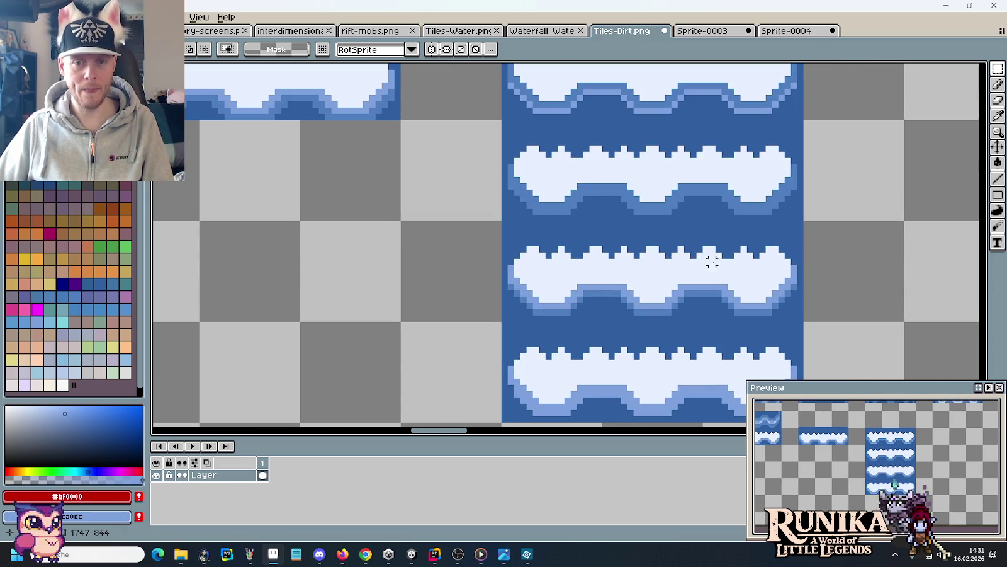
scroll(724, 267, down, 1)
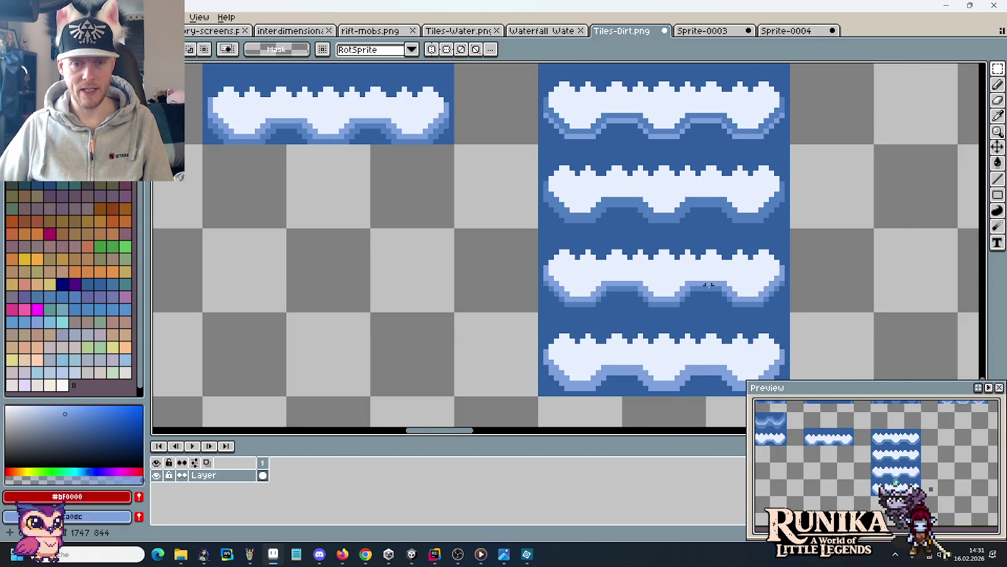
scroll(713, 277, down, 1)
drag(603, 343, 773, 375)
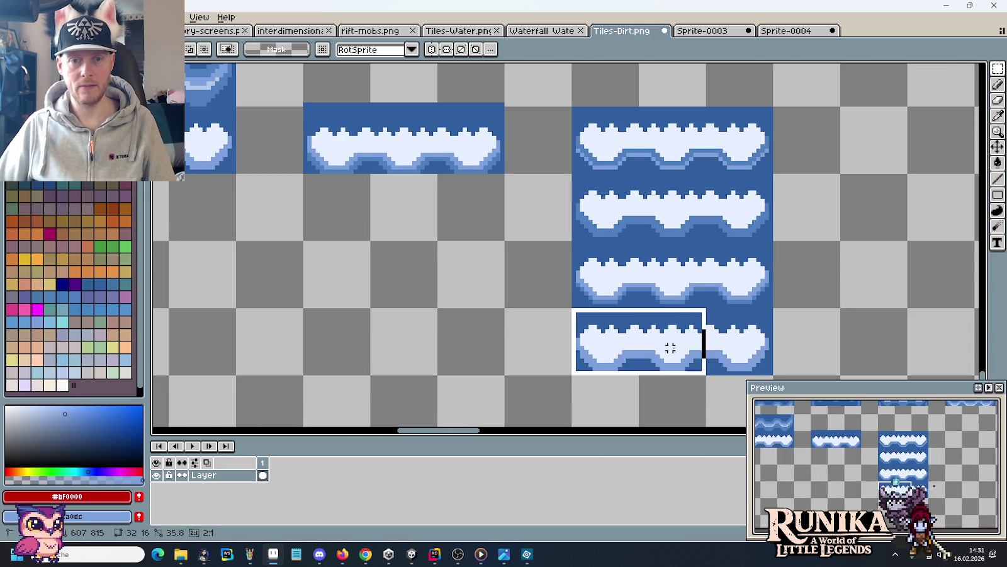
scroll(647, 351, right, 2)
drag(546, 356, 815, 223)
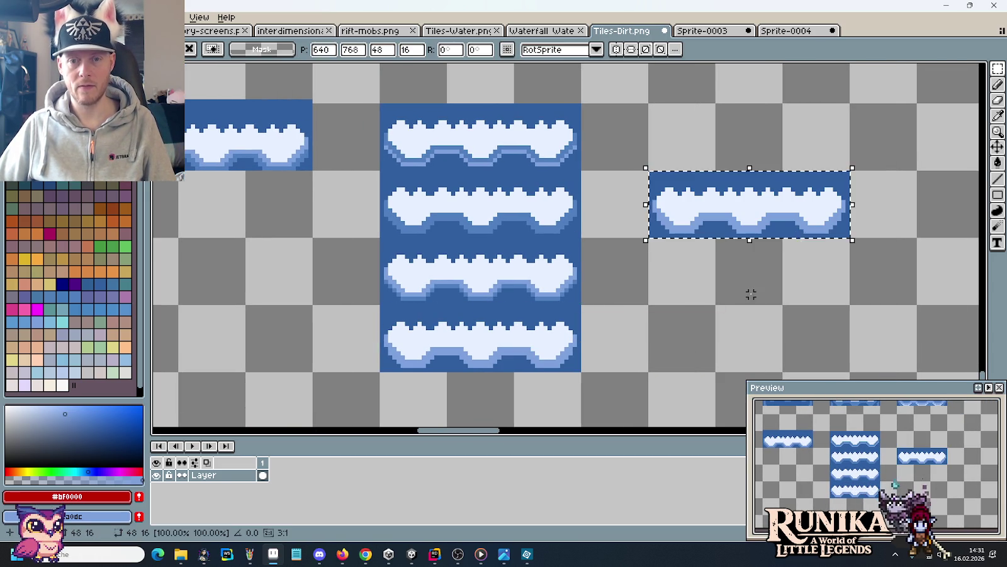
key(g)
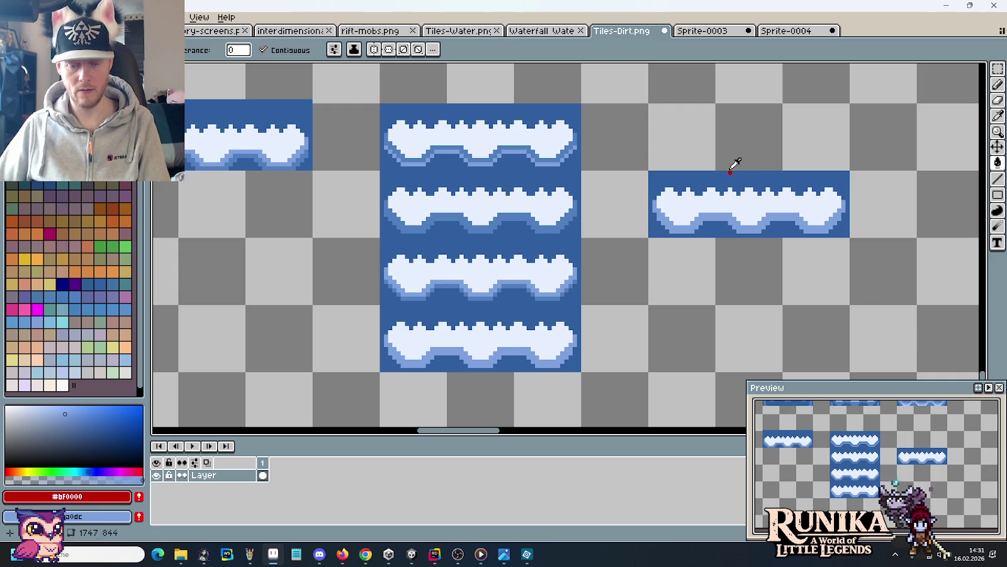
alt+right_click(735, 158)
right_click(724, 178)
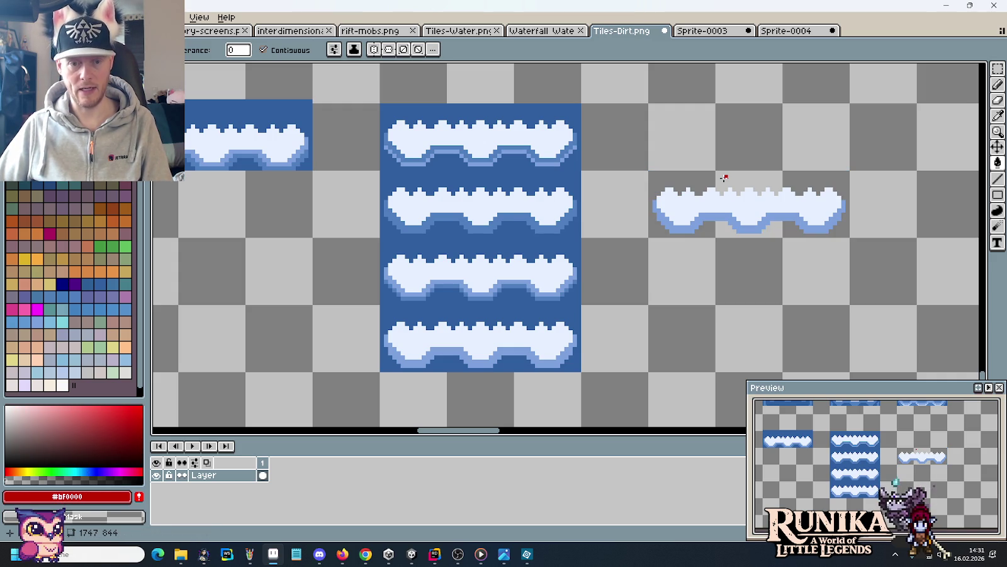
Move the lone cloud tile onto the third foam row.
key(m)
drag(648, 170, 851, 238)
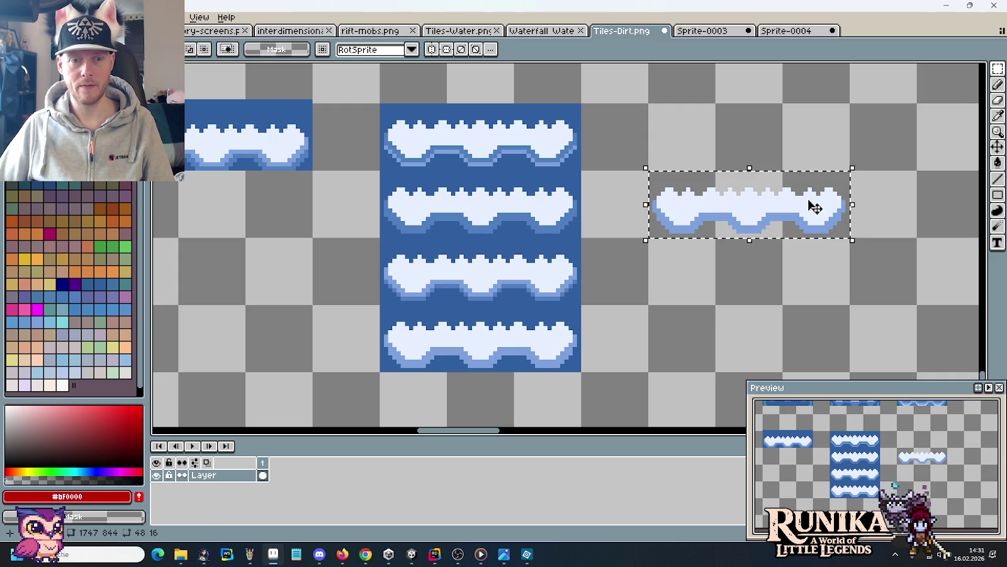
mouse_move(806, 207)
mouse_down()
mouse_move(546, 265)
mouse_move(543, 277)
mouse_move(542, 267)
mouse_up()
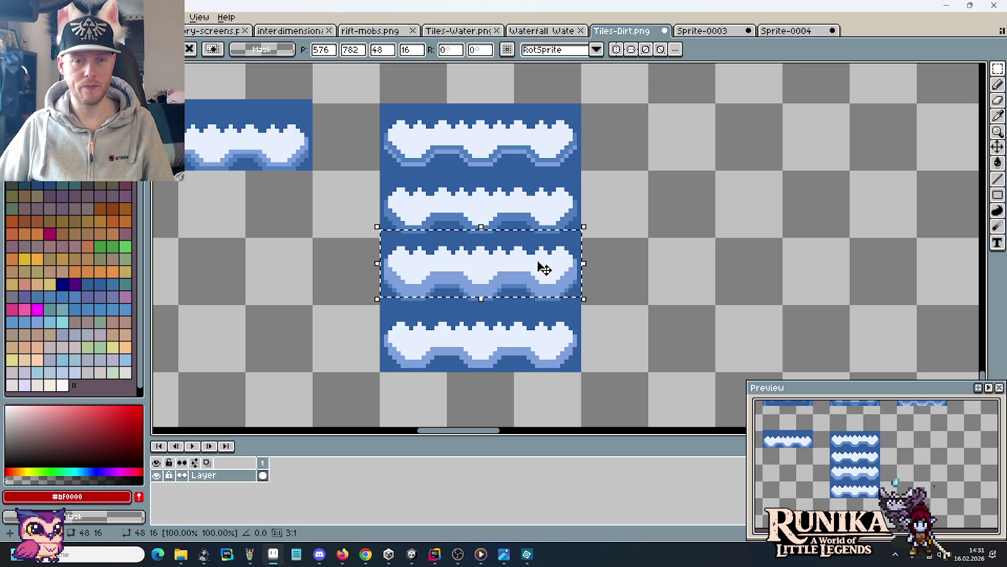
click(646, 264)
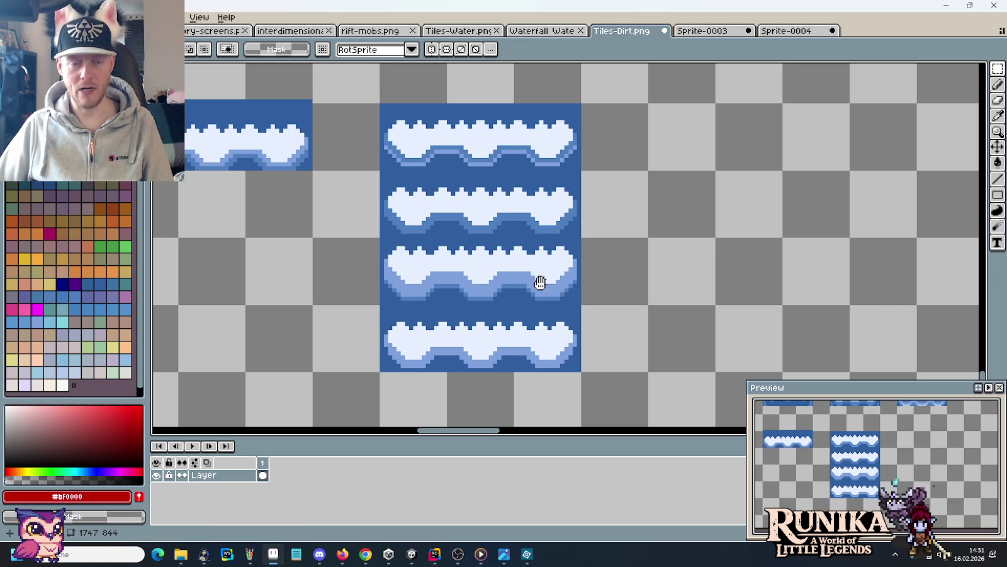
drag(541, 282, 585, 311)
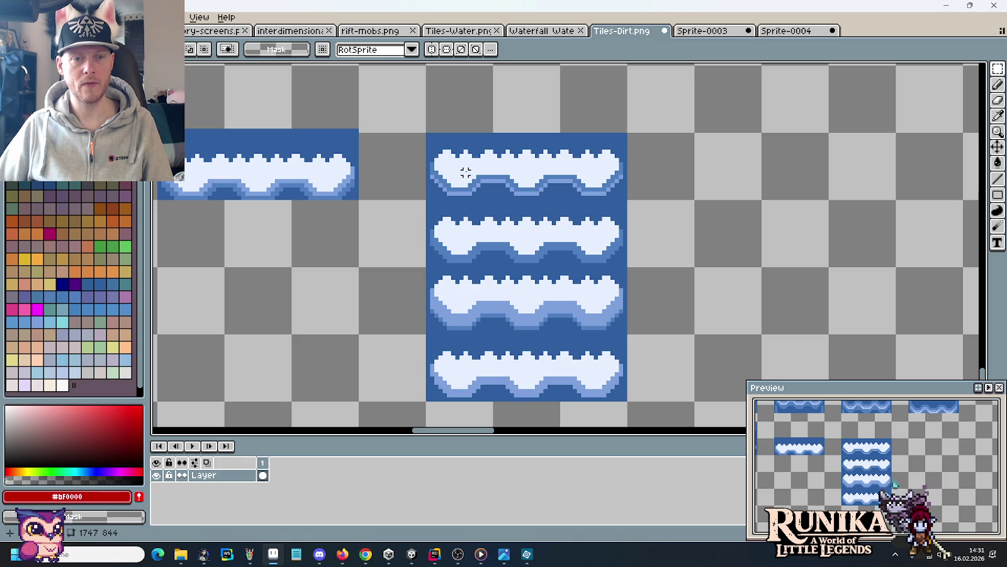
Copy the bottom foam row onto empty canvas and delete its blue background.
drag(429, 336, 626, 400)
drag(567, 375, 863, 243)
click(787, 312)
key(w)
click(767, 210)
key(Delete)
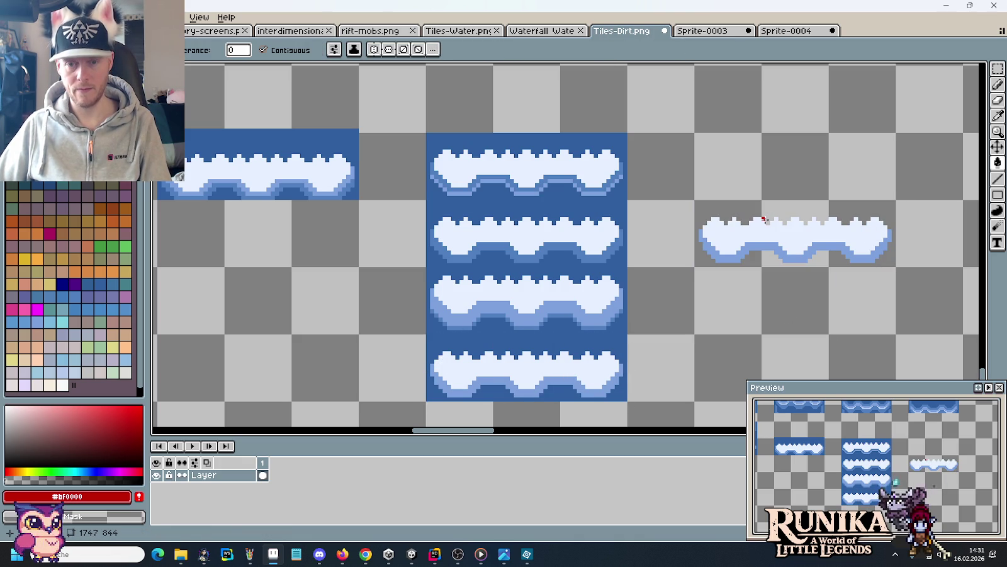
Fill the cloud's light bottom outline with mid blue #507fbf.
key(i)
click(602, 182)
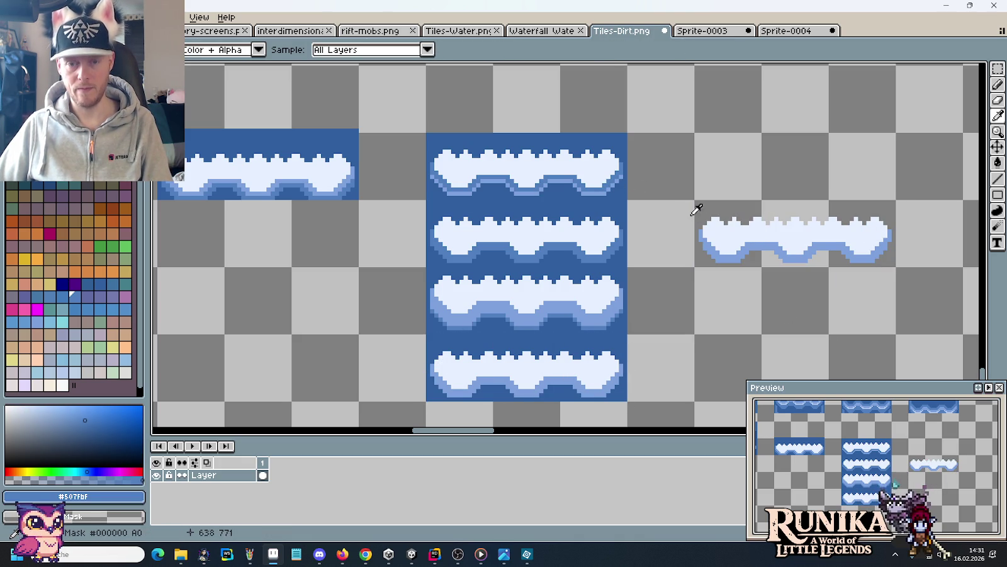
key(f)
click(726, 258)
Move the recoloured cloud onto the middle column's top tile, then open Sprite-0004.
key(m)
drag(693, 200, 896, 267)
mouse_move(846, 231)
mouse_down()
mouse_move(590, 165)
mouse_move(599, 171)
mouse_up()
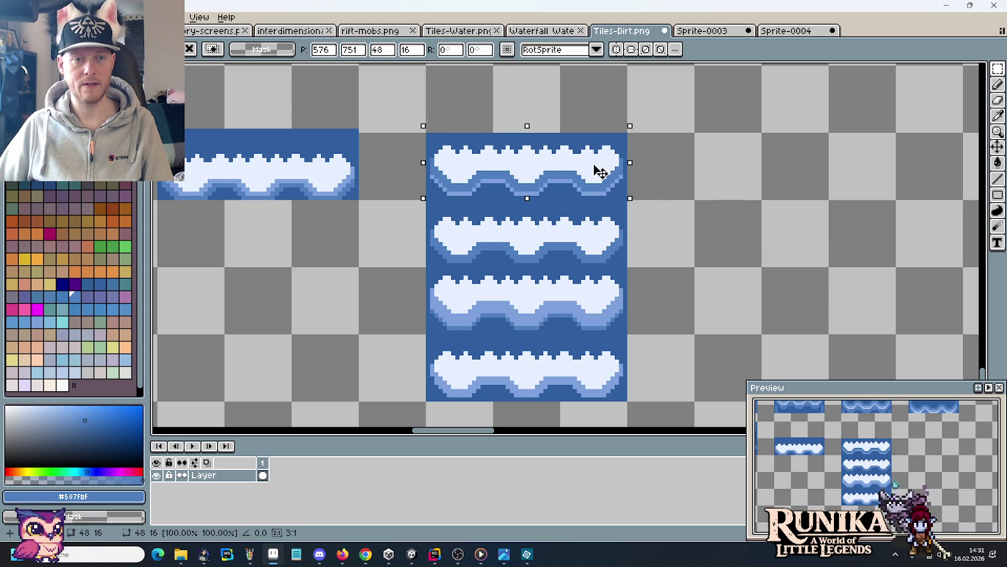
key(Return)
mouse_move(432, 139)
mouse_down()
mouse_move(457, 160)
mouse_move(624, 196)
mouse_up()
click(786, 30)
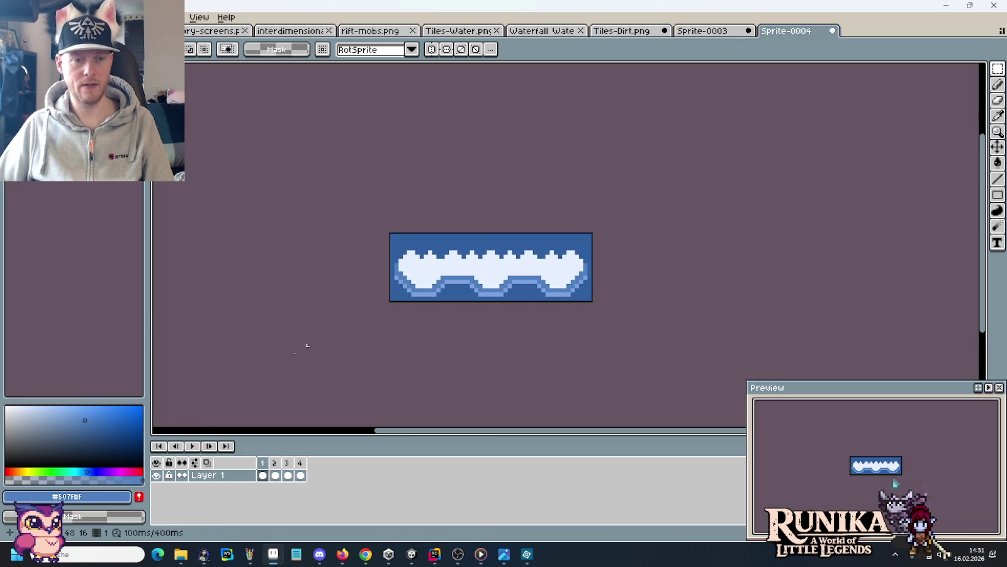
Paste the whole Sprite-0004 cloud into Tiles-Dirt.png's third foam row.
key(ctrl+a)
click(641, 35)
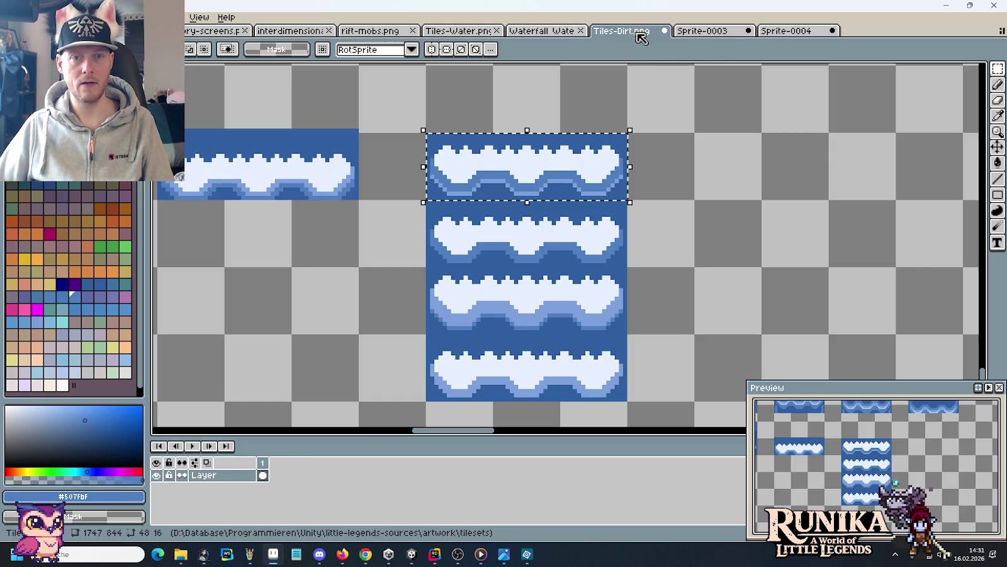
key(ctrl+v)
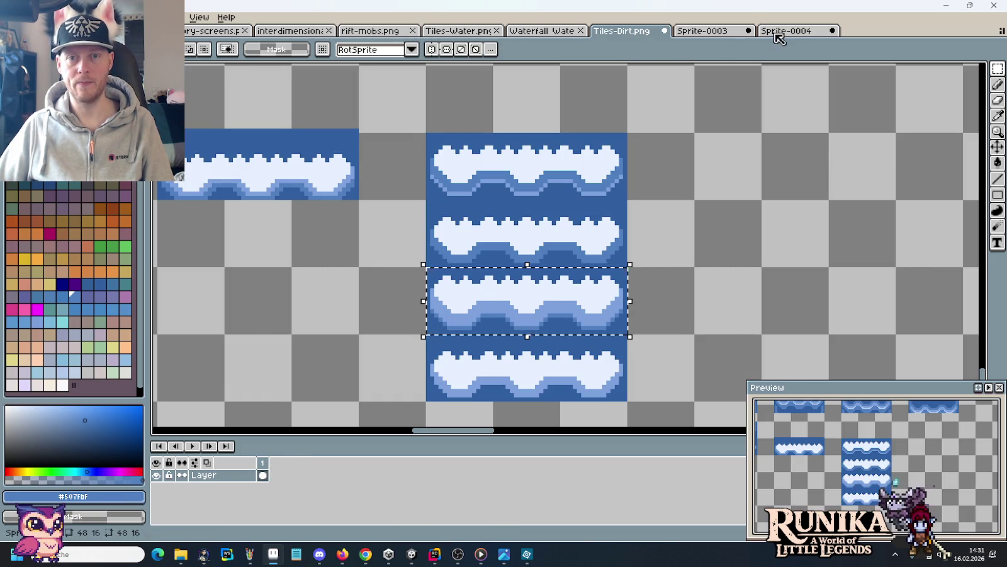
Play the Sprite-0004 foam loop at 100 ms per frame, then switch to Photos.
click(778, 35)
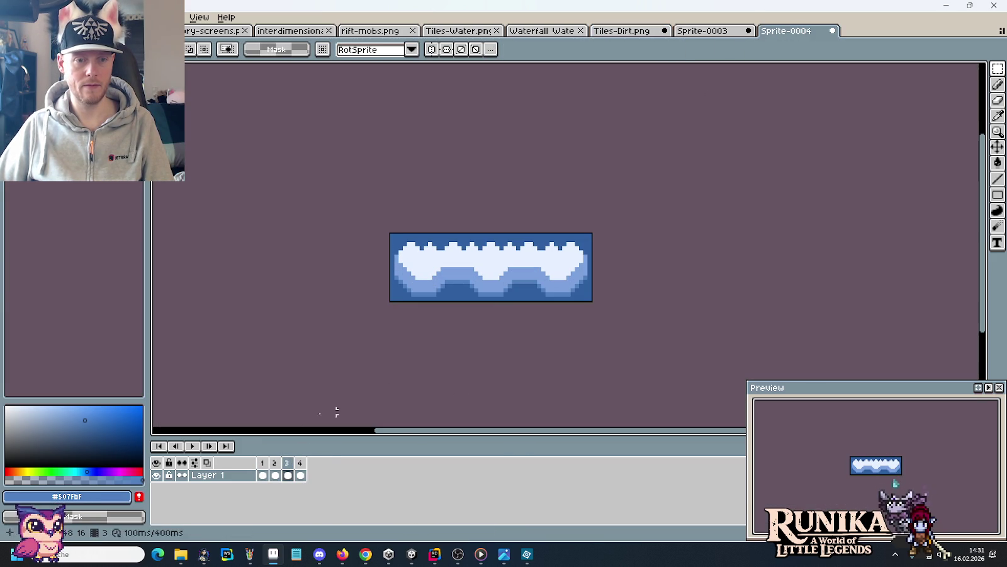
click(191, 446)
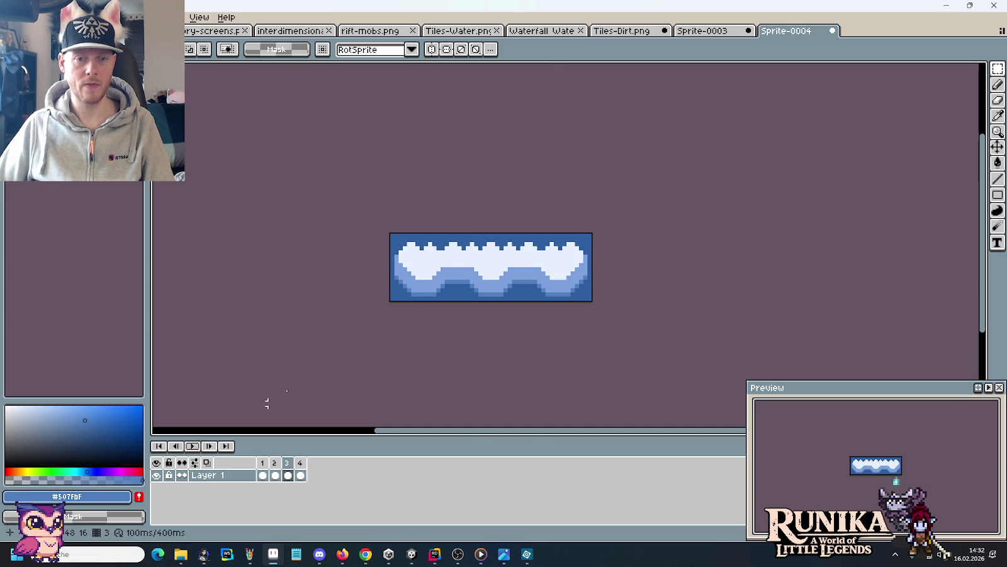
key(alt+Tab)
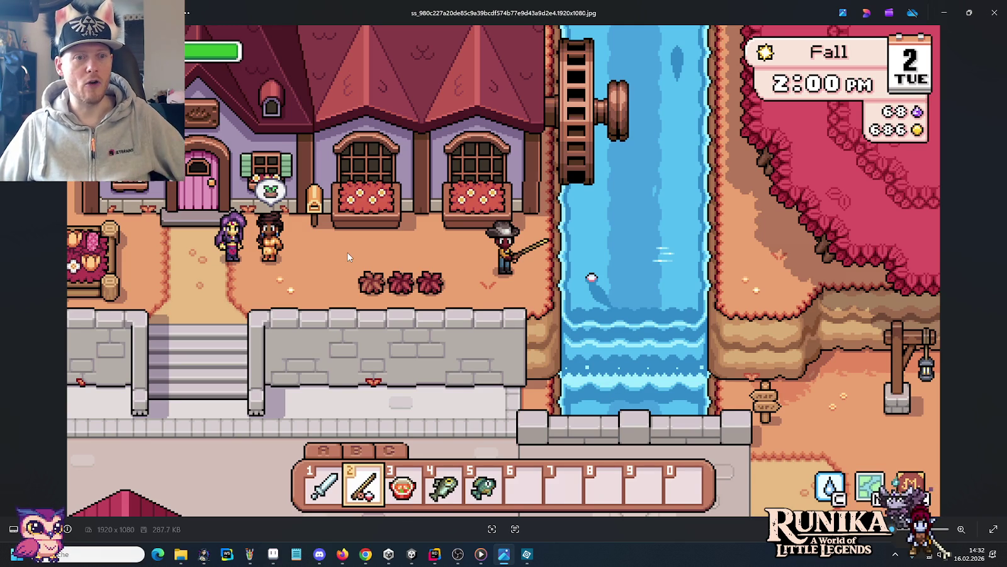
key(Right)
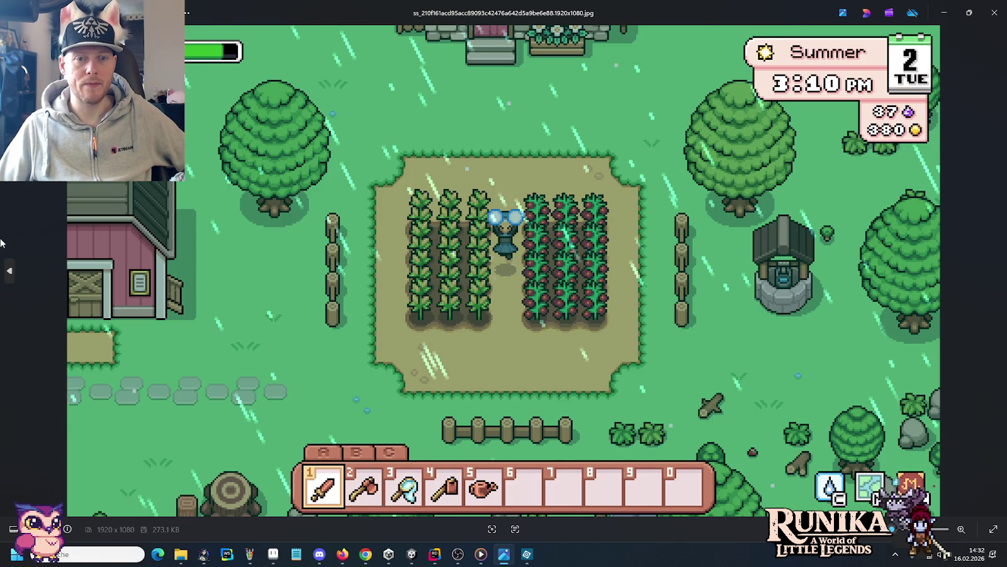
key(Right)
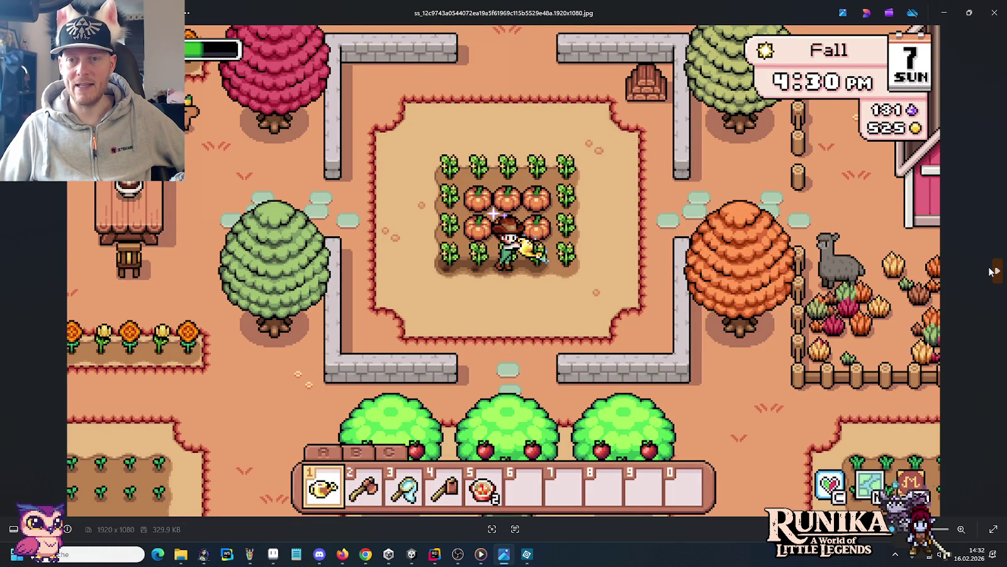
click(992, 271)
click(988, 271)
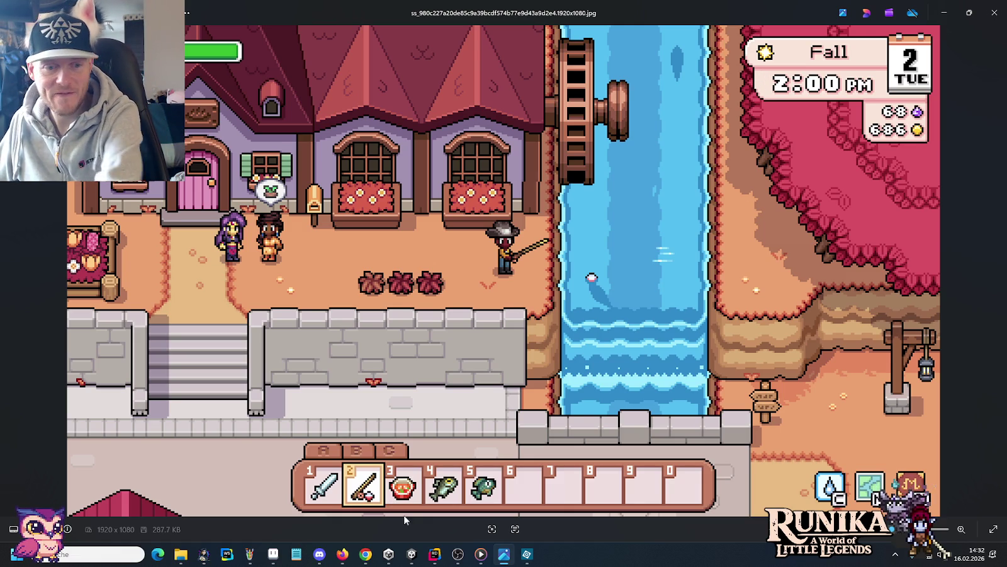
click(894, 555)
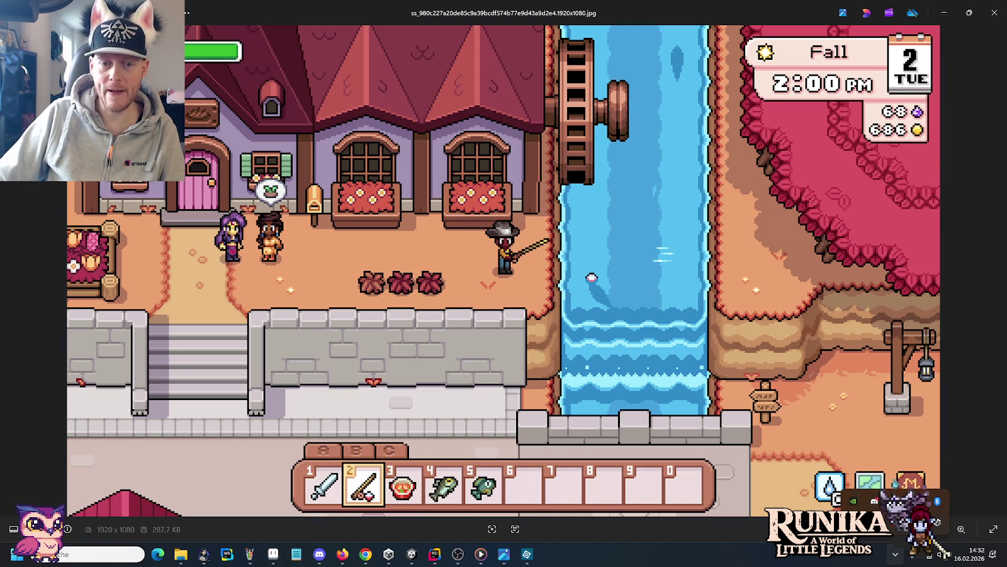
click(550, 554)
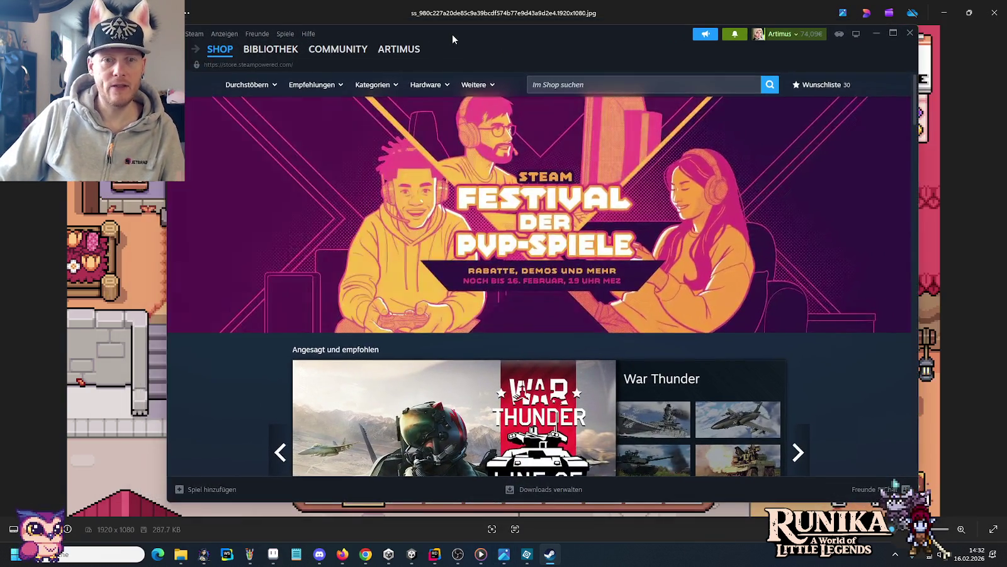
Maximize Steam and search 'fields of mistr' to reach the Fields of Mistria page.
double_click(452, 34)
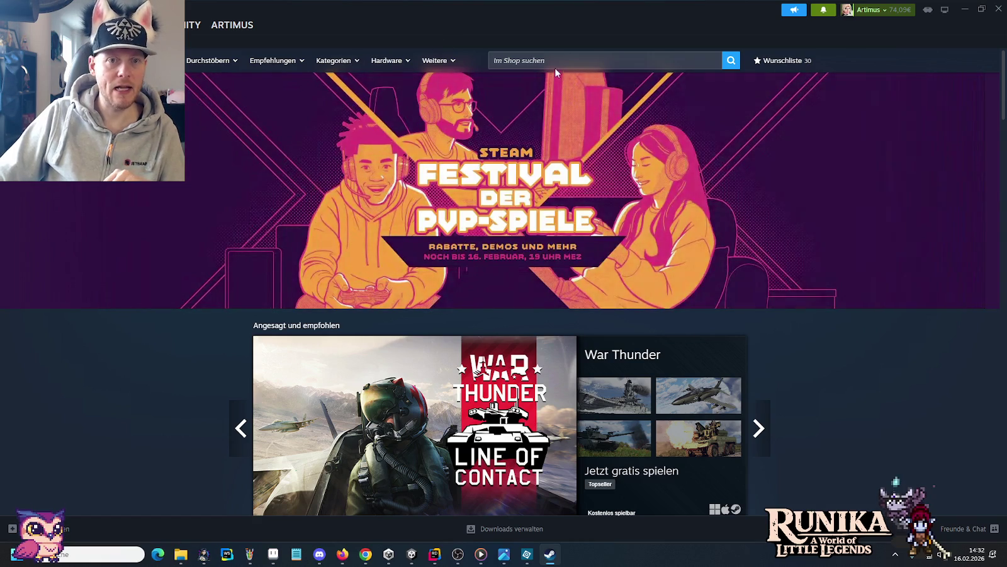
click(556, 63)
text(fields o)
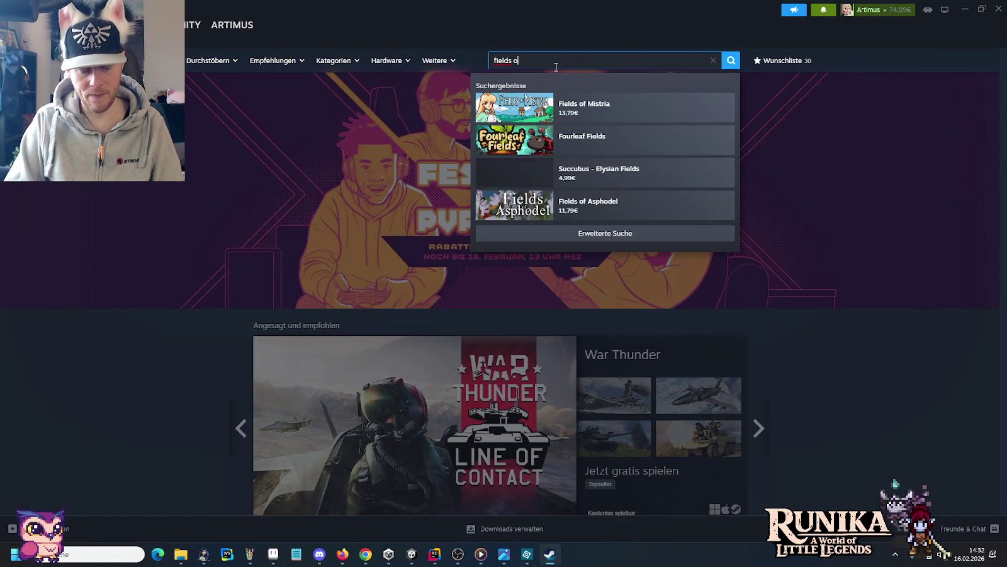
text(f mistr)
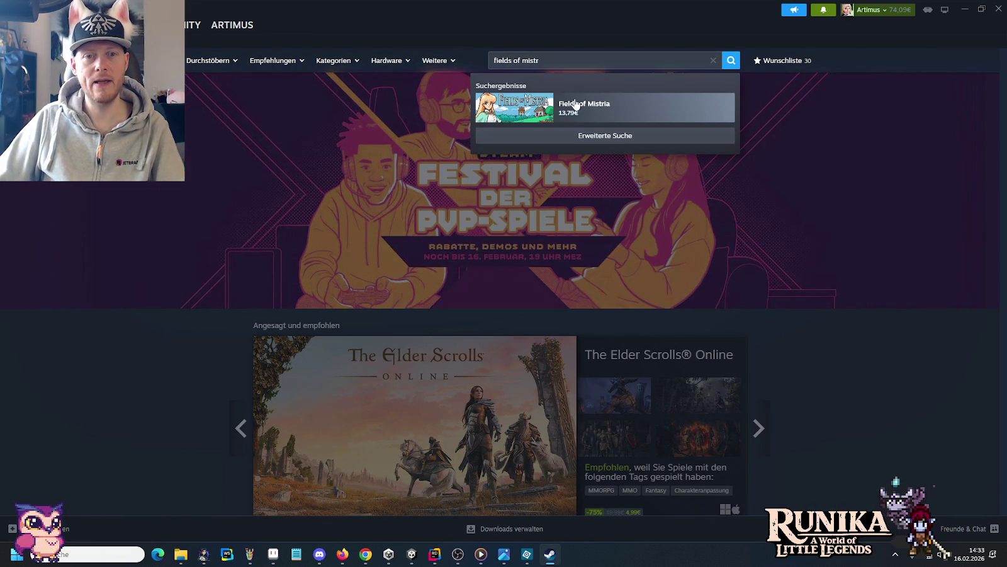
click(576, 104)
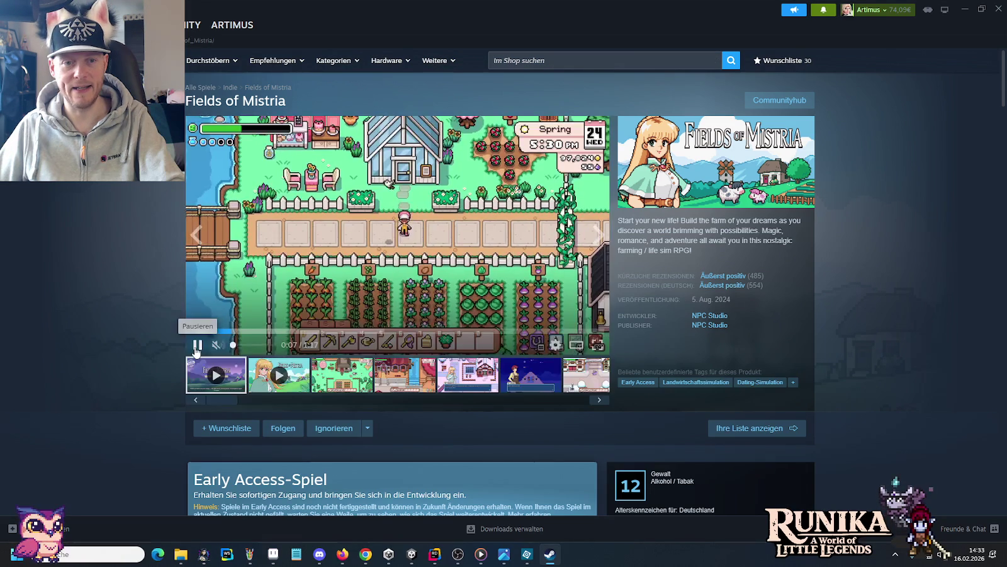
Play the Fields of Mistria trailer, pausing it at 0:46 on the Game Rant quote.
click(197, 344)
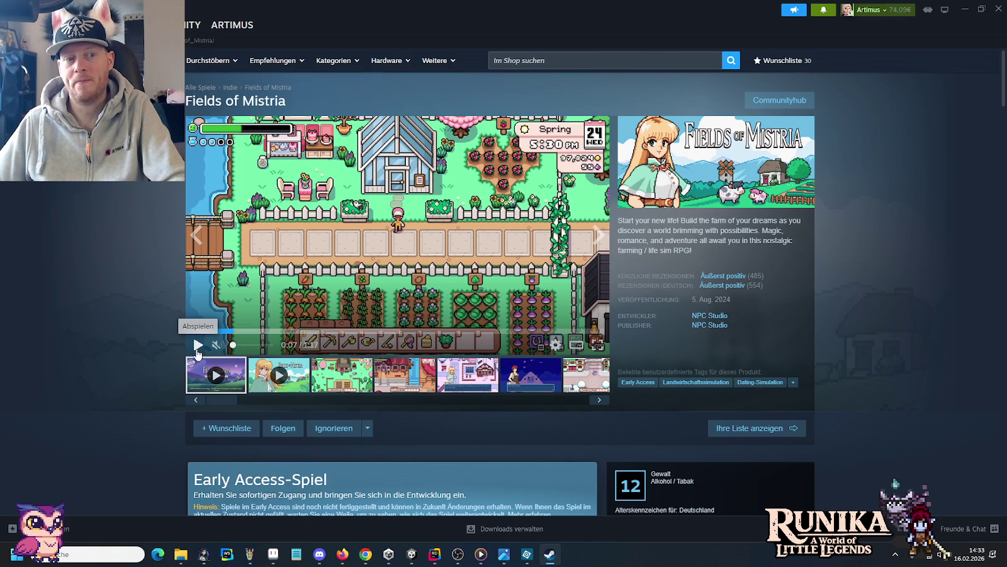
click(197, 346)
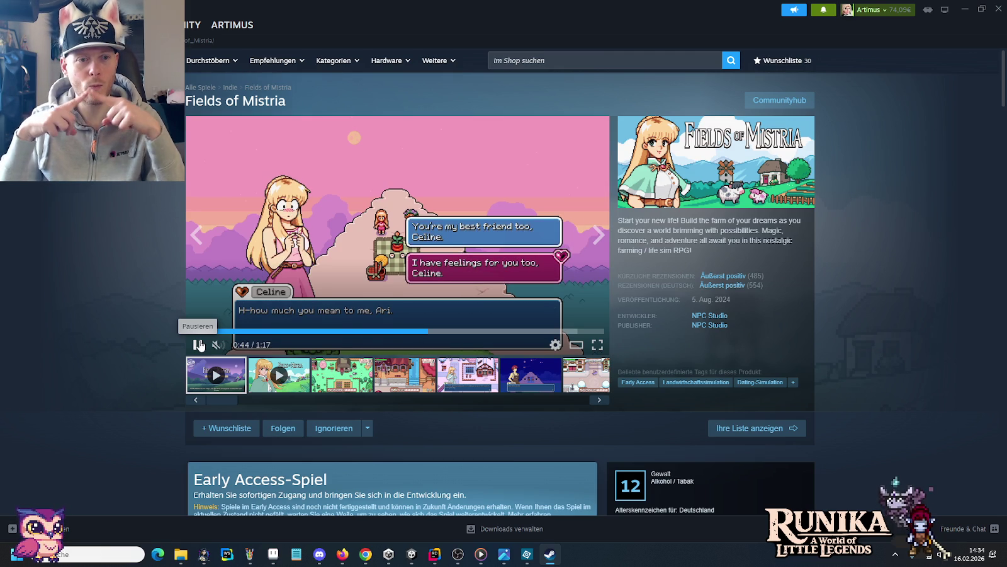
click(199, 345)
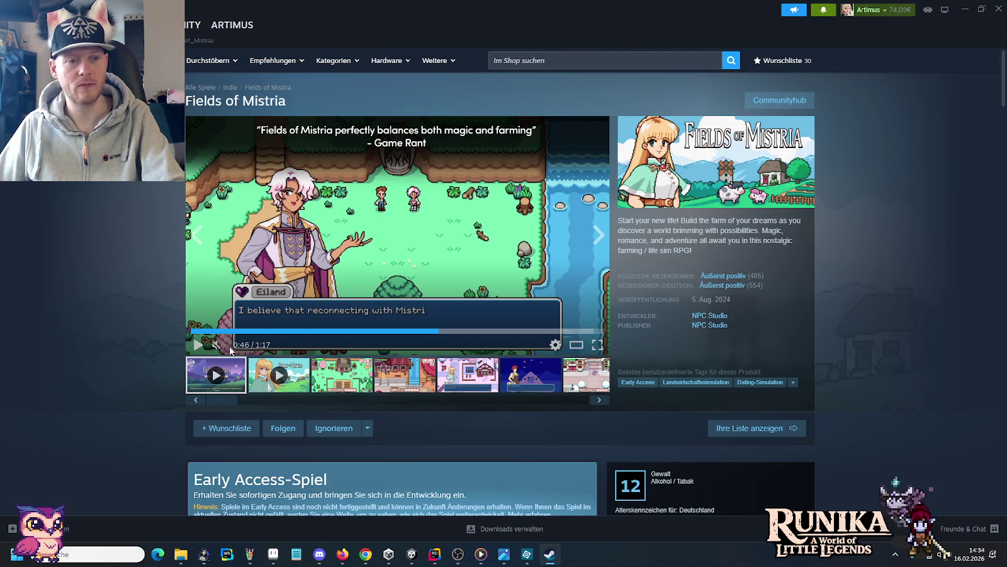
Replay the trailer's 0:43–0:48 stretch, leave it paused at 0:48, and return to Aseprite.
click(195, 344)
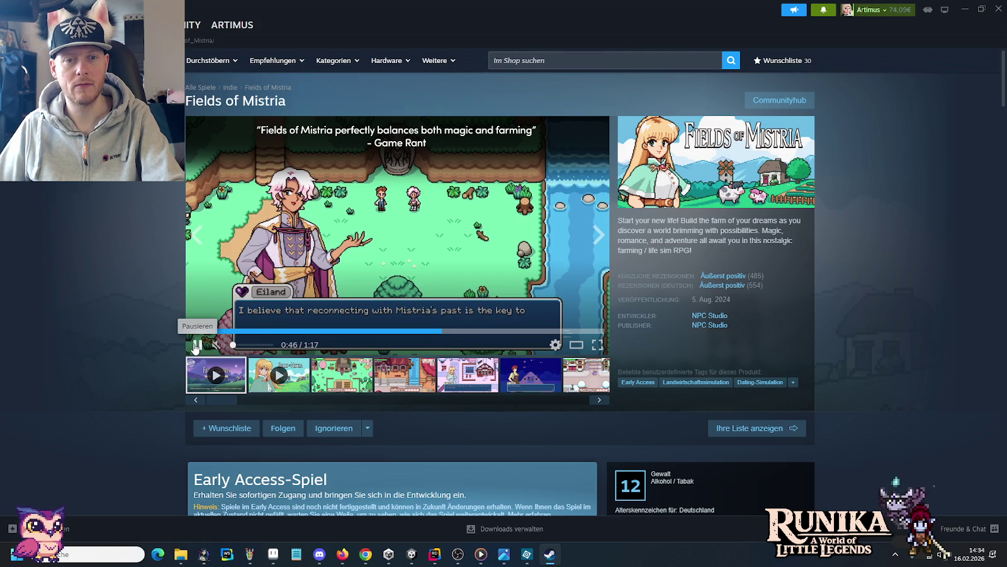
click(195, 345)
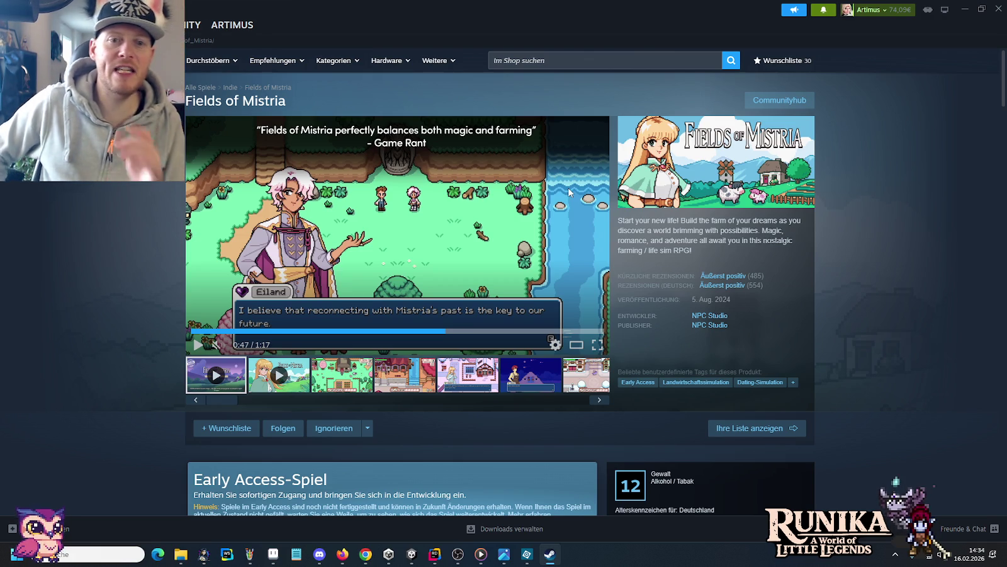
mouse_move(397, 227)
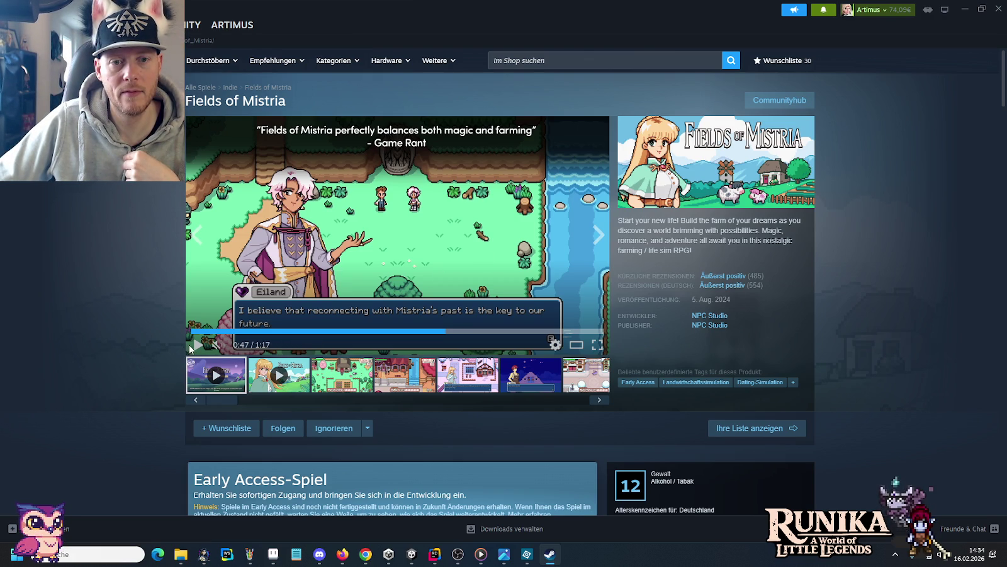
click(196, 346)
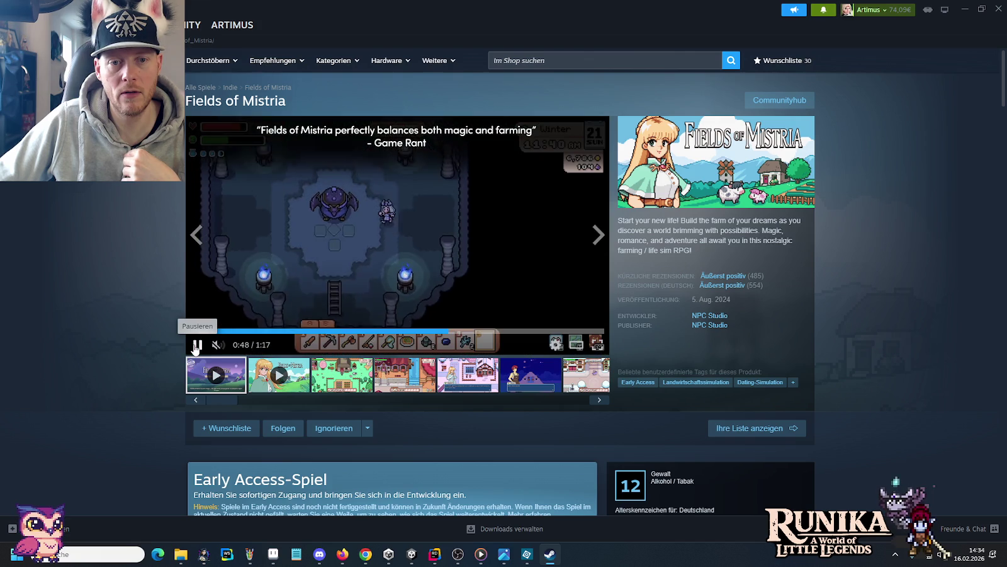
key(Left)
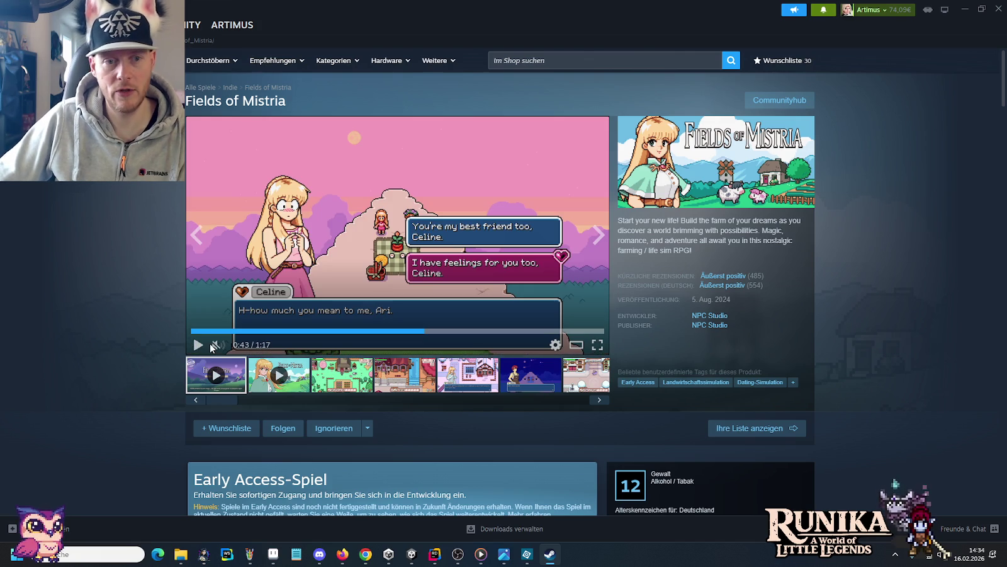
click(198, 345)
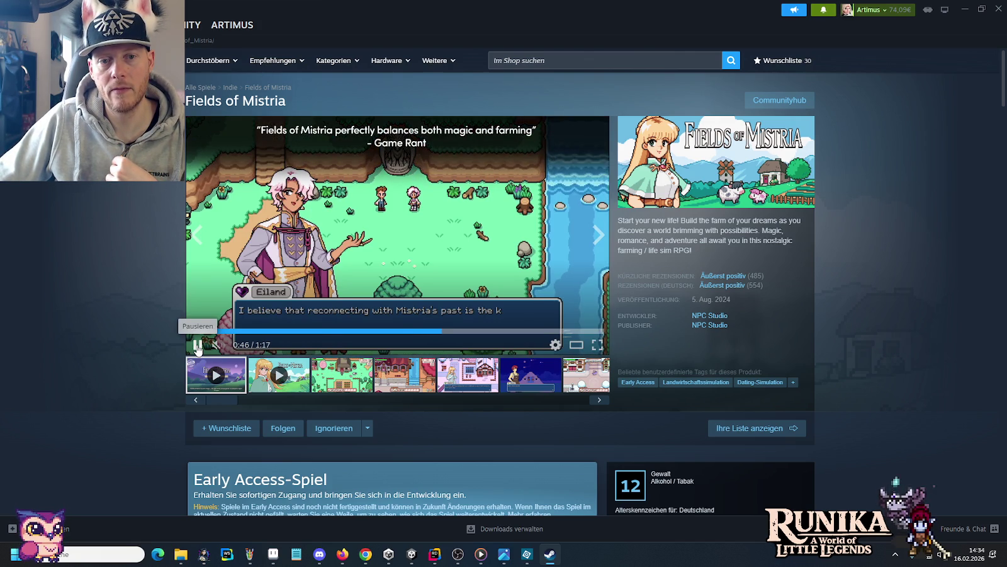
click(198, 346)
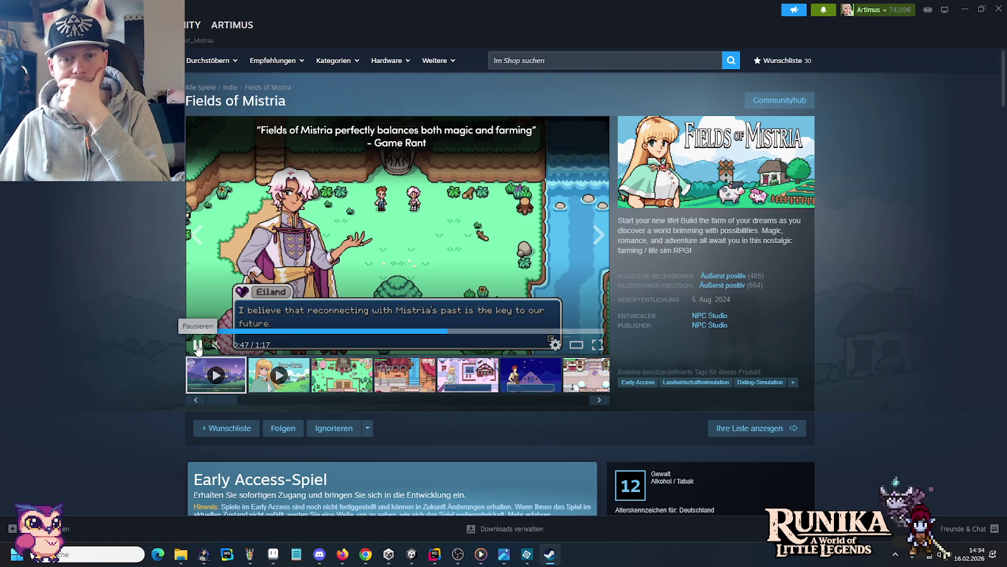
key(Left)
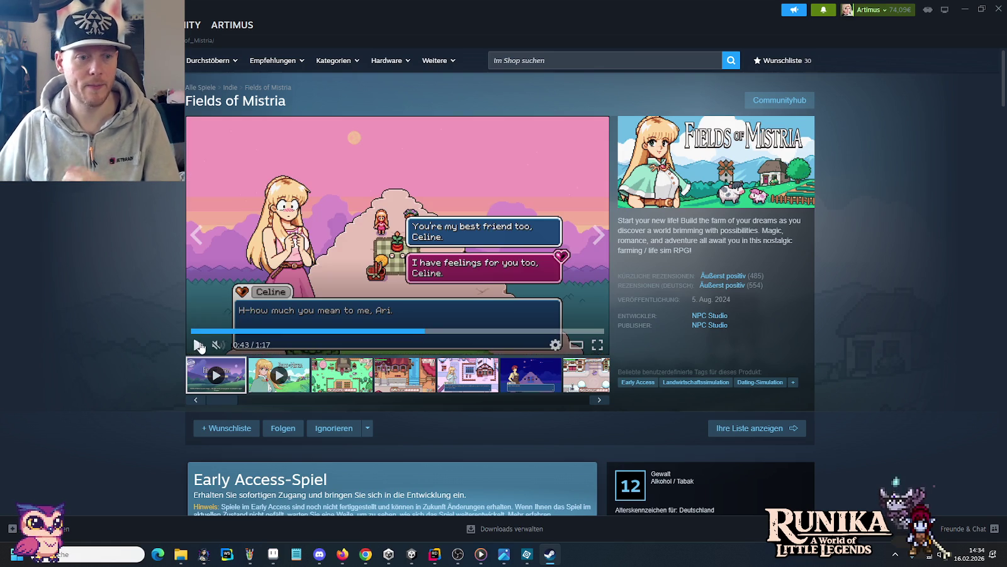
click(199, 345)
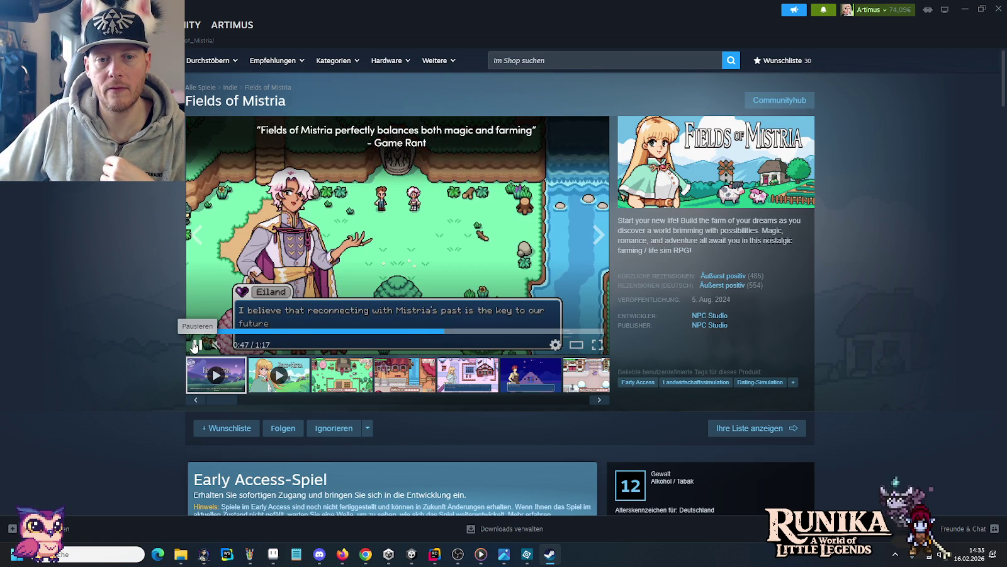
click(195, 345)
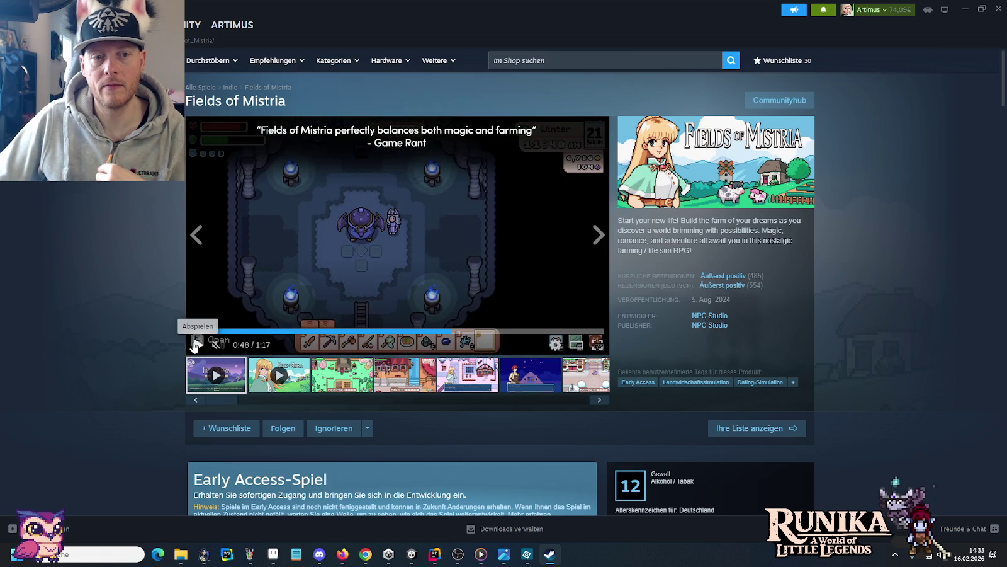
click(281, 556)
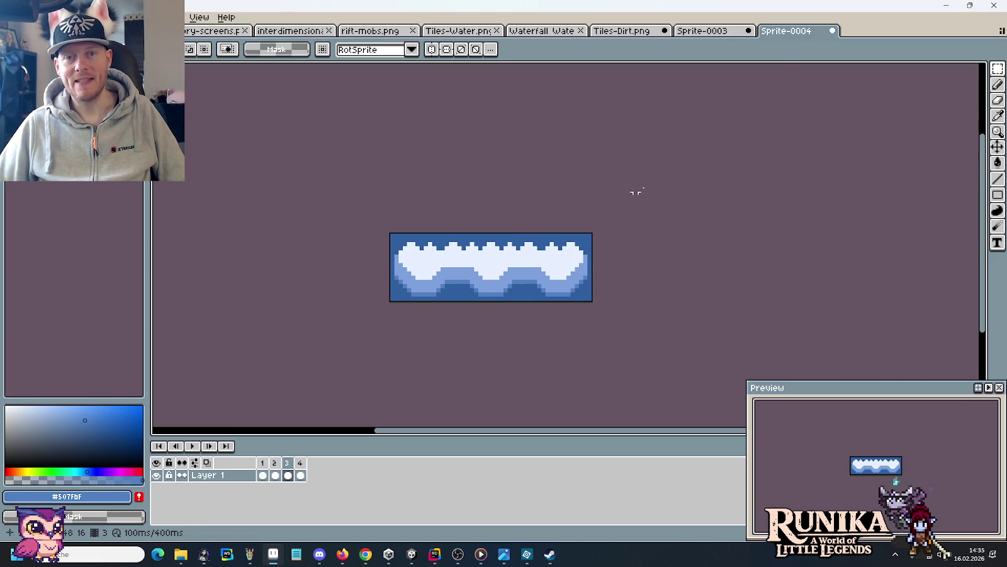
Switch to the Tiles-Dirt.png document and clear the current selection.
click(723, 30)
click(620, 30)
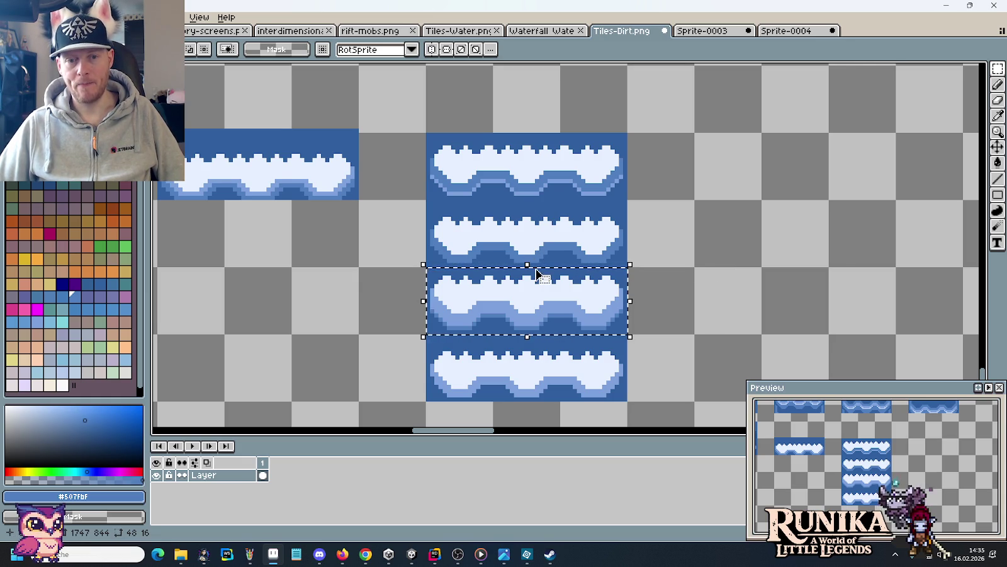
click(558, 387)
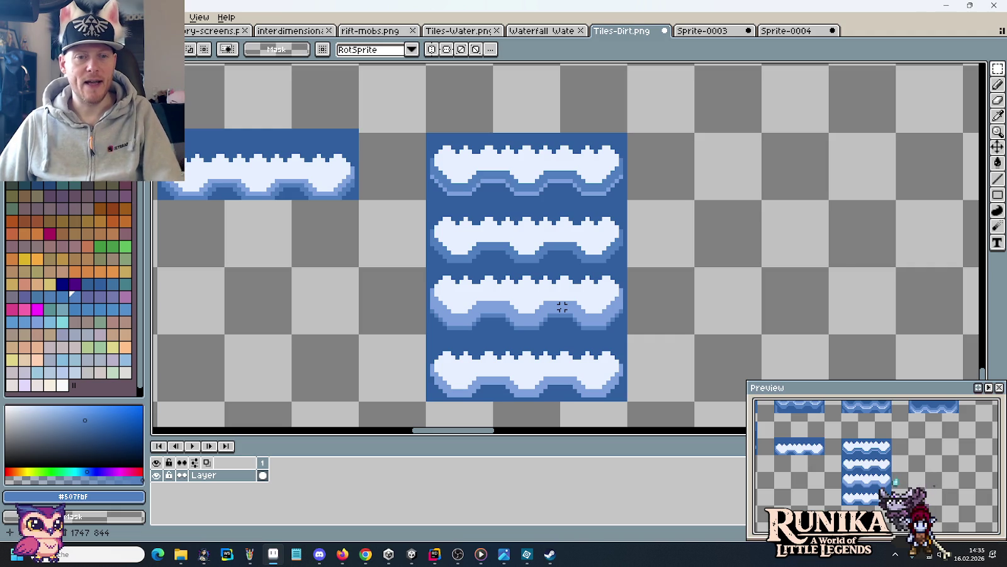
Select a foam wave strip, nudge it up, and copy it into a new right-hand column.
mouse_move(432, 340)
mouse_down()
mouse_move(444, 374)
mouse_move(585, 385)
mouse_move(776, 252)
mouse_move(808, 252)
mouse_up()
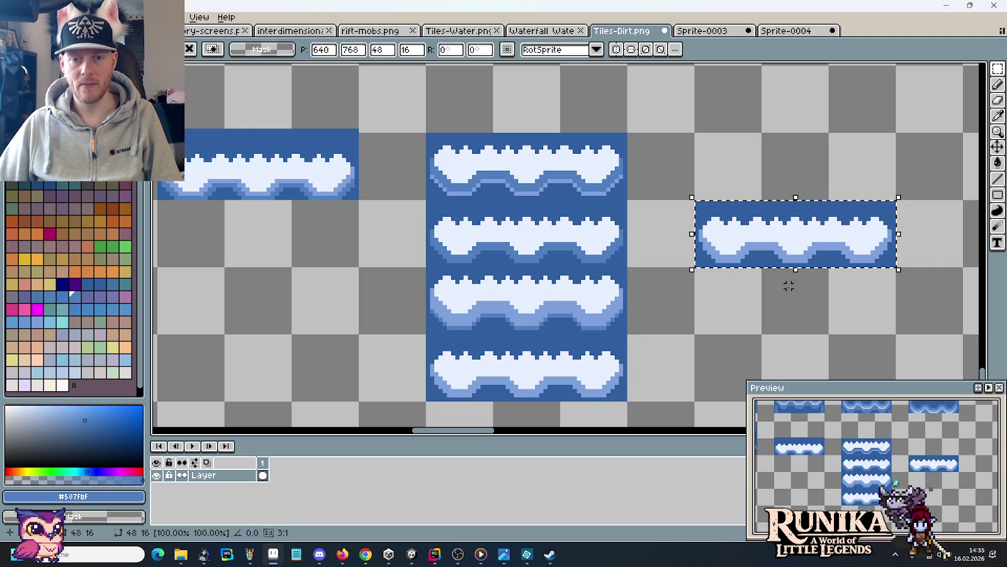
key(Up)
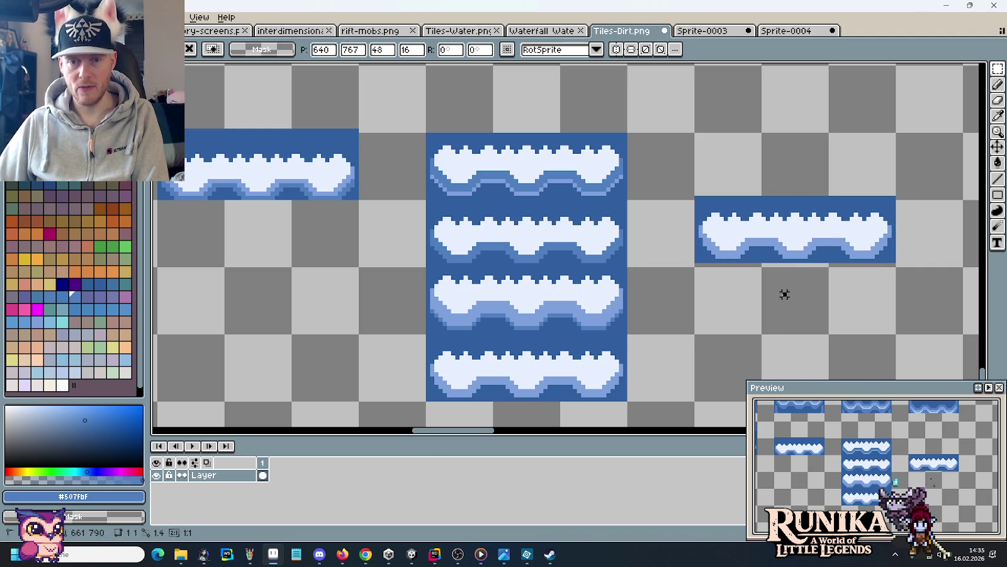
key(ctrl+d)
mouse_move(715, 166)
mouse_down()
mouse_move(832, 164)
mouse_move(825, 270)
mouse_up()
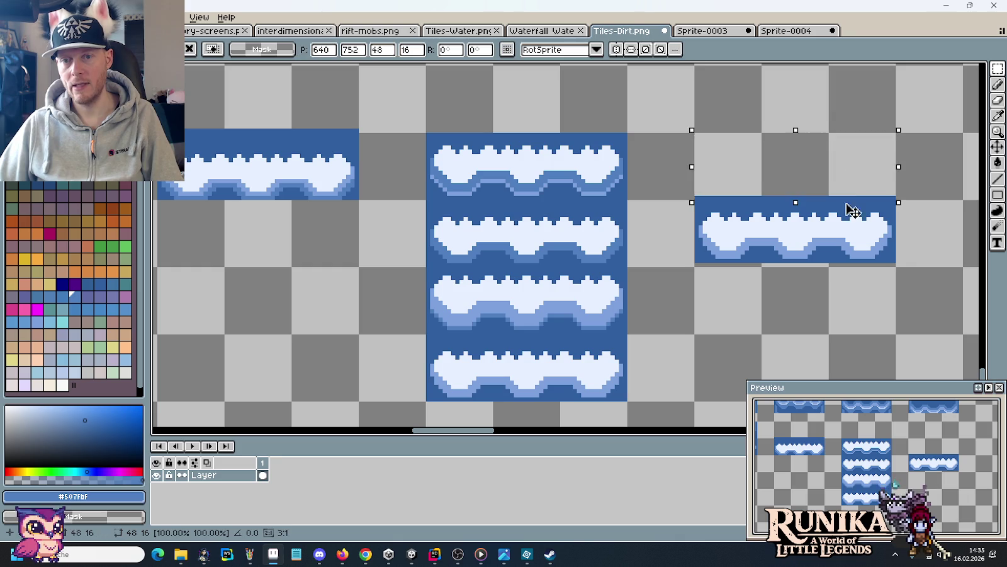
key(ctrl+d)
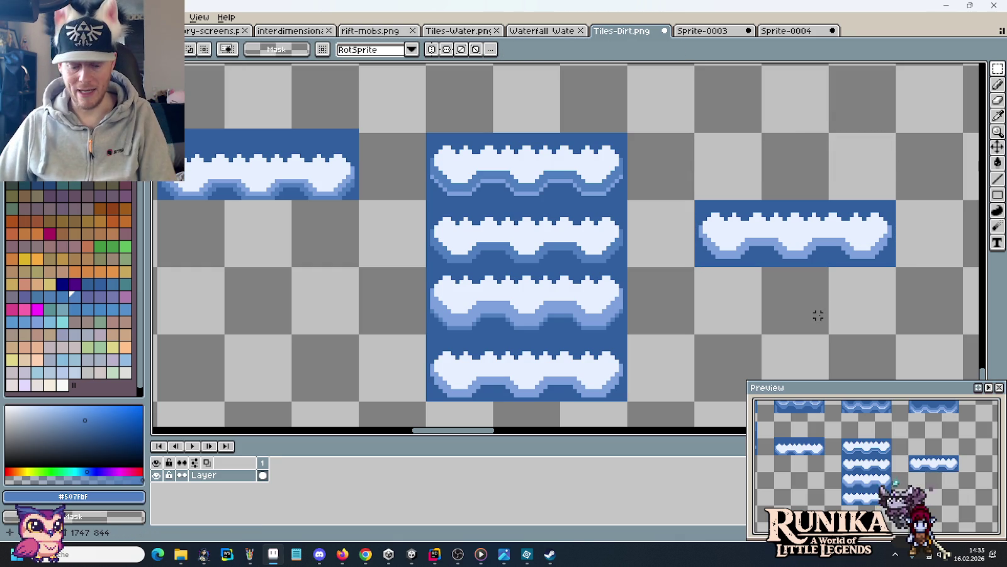
mouse_move(712, 214)
mouse_down()
mouse_move(733, 232)
mouse_move(845, 252)
mouse_up()
Place a copy of the foam strip one tile below the first.
drag(786, 265, 762, 323)
drag(768, 361, 738, 299)
drag(705, 217, 721, 240)
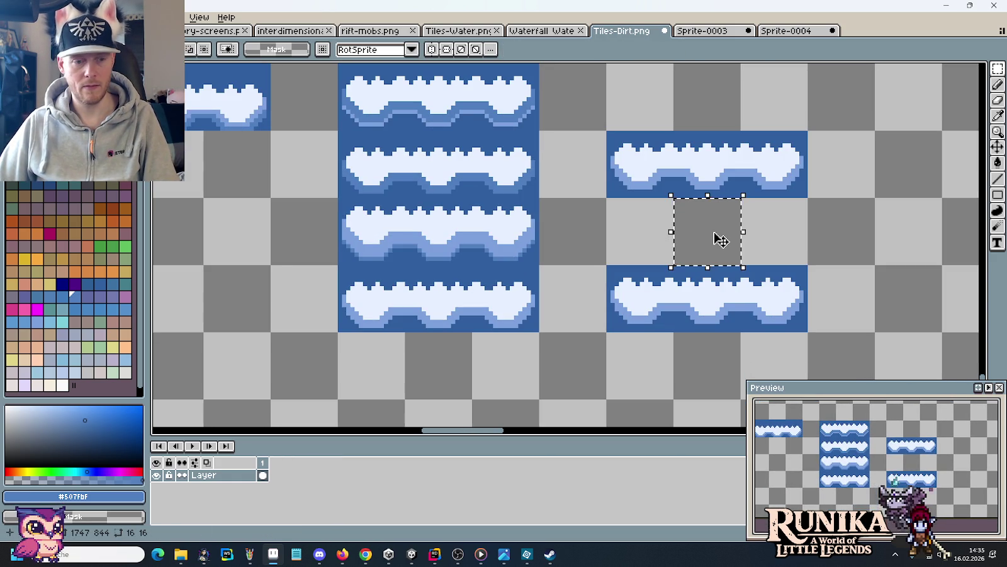
Bucket-fill the lower foam tile's dark blue background to transparent.
key(g)
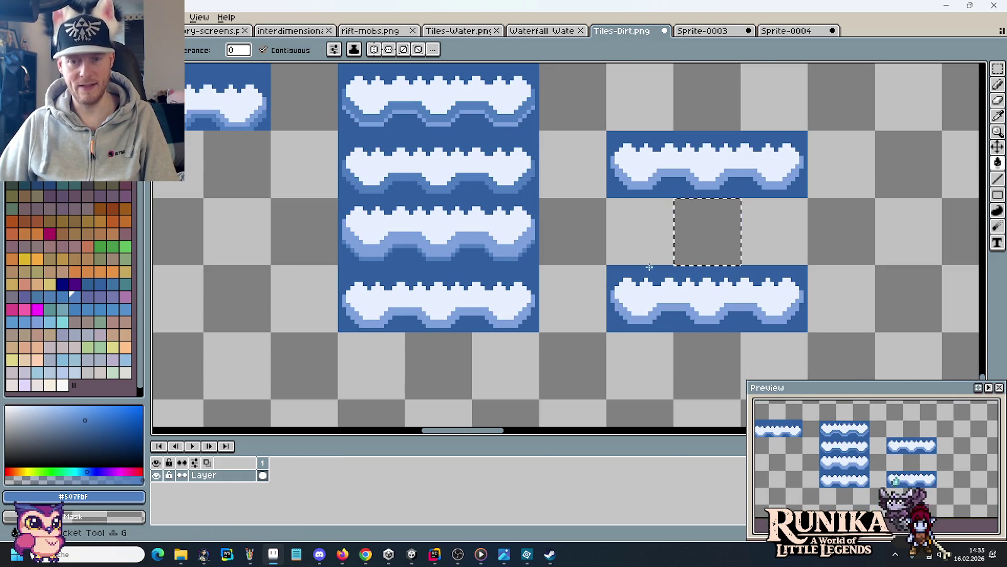
key(v)
key(g)
click(644, 271)
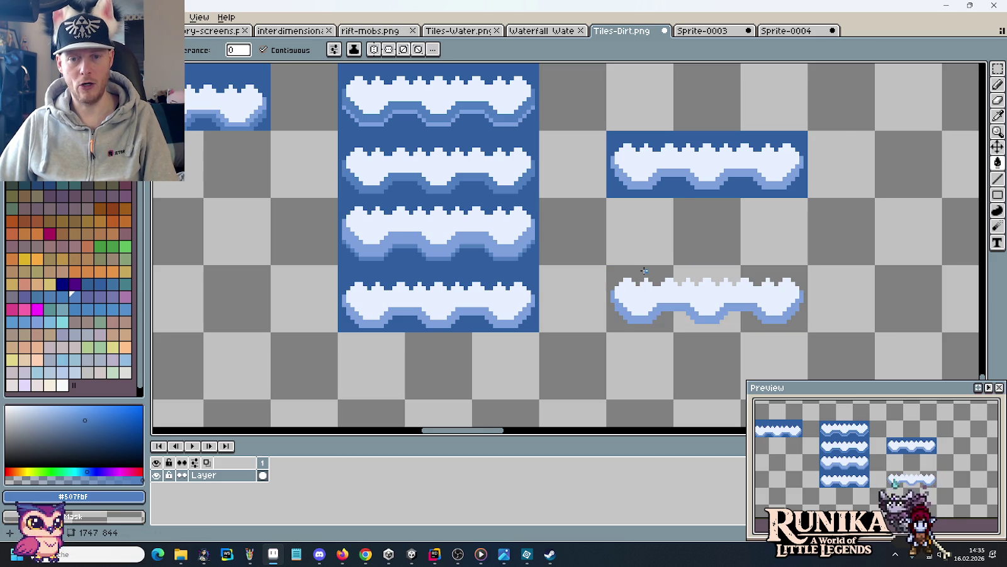
key(i)
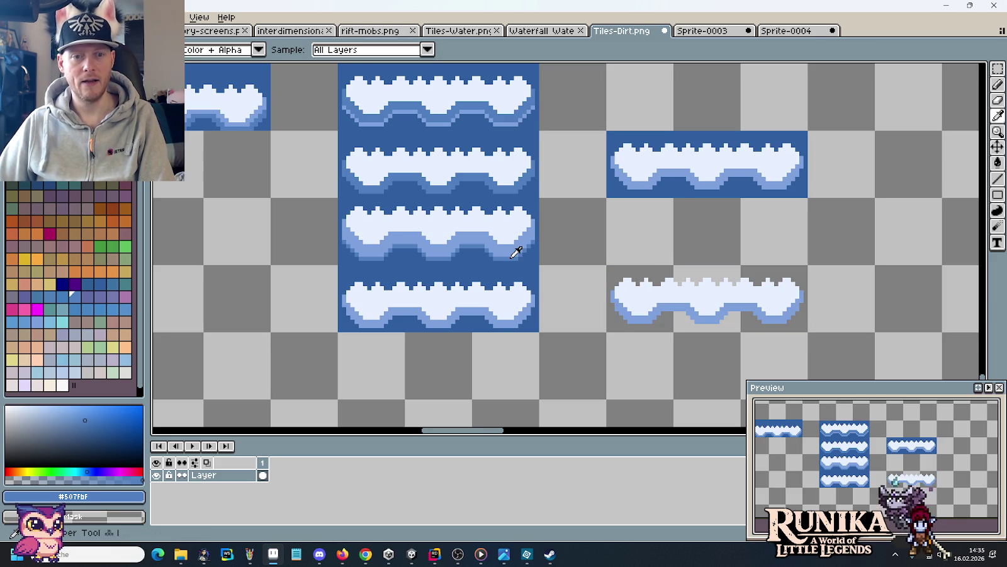
key(g)
click(647, 320)
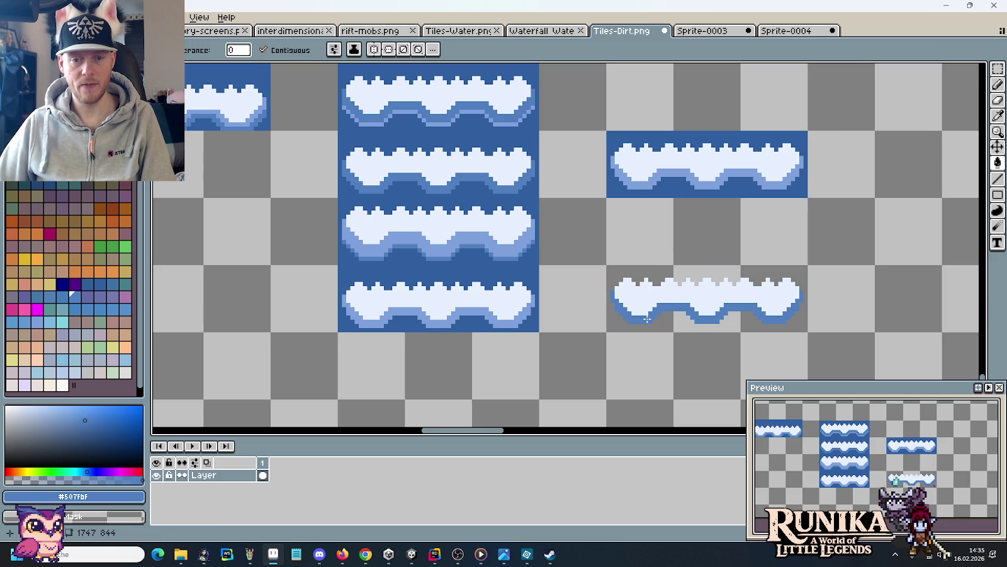
Clear the upper-right foam strip's dark blue background to transparent as well.
drag(656, 240, 622, 266)
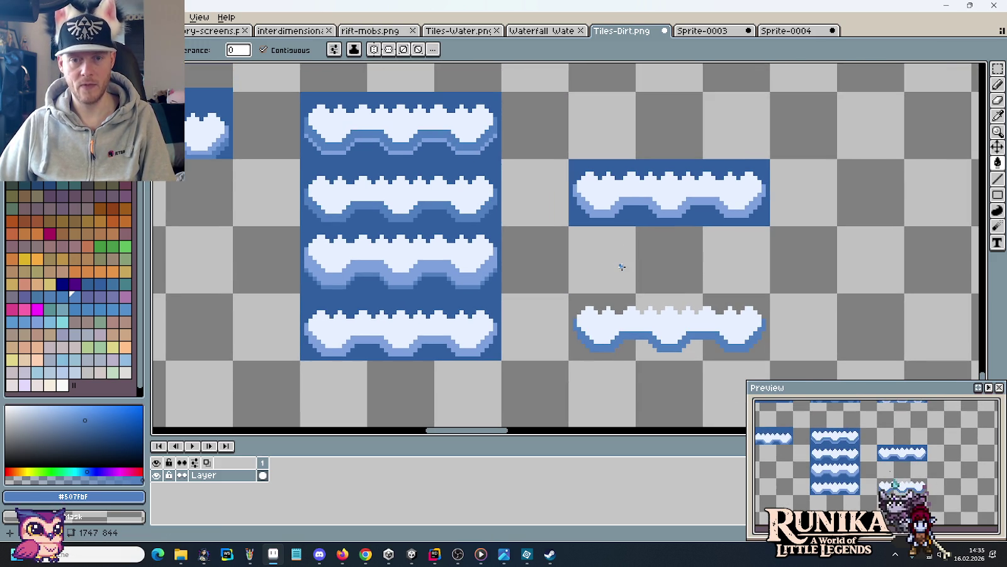
click(626, 216)
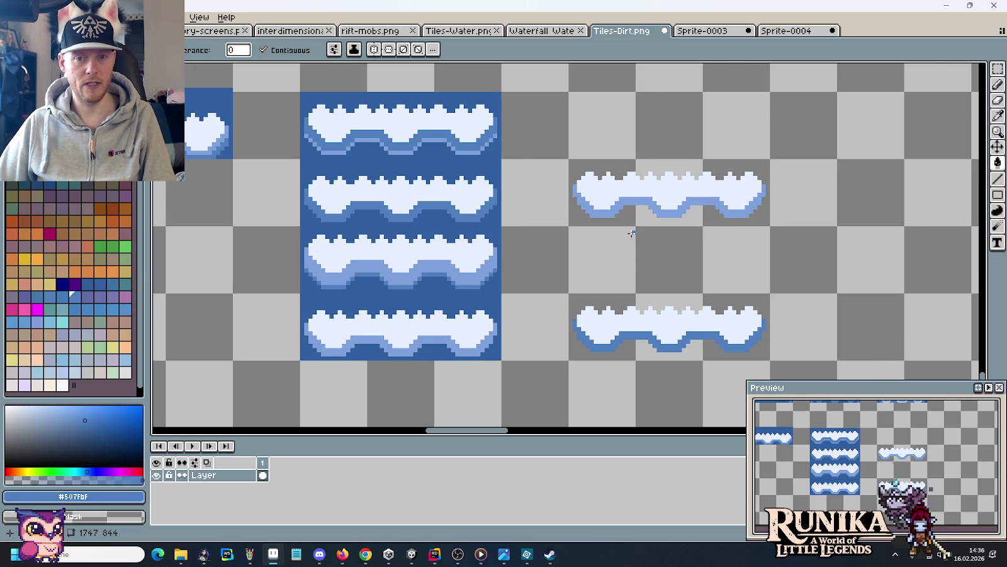
scroll(632, 234, down, 1)
mouse_move(630, 234)
mouse_down()
mouse_move(609, 247)
mouse_move(526, 244)
mouse_up()
key(m)
scroll(642, 258, up, 1)
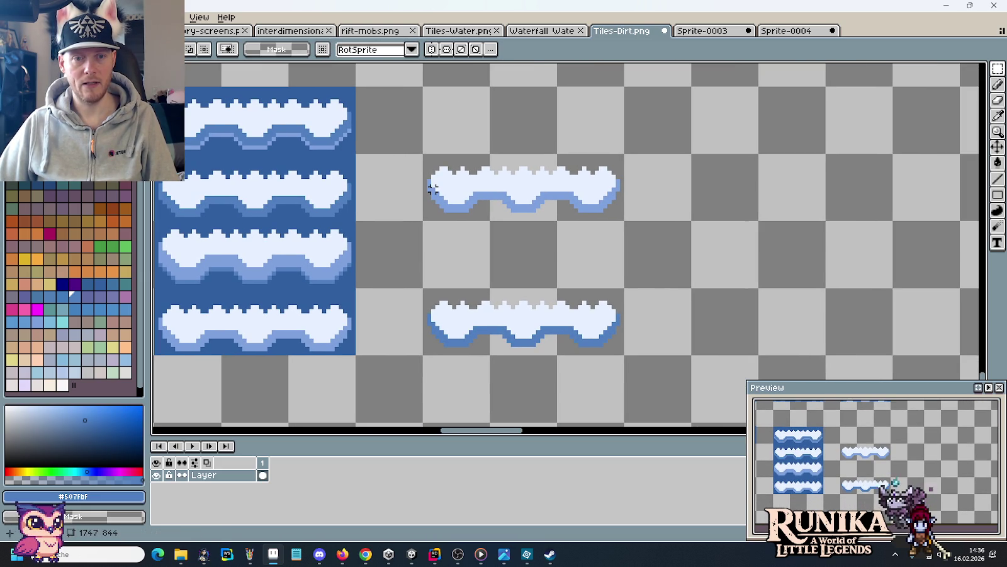
Copy the middle and lower foam strips into the right-hand column.
drag(433, 188, 621, 217)
mouse_move(569, 198)
mouse_down()
mouse_move(567, 308)
mouse_move(733, 241)
mouse_up()
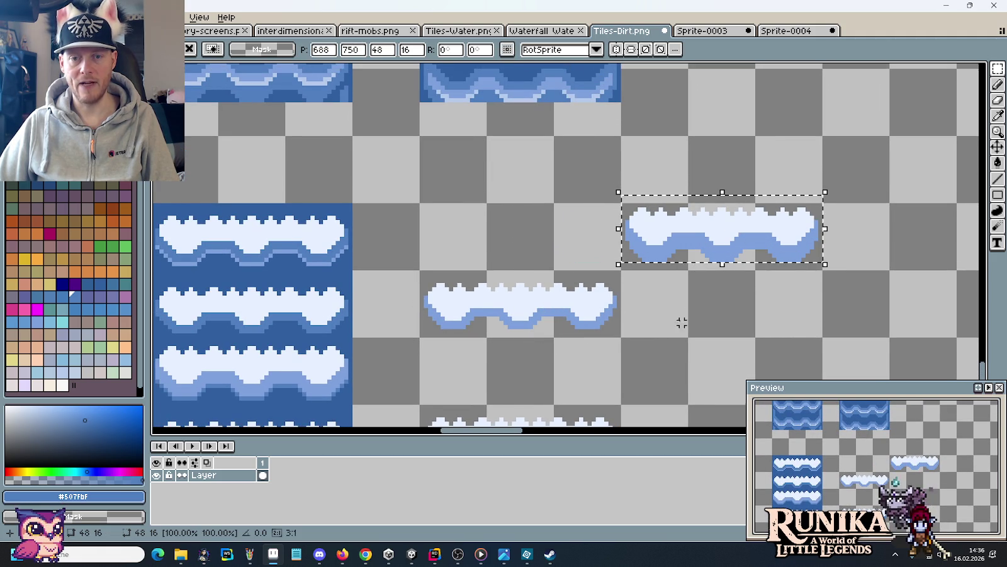
drag(682, 322, 611, 247)
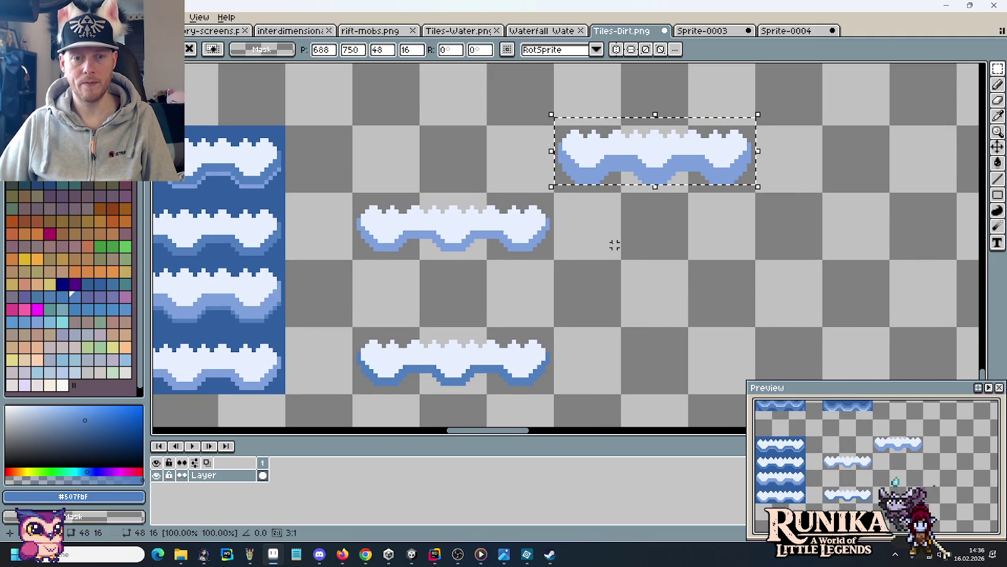
click(393, 218)
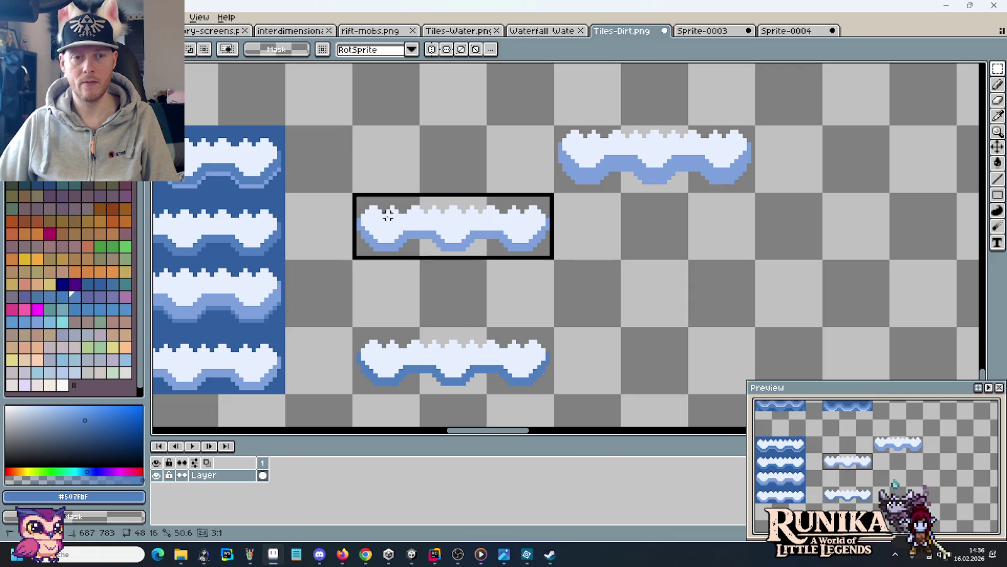
drag(421, 237, 622, 236)
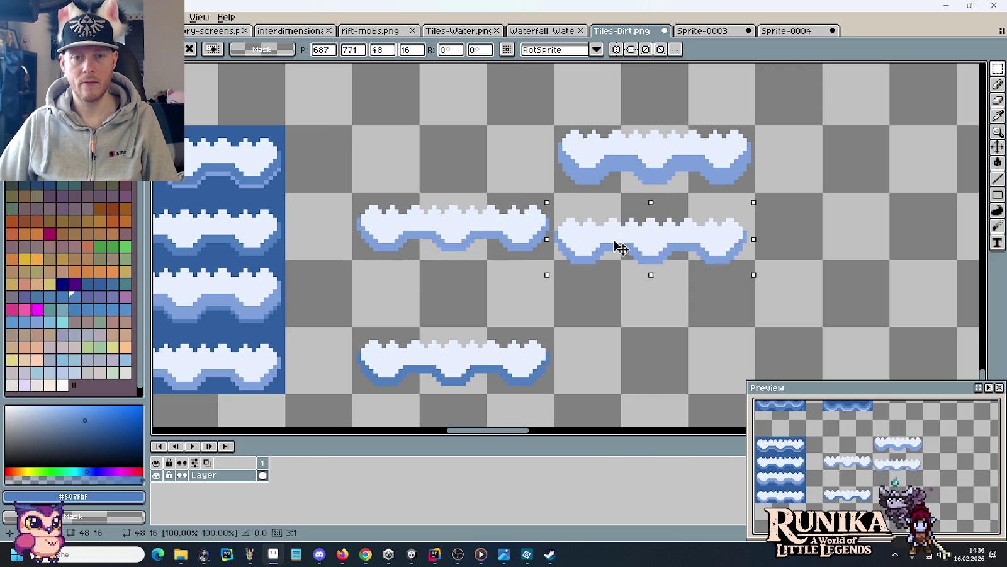
click(533, 370)
click(534, 370)
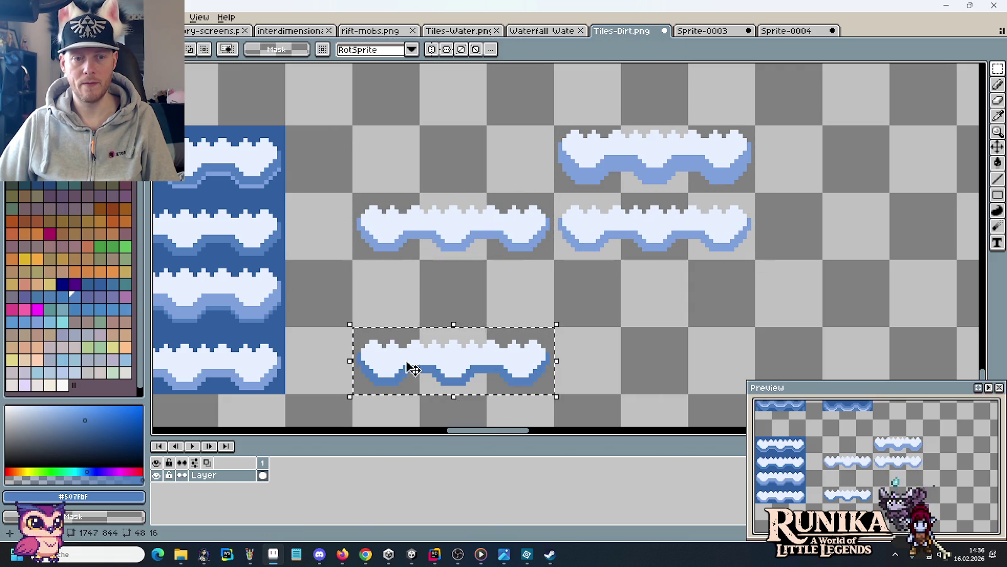
mouse_move(412, 367)
mouse_down()
mouse_move(614, 232)
mouse_move(606, 221)
mouse_up()
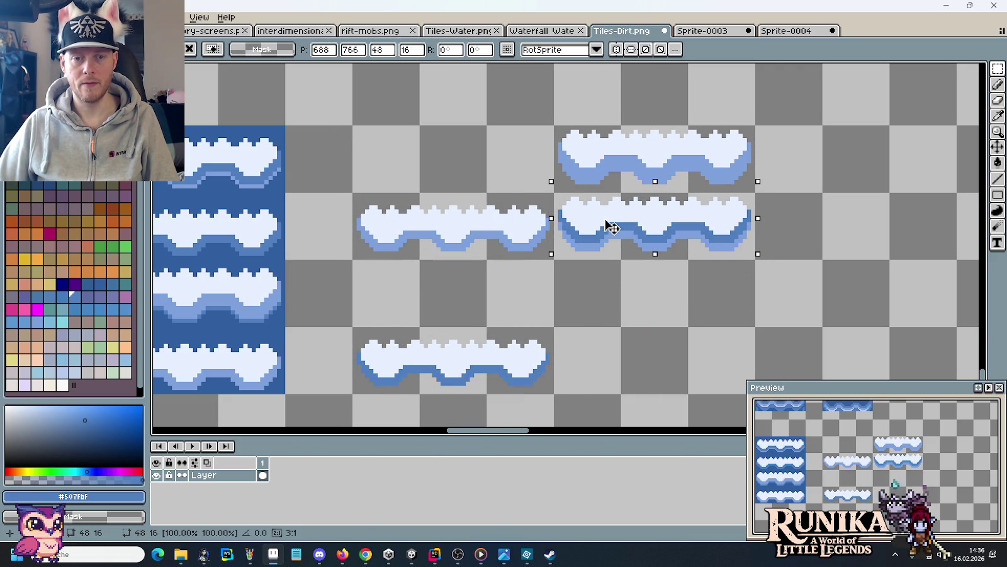
click(619, 302)
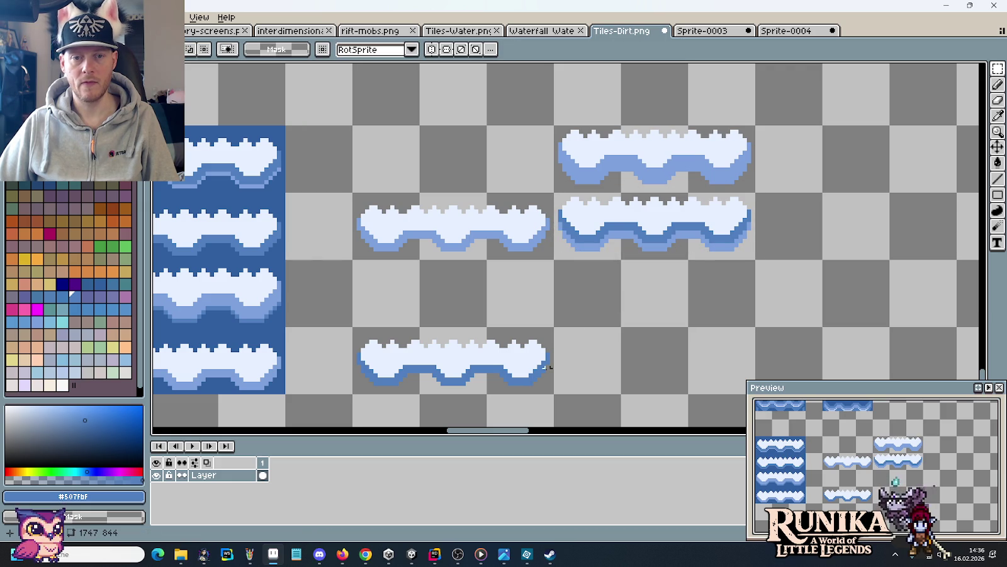
Add a lower-strip copy in the bottom-right slot and marquee the four-tile right column.
click(521, 374)
drag(415, 366, 630, 298)
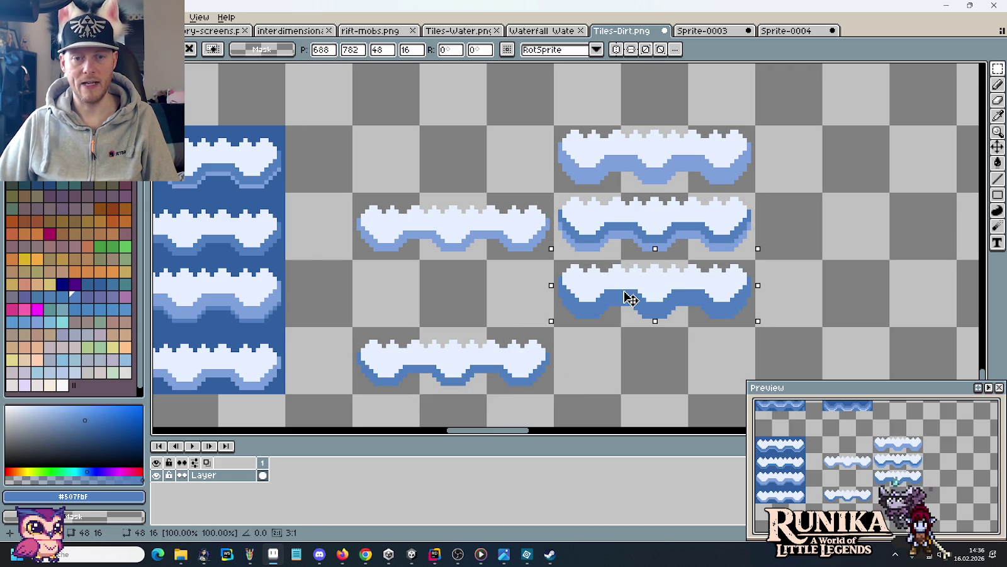
drag(630, 298, 628, 365)
mouse_move(490, 221)
mouse_down()
mouse_move(382, 224)
mouse_move(588, 352)
mouse_up()
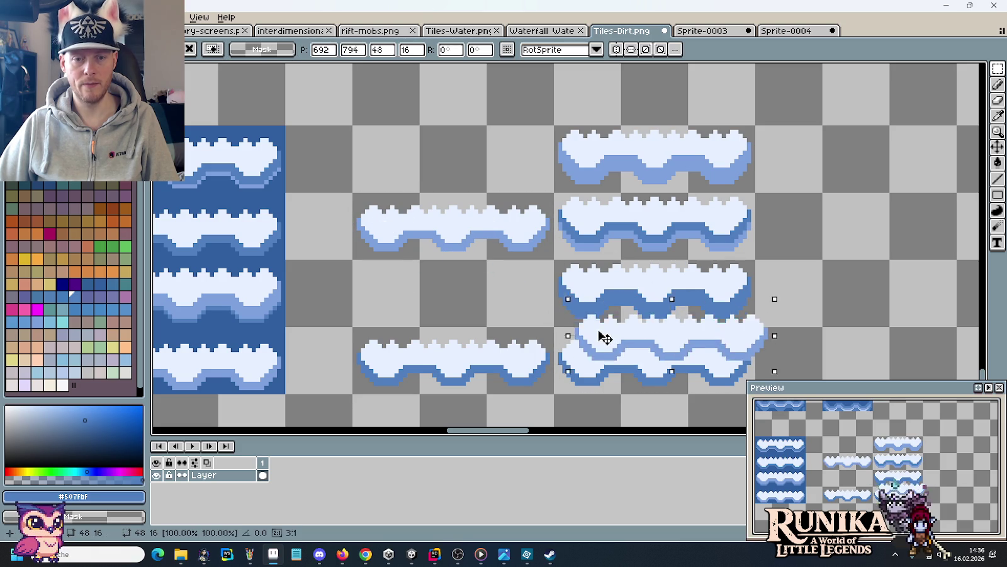
click(833, 362)
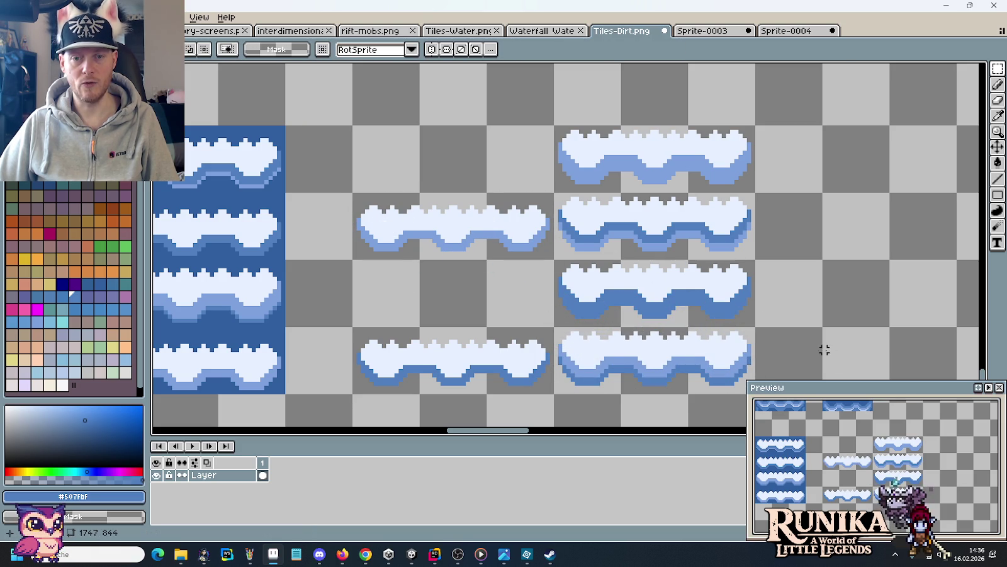
drag(769, 309, 760, 292)
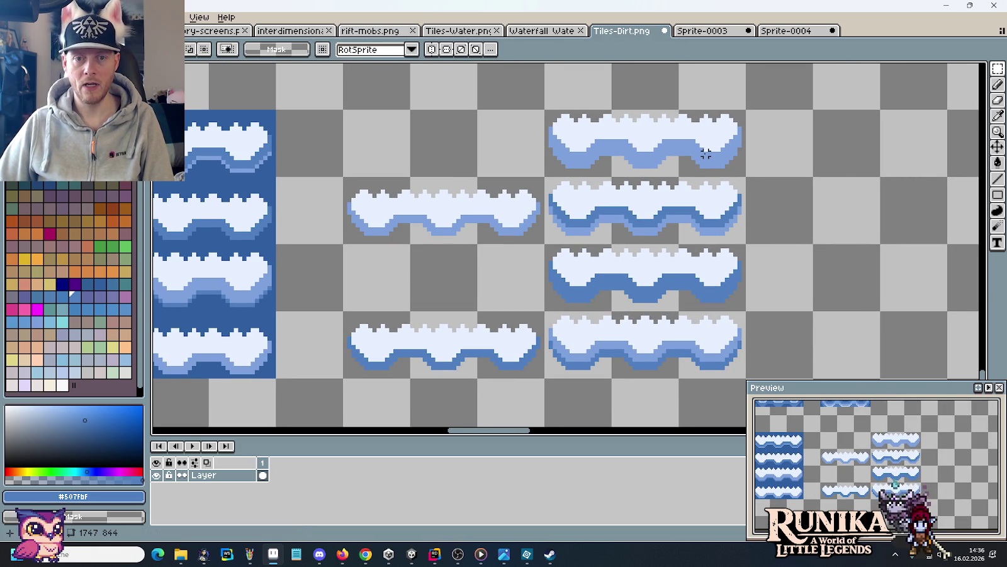
drag(608, 134, 729, 334)
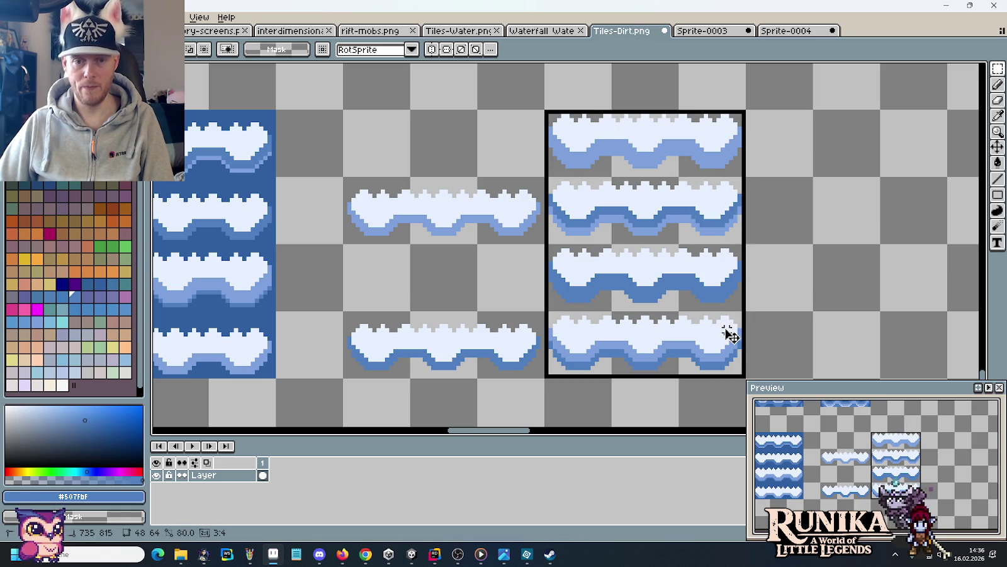
Fill the right column's empty gaps with dark blue #305F9F and select its top tile.
key(i)
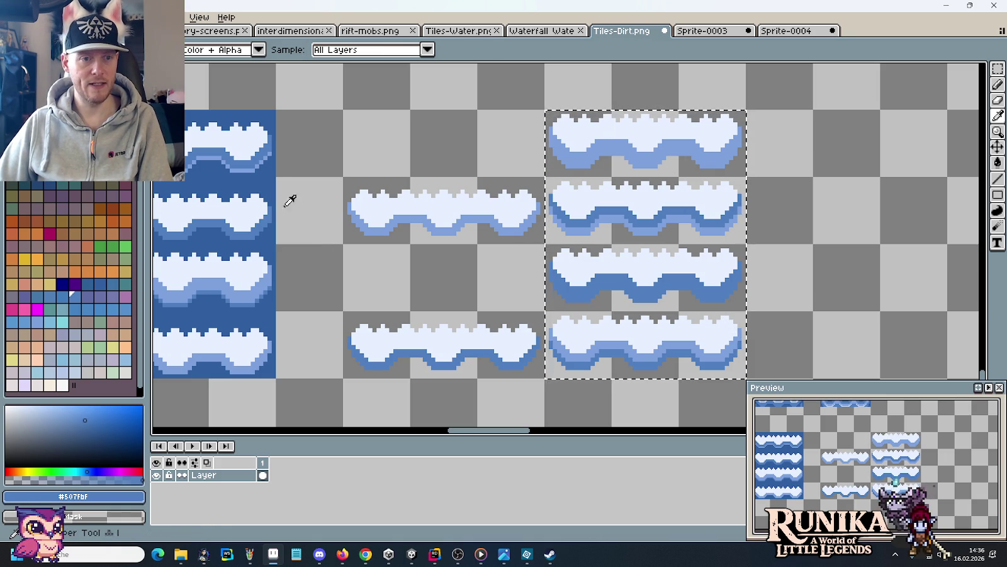
click(271, 180)
key(g)
click(725, 165)
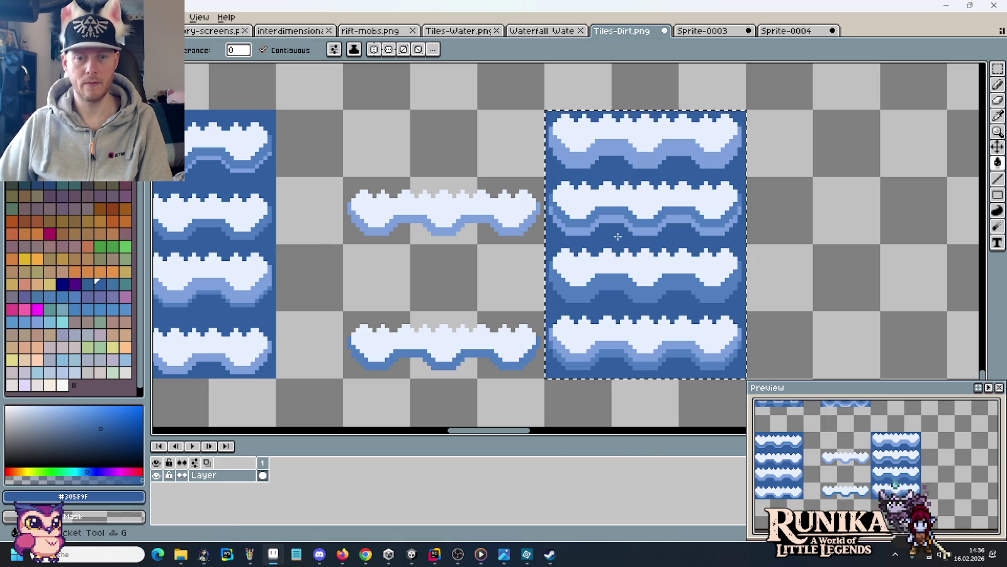
key(m)
drag(726, 165, 601, 148)
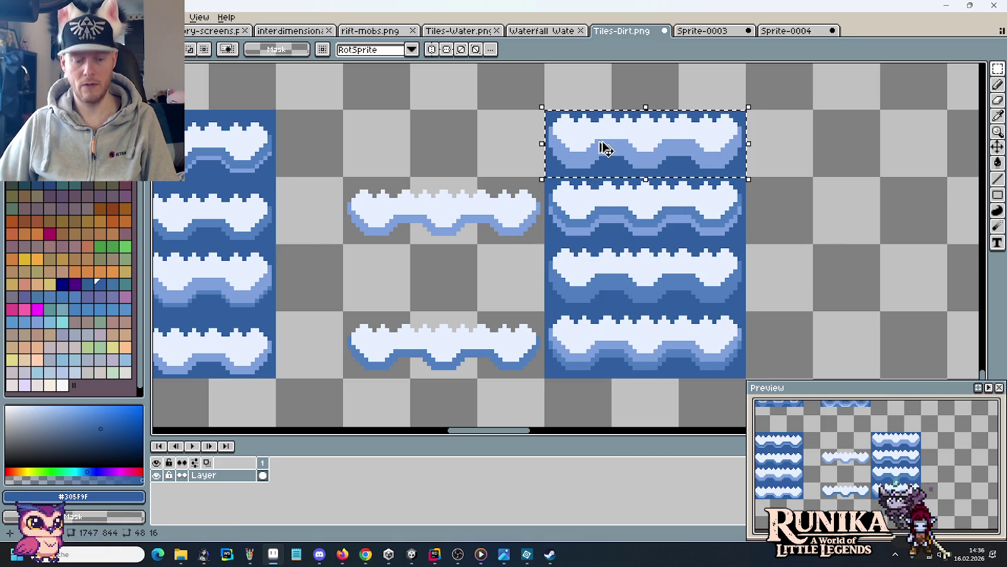
Paste Sprite-0004 water frames into the second and third rows of the right column.
click(775, 31)
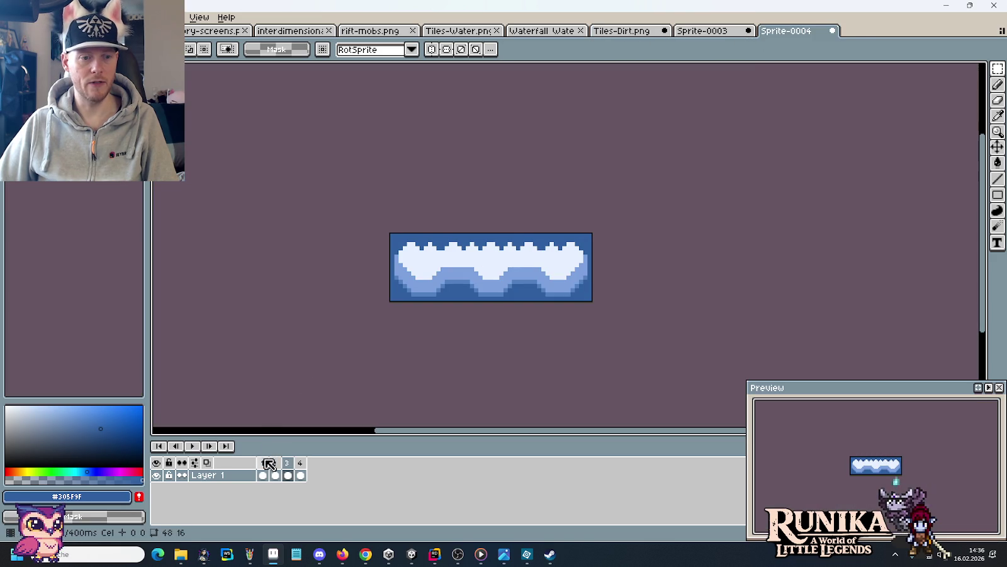
key(ctrl+a)
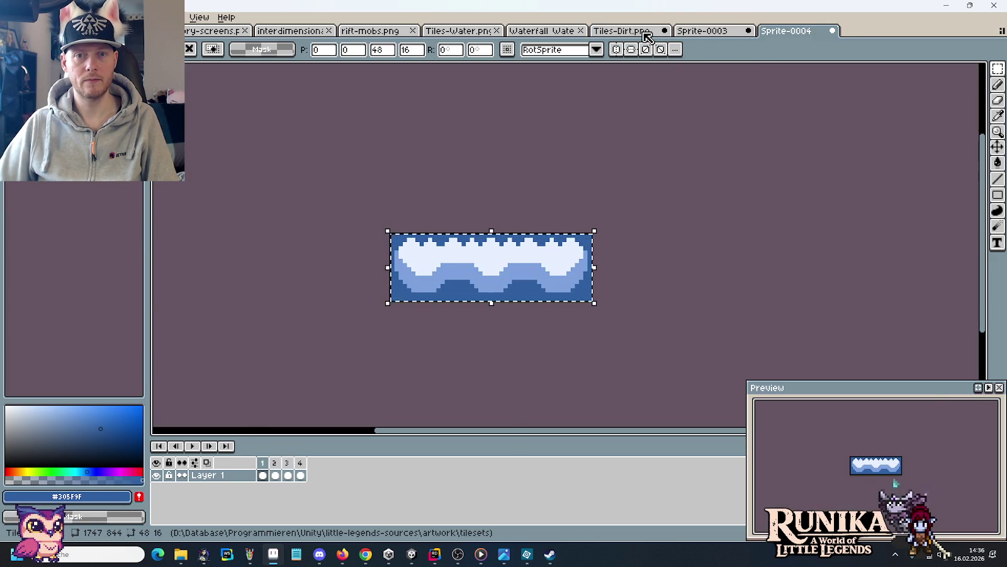
click(647, 31)
key(ctrl+v)
drag(580, 202, 690, 218)
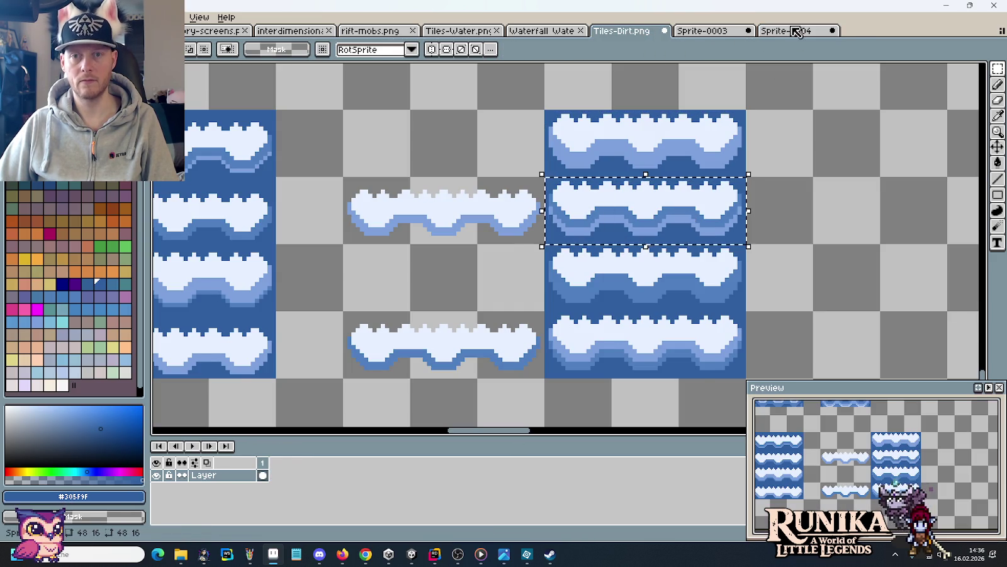
click(797, 33)
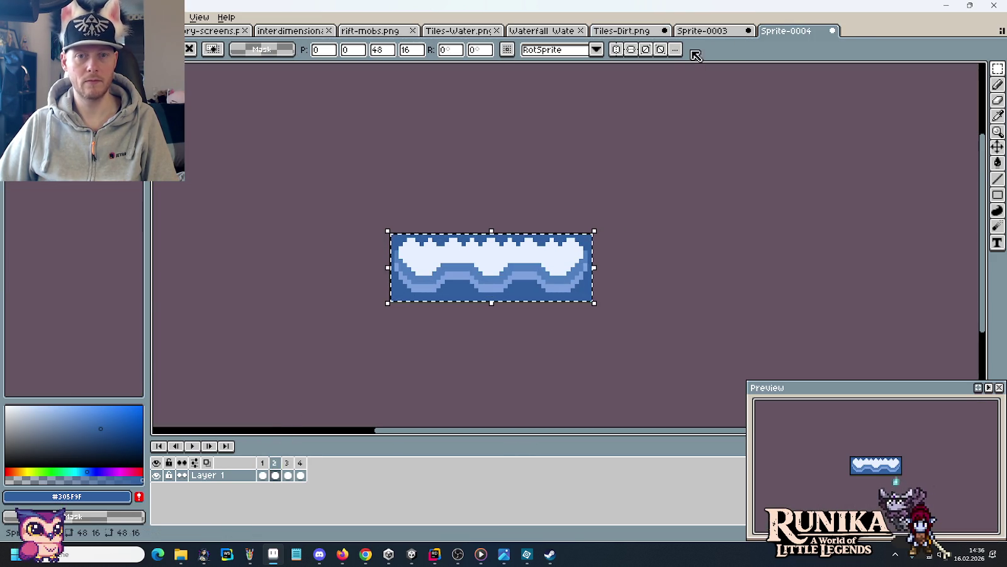
key(ctrl+c)
click(622, 32)
key(ctrl+v)
drag(648, 211, 648, 277)
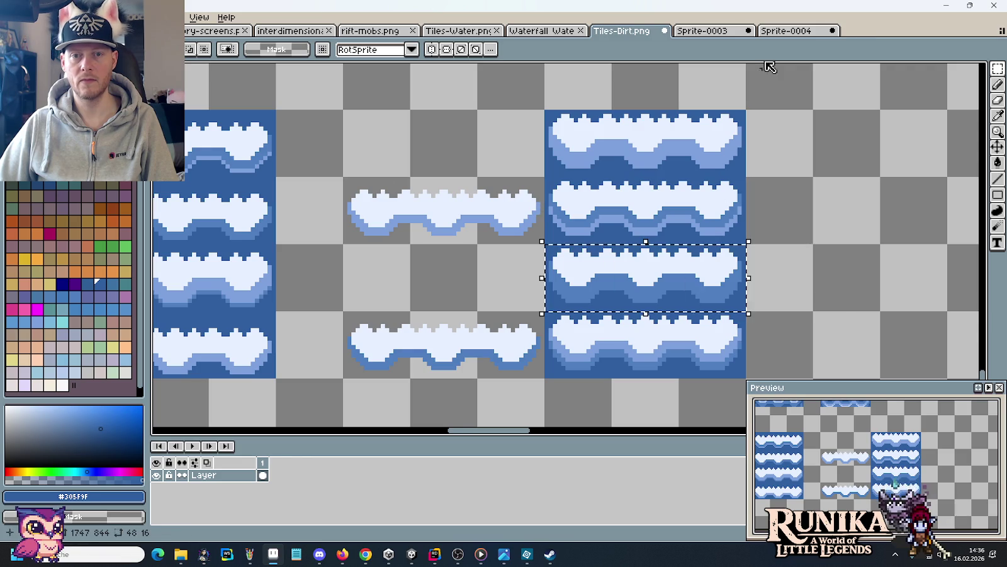
Paste the next water frame into the fourth row, then play the Sprite-0004 animation.
click(797, 31)
key(ctrl+c)
click(622, 30)
key(ctrl+v)
drag(717, 290, 717, 357)
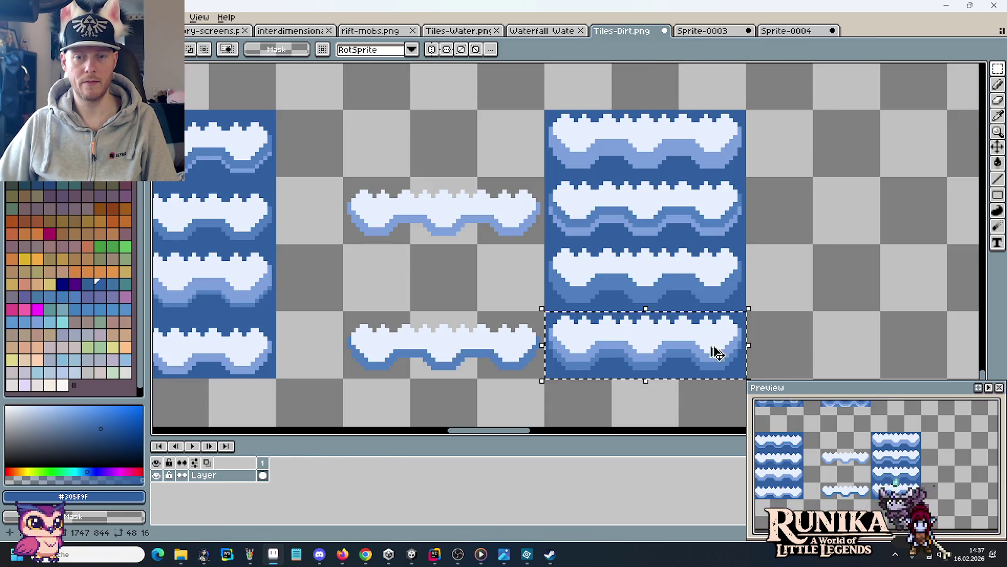
click(796, 31)
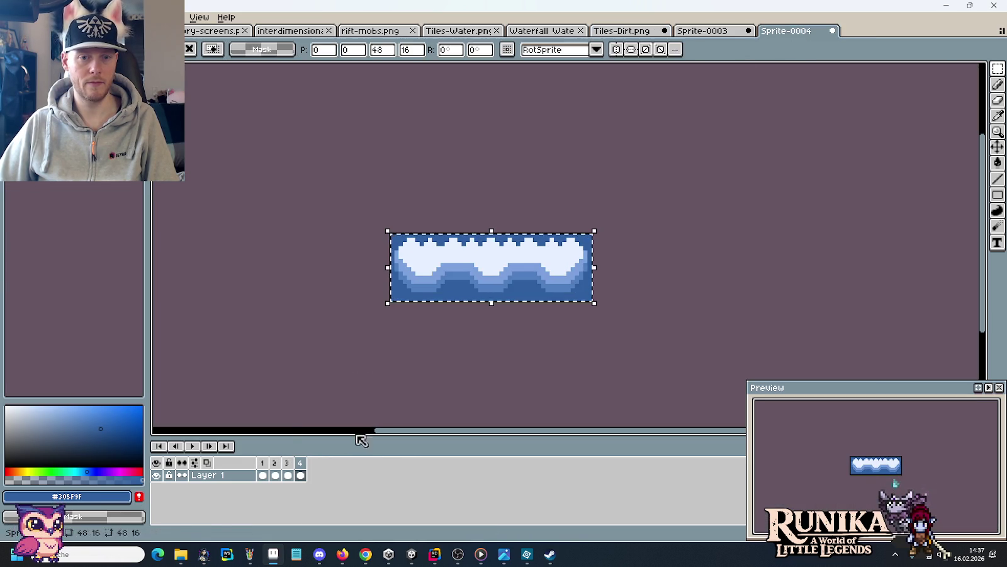
click(194, 446)
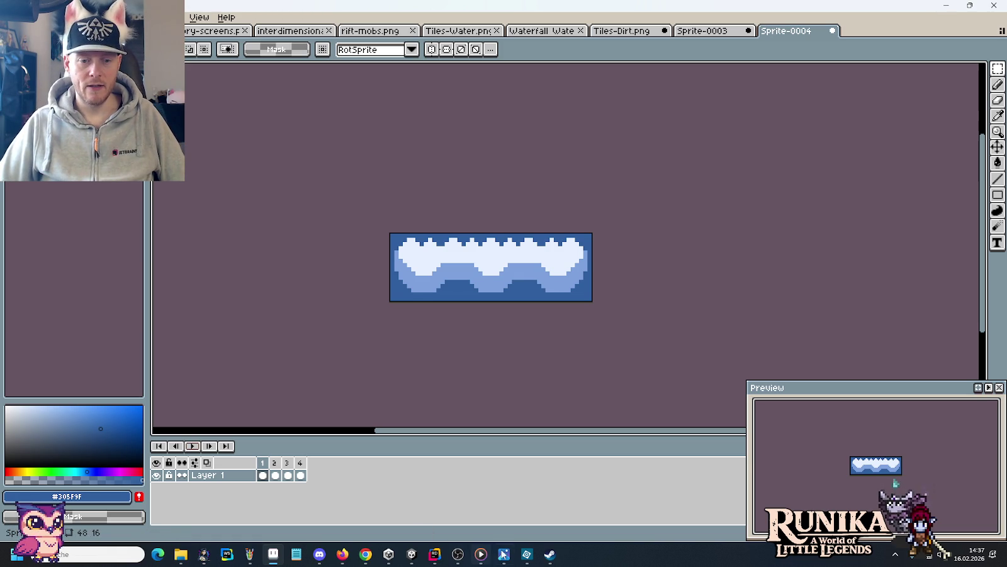
click(547, 555)
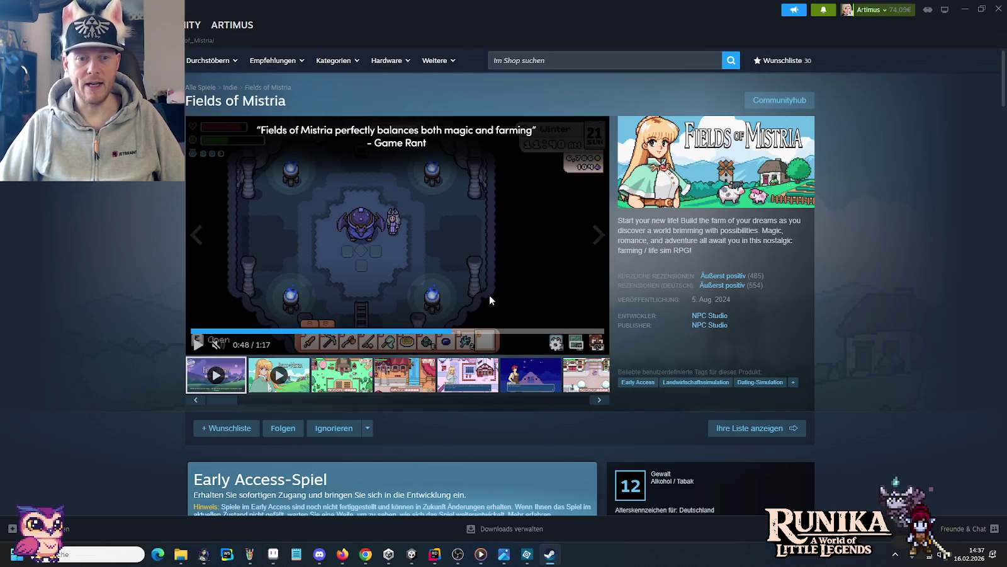
Rewatch the Fields of Mistria trailer from 0:43, pause at 0:47, then return to Aseprite.
click(374, 333)
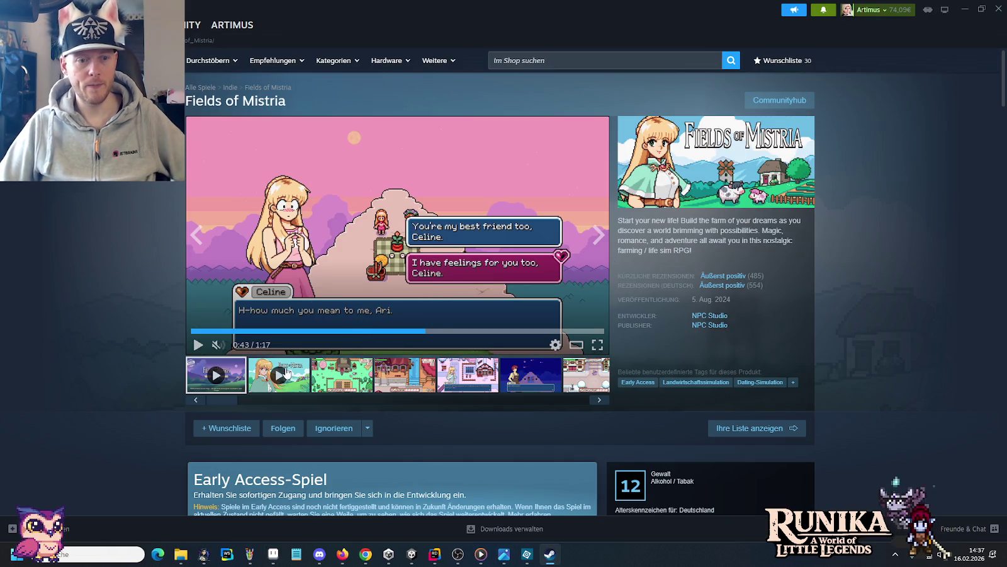
click(189, 344)
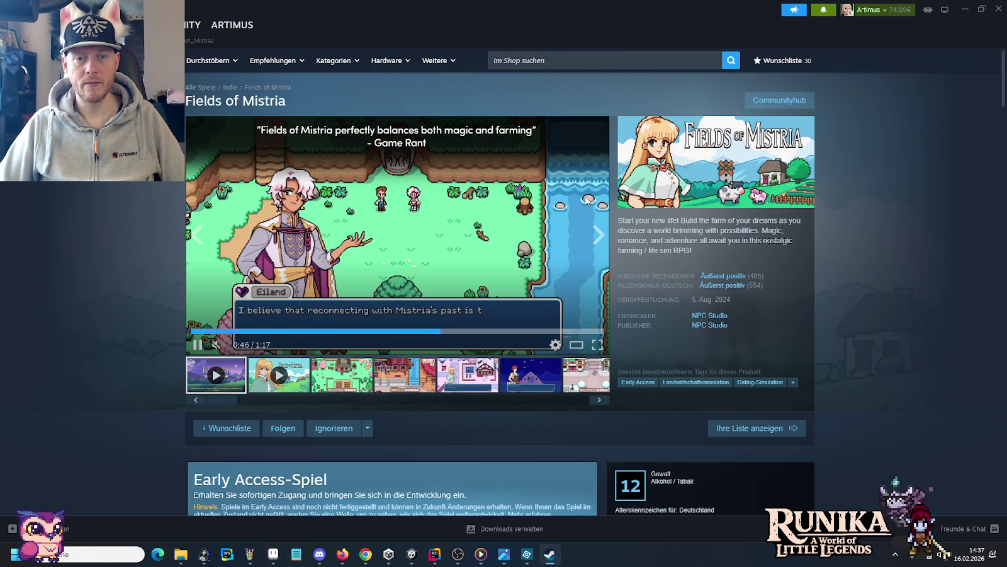
click(197, 344)
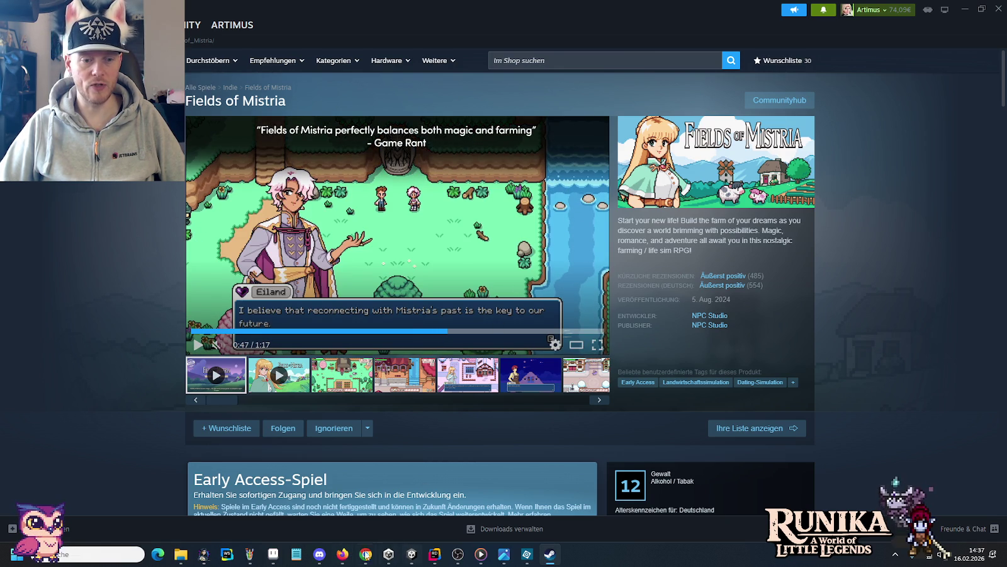
click(274, 554)
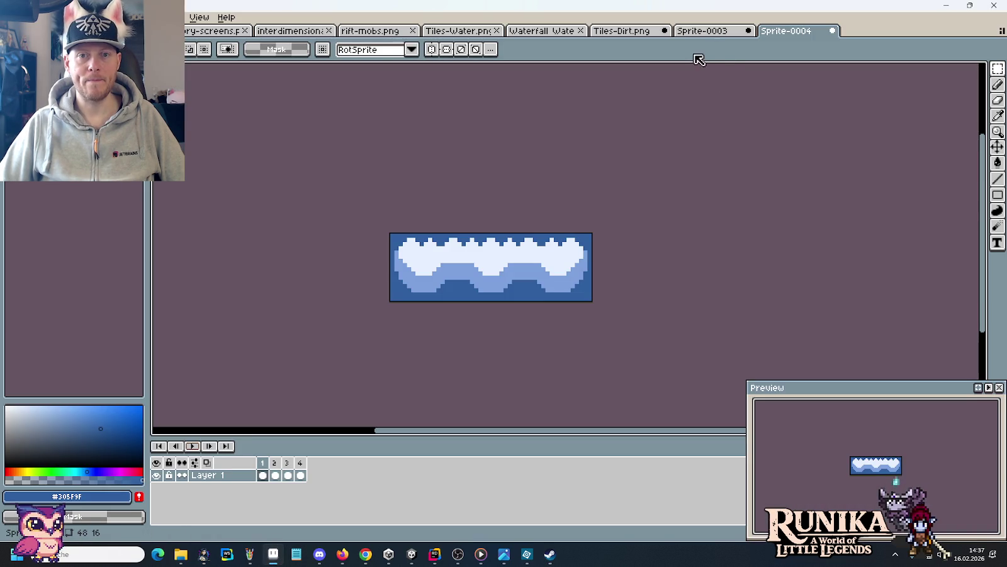
Stop playback, check the four frames' duration settings without changes, and replay the animation.
click(262, 475)
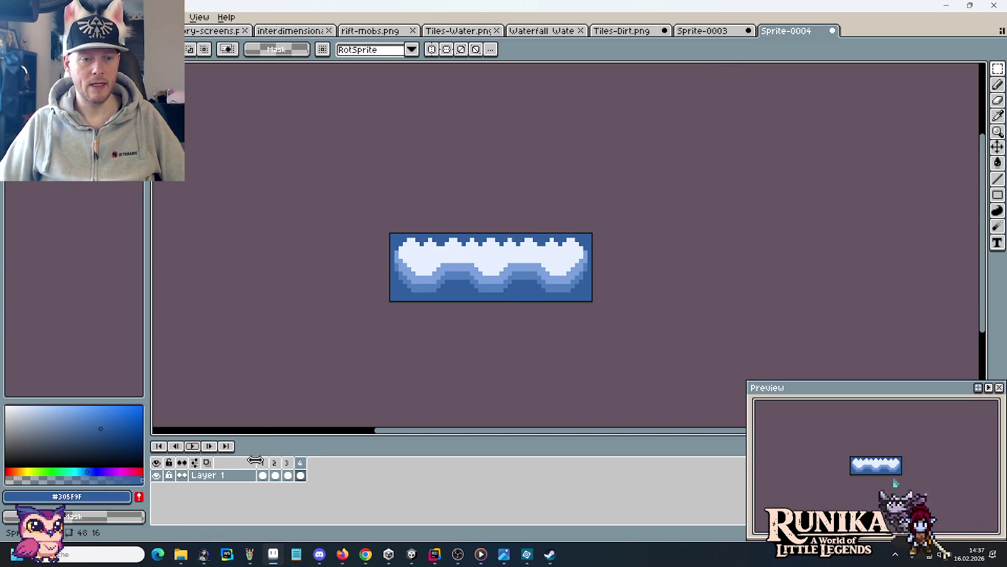
drag(280, 472, 301, 475)
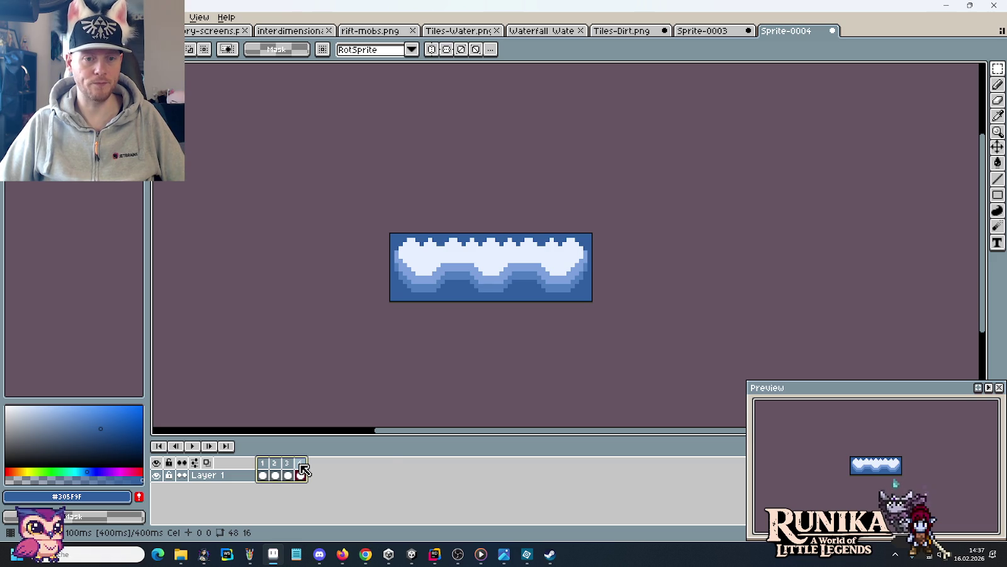
right_click(303, 469)
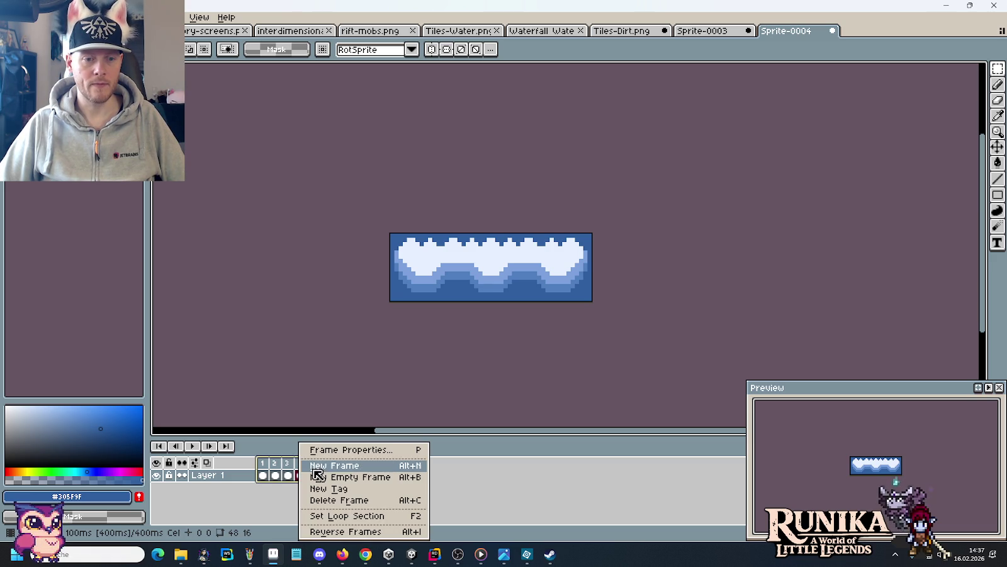
click(325, 451)
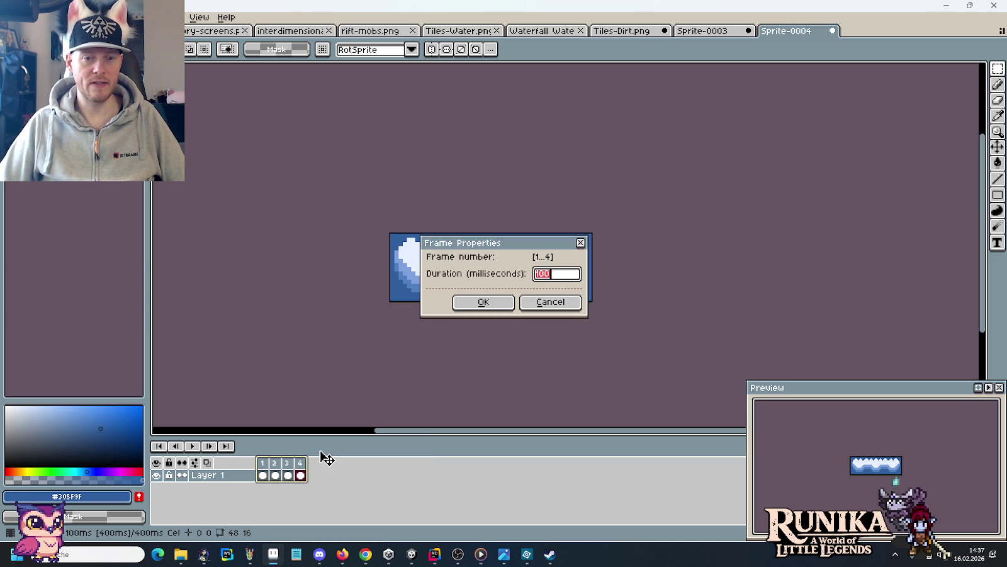
click(550, 302)
click(197, 446)
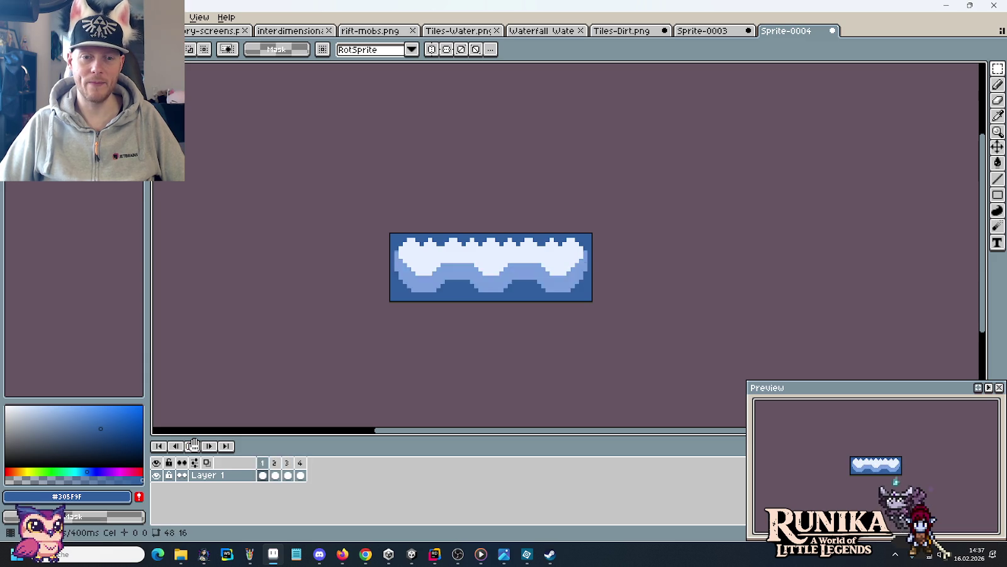
Set all four water frames to 150 ms each, preview, then return to Tiles-Dirt.png.
drag(265, 464, 290, 466)
right_click(305, 466)
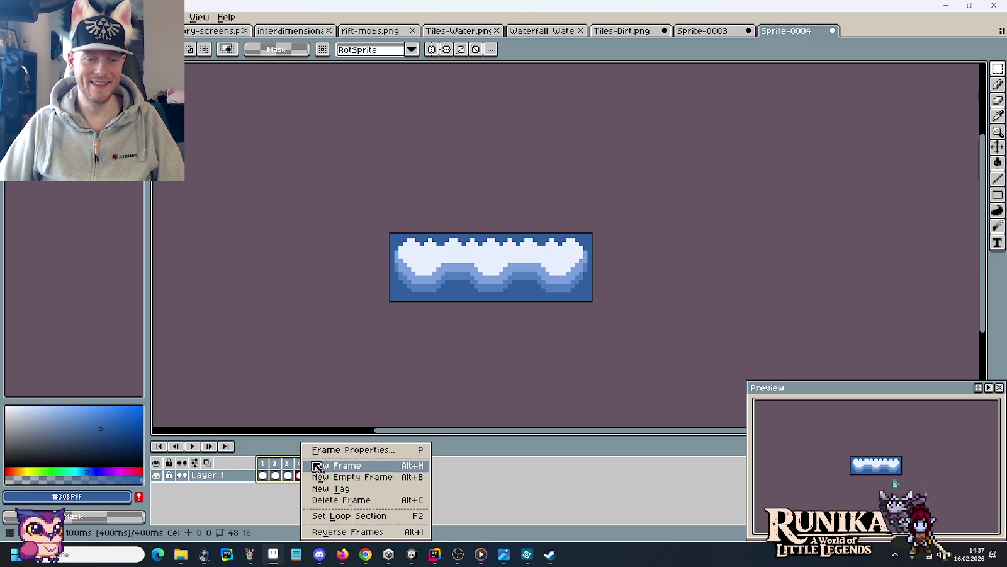
click(325, 451)
text(150)
click(190, 446)
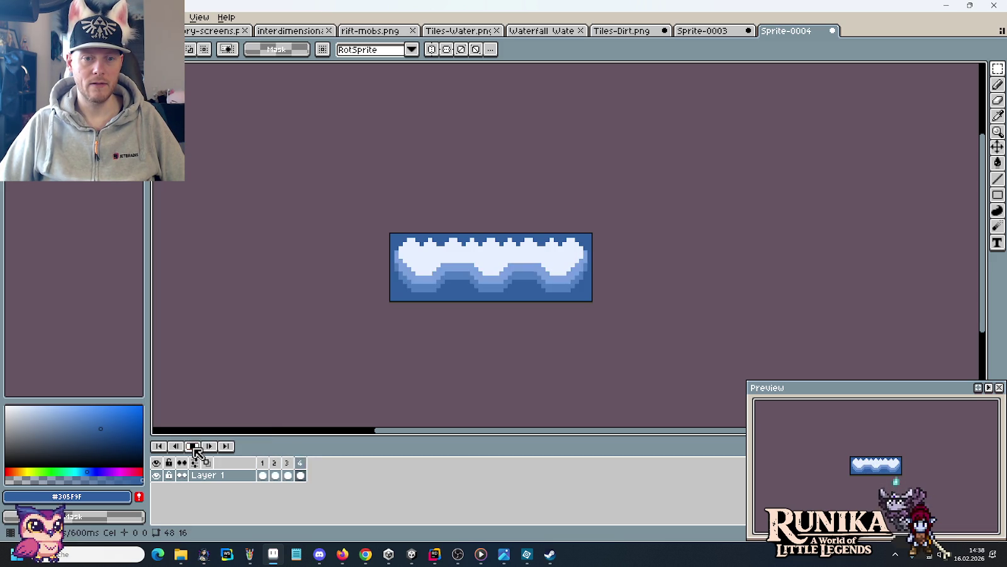
click(193, 445)
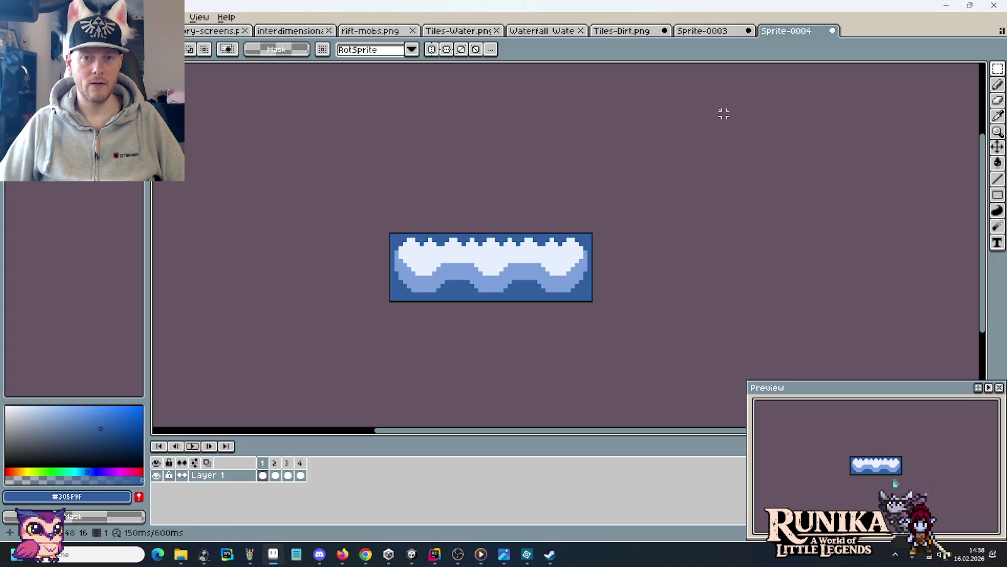
click(648, 31)
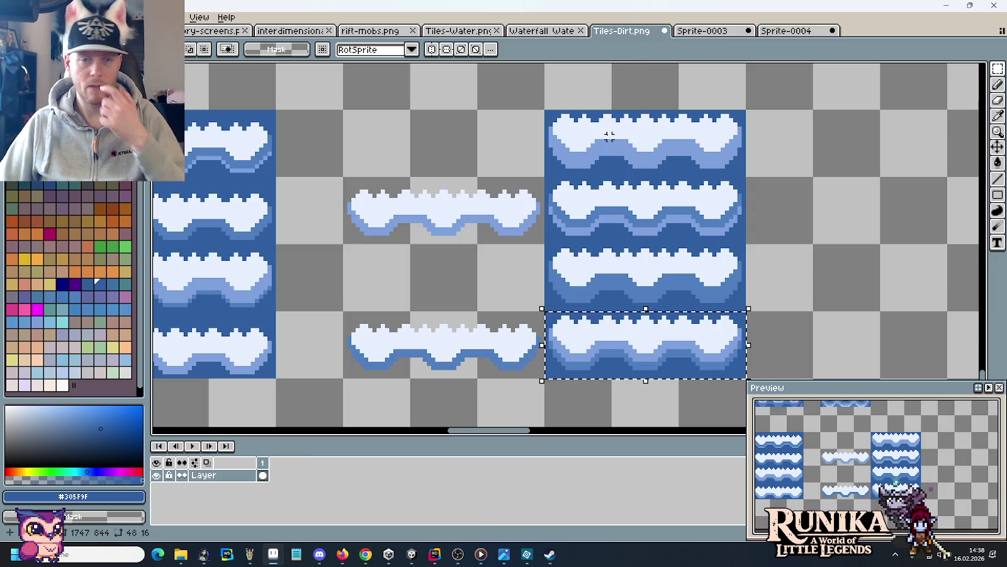
Deselect the tileset and Alt+Tab back to the Fields of Mistria store page.
click(646, 225)
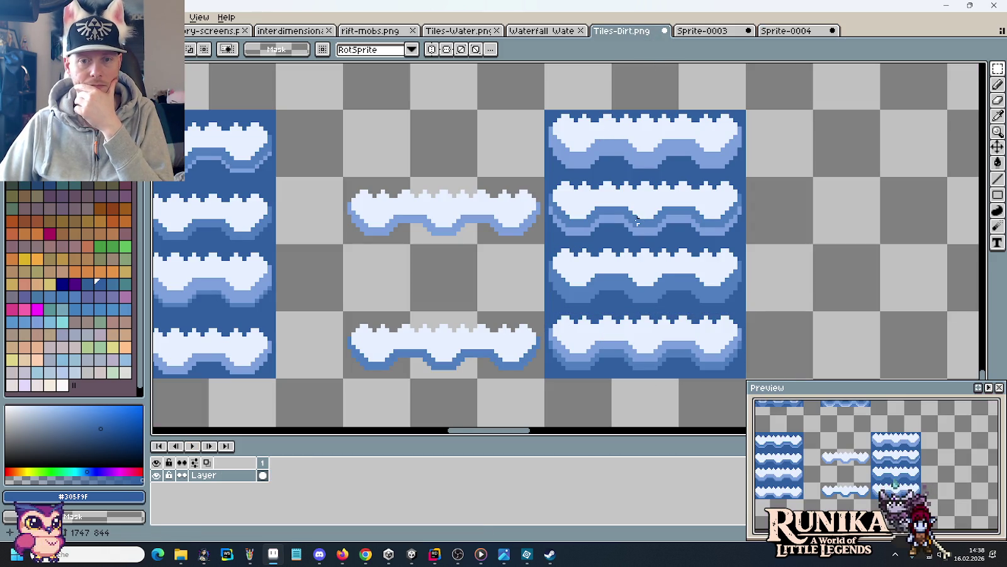
key(alt+Tab)
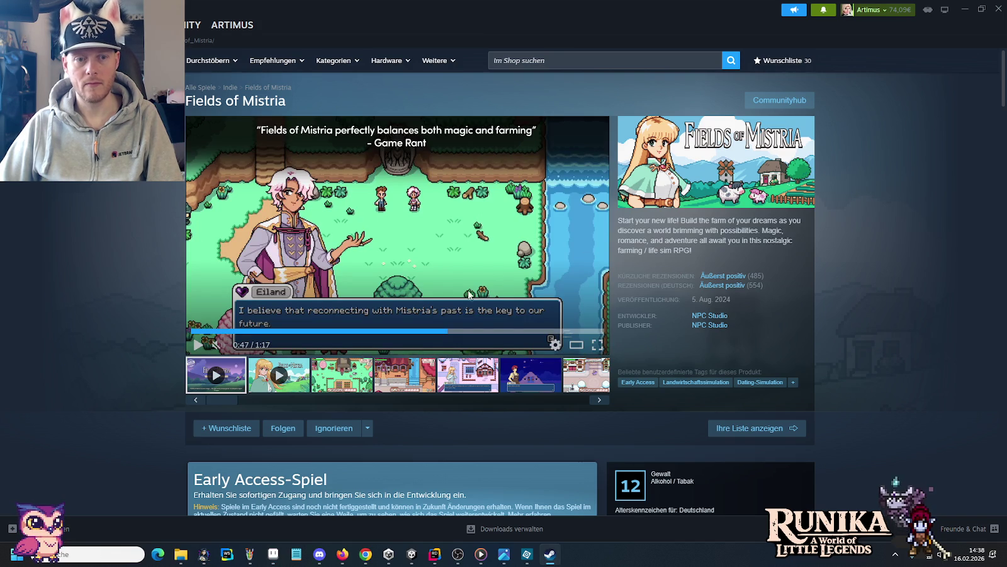
mouse_move(214, 345)
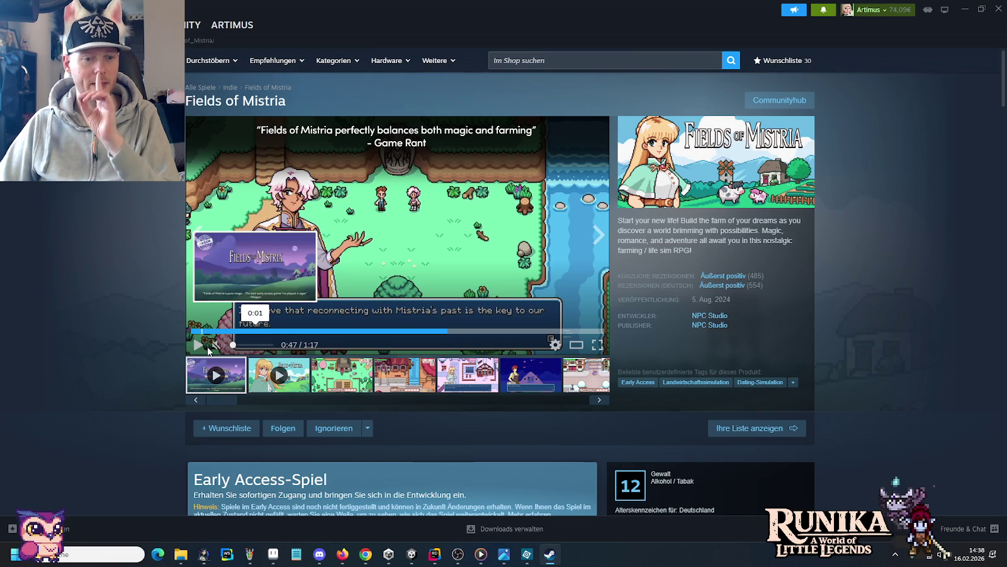
Bring Google Chrome to the front and open a new tab.
click(365, 554)
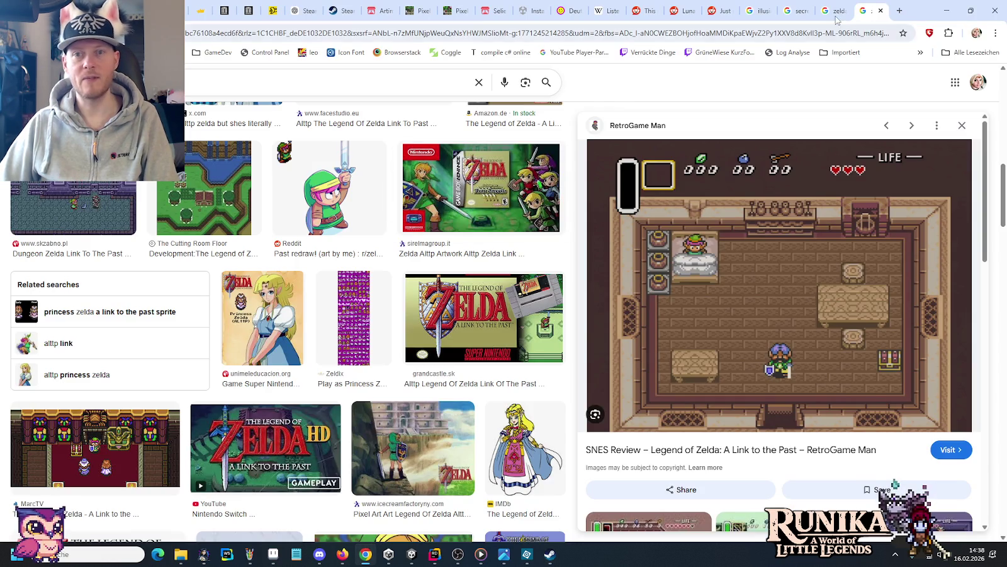
click(900, 11)
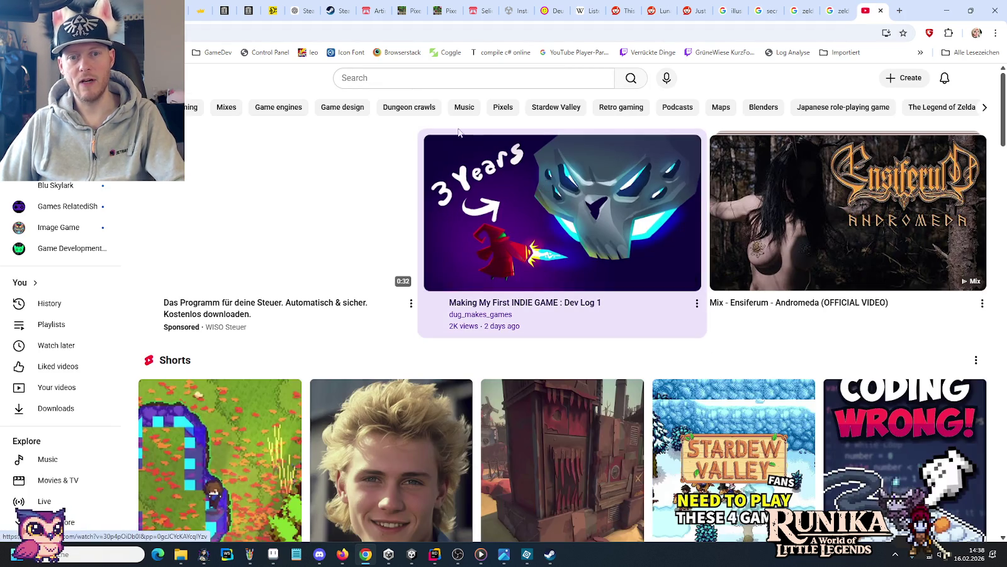
Search YouTube for 'fields of mistria trailer' and open the Wholesome Direct Trailer.
click(381, 75)
text(fie)
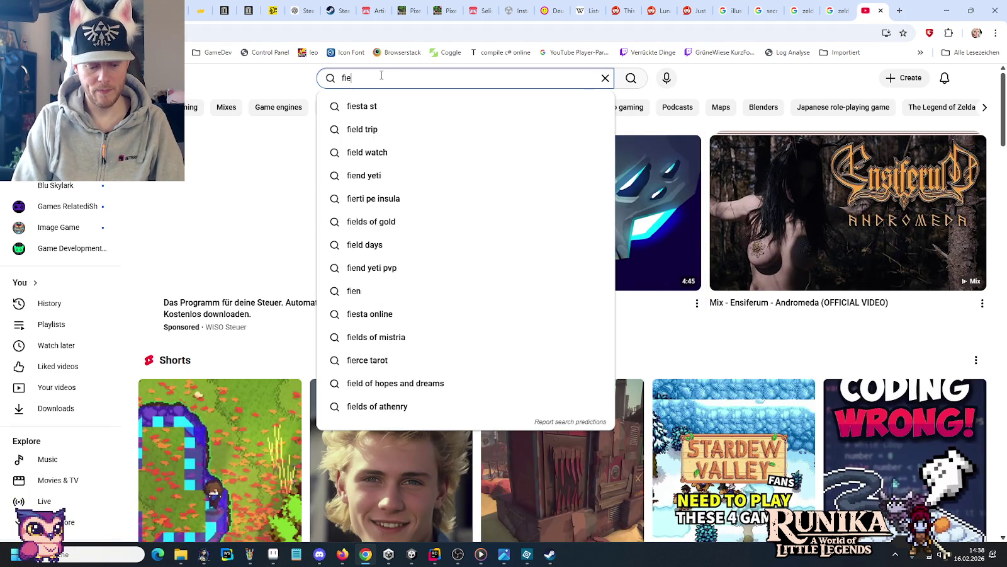
text(lds of mistria)
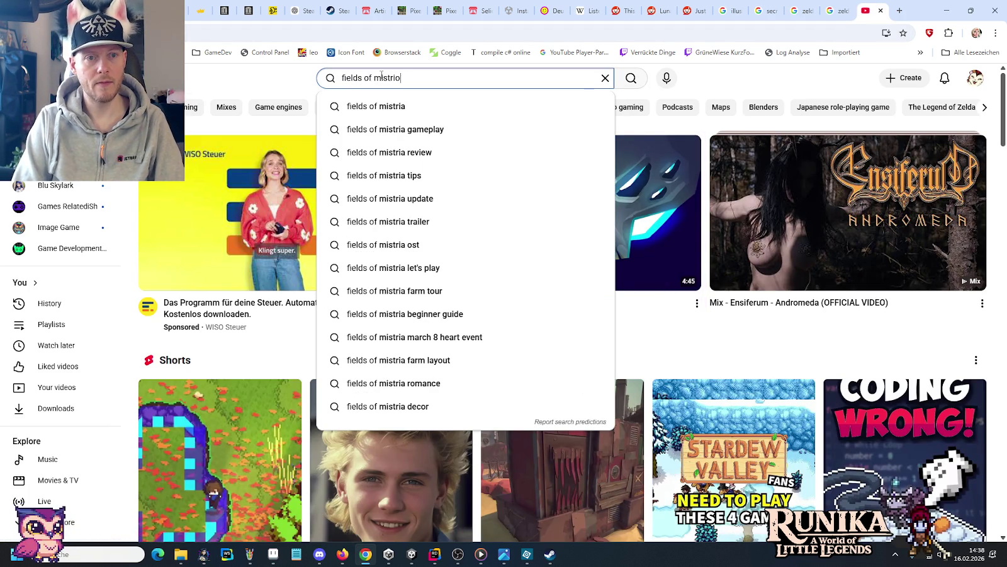
key(Return)
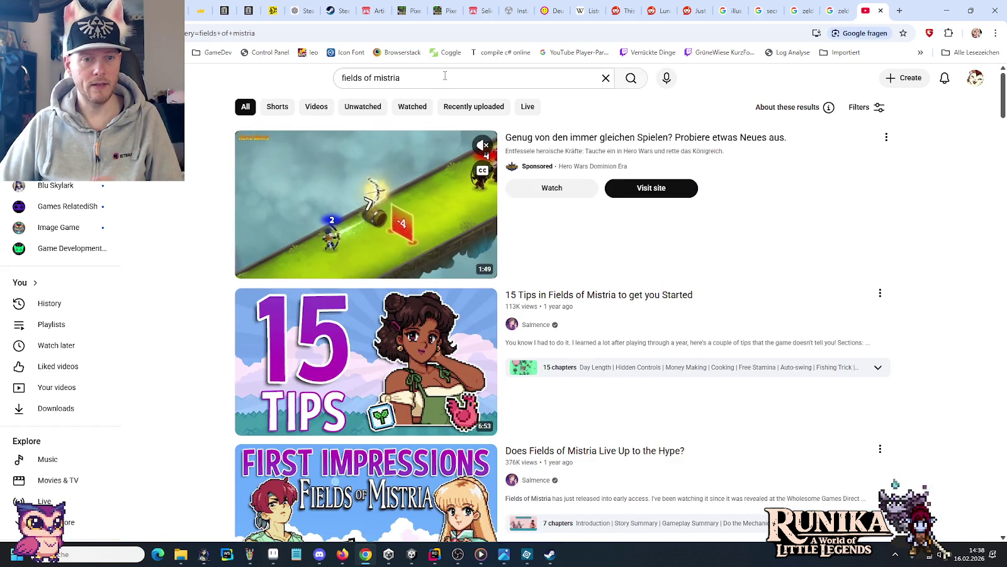
click(444, 78)
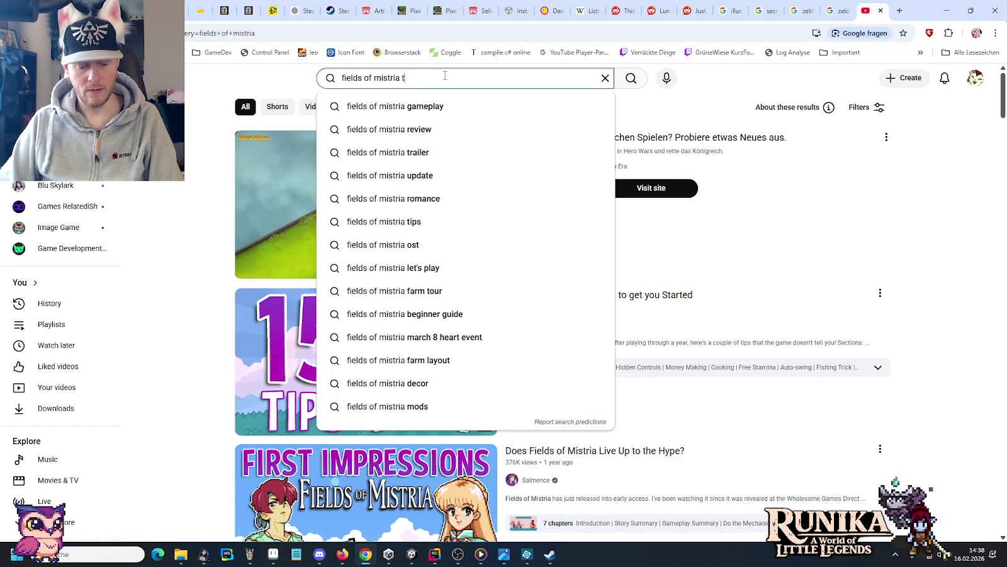
text(trailer)
key(Return)
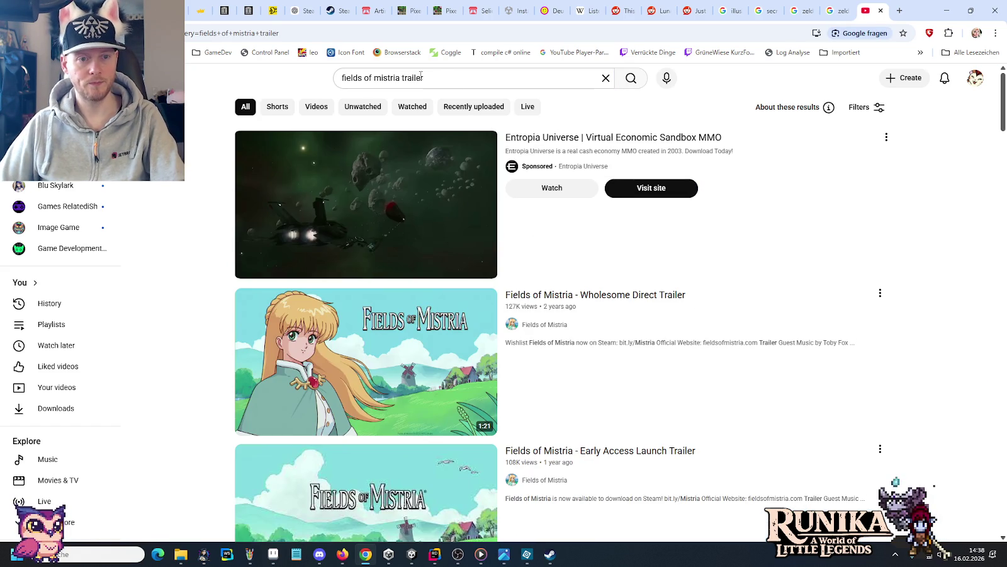
click(338, 361)
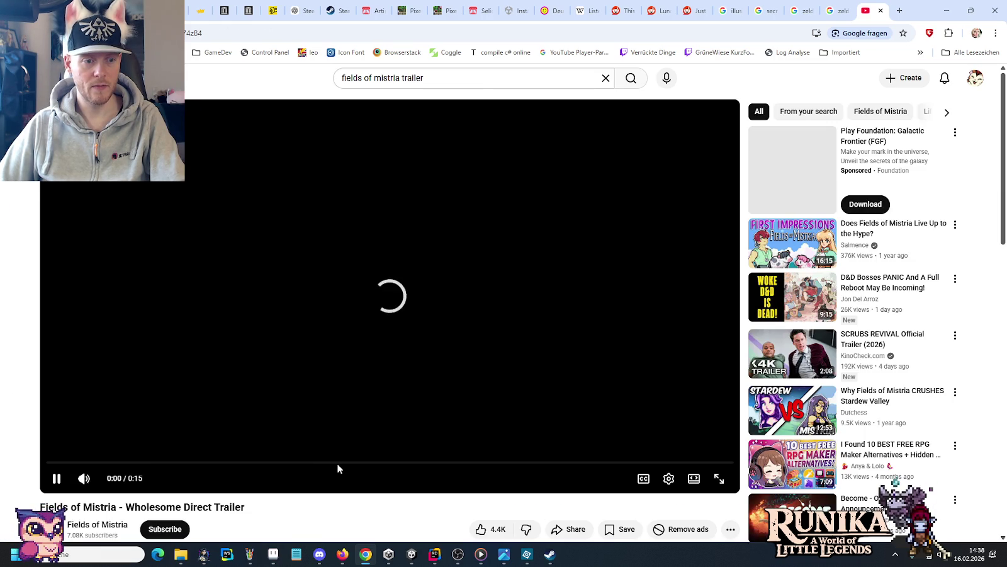
Copy the trailer's link, open it in the other browser, and close Chrome's YouTube tab.
click(715, 154)
click(396, 34)
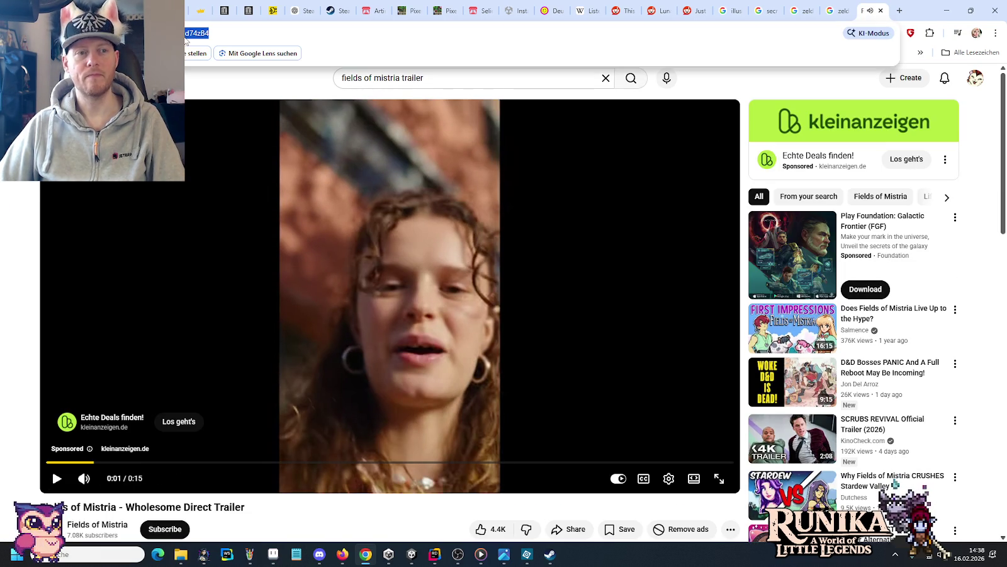
key(Escape)
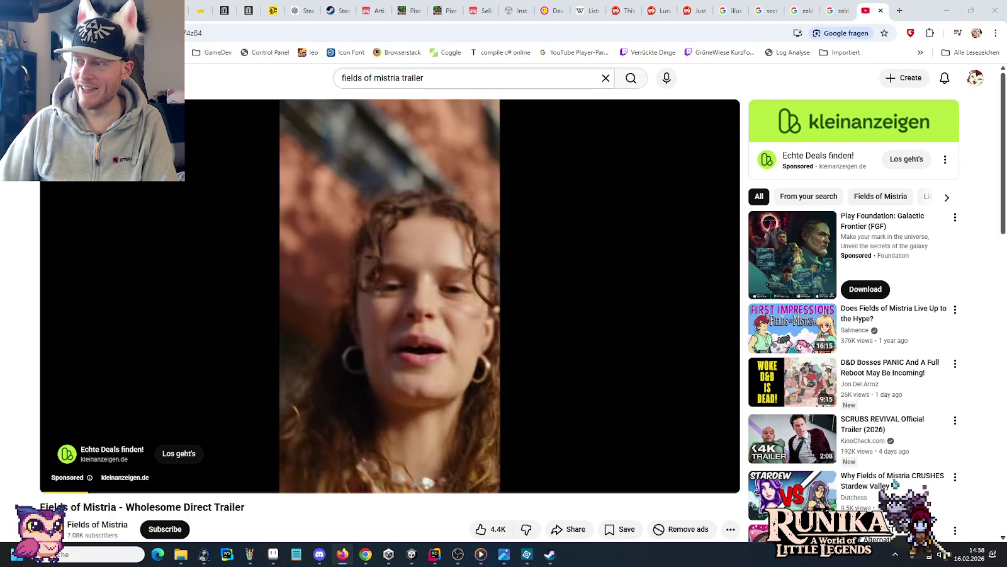
key(alt+Tab)
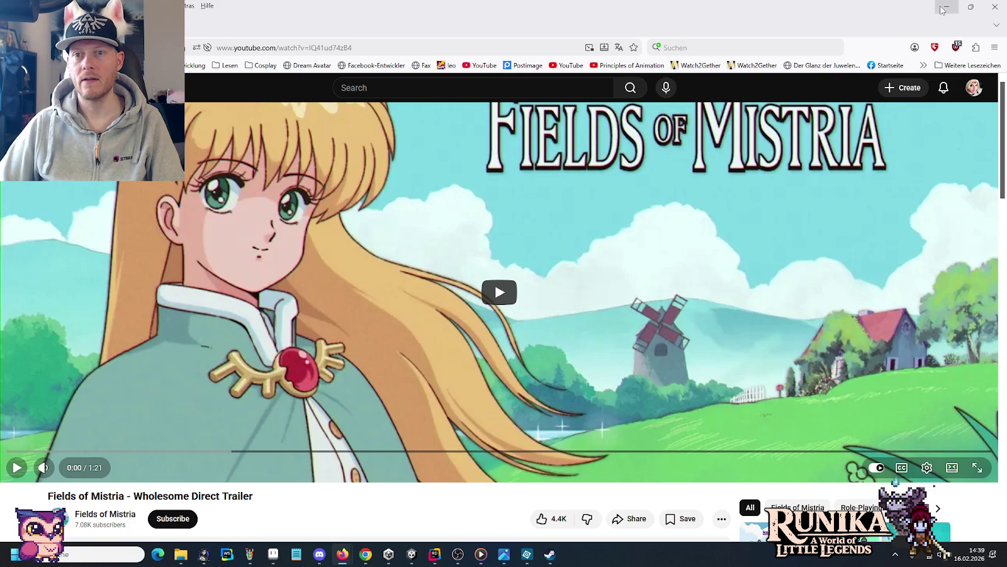
click(943, 9)
click(881, 11)
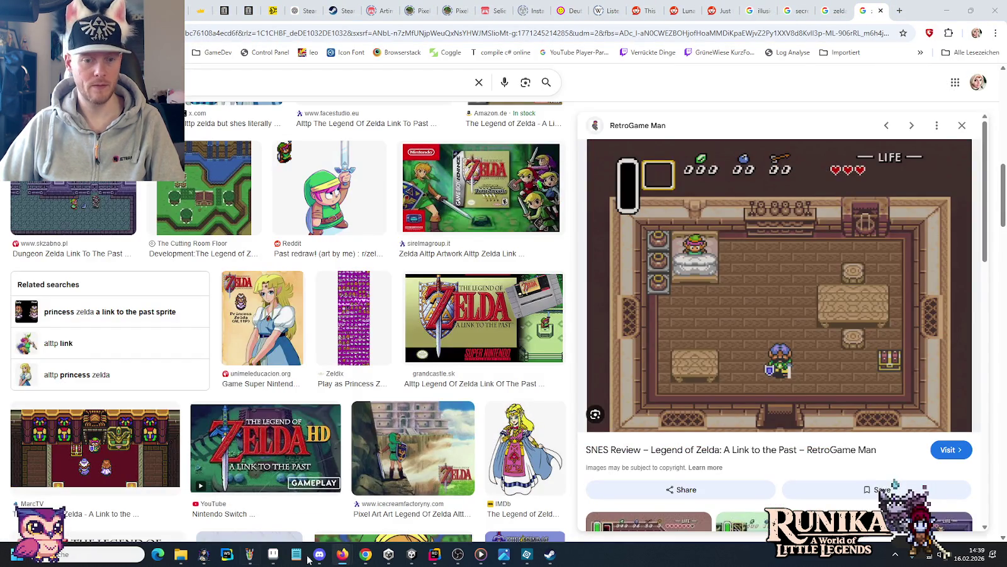
click(342, 554)
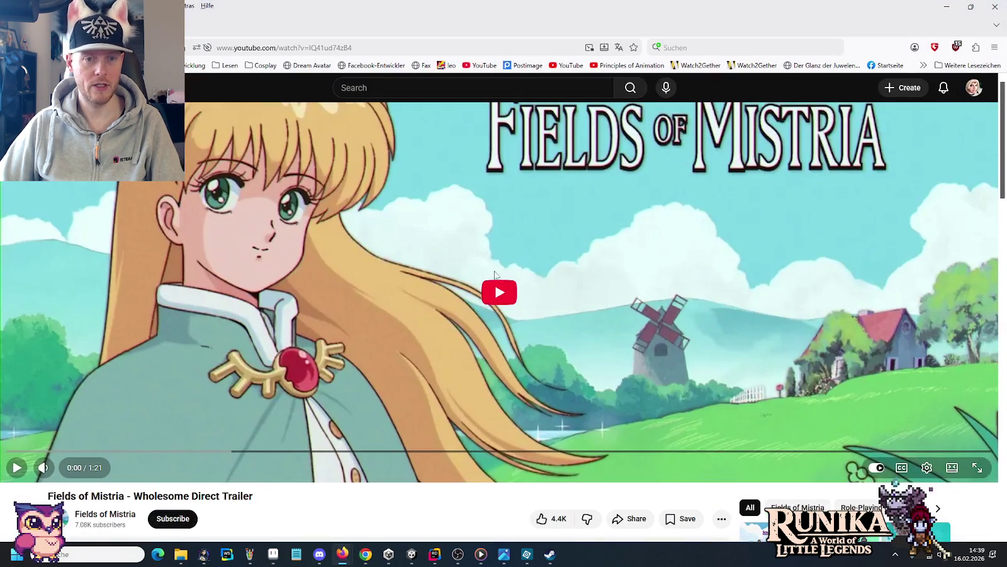
Exit theater mode and seek the trailer to the waterfall scene, pausing at 0:57.
click(955, 473)
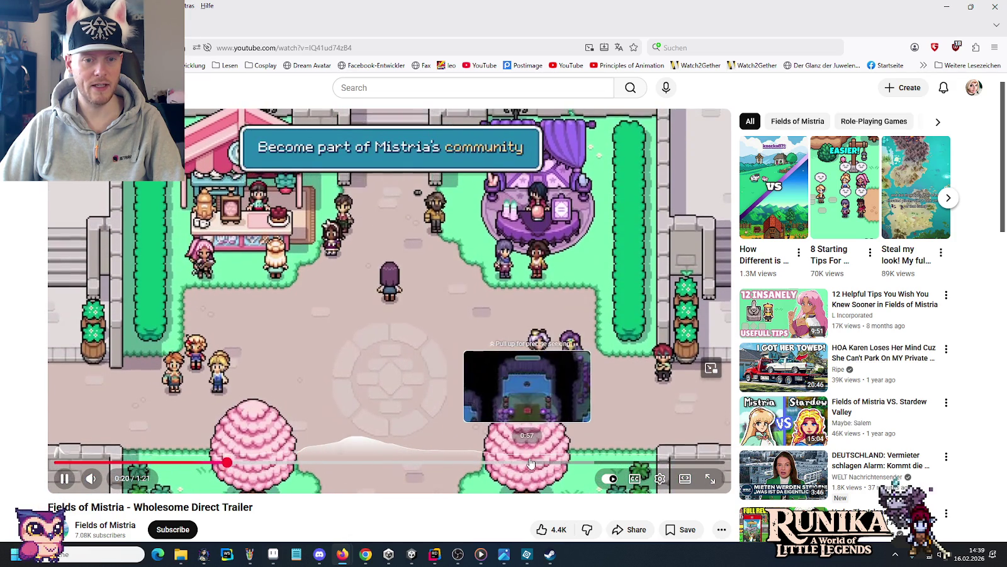
click(538, 463)
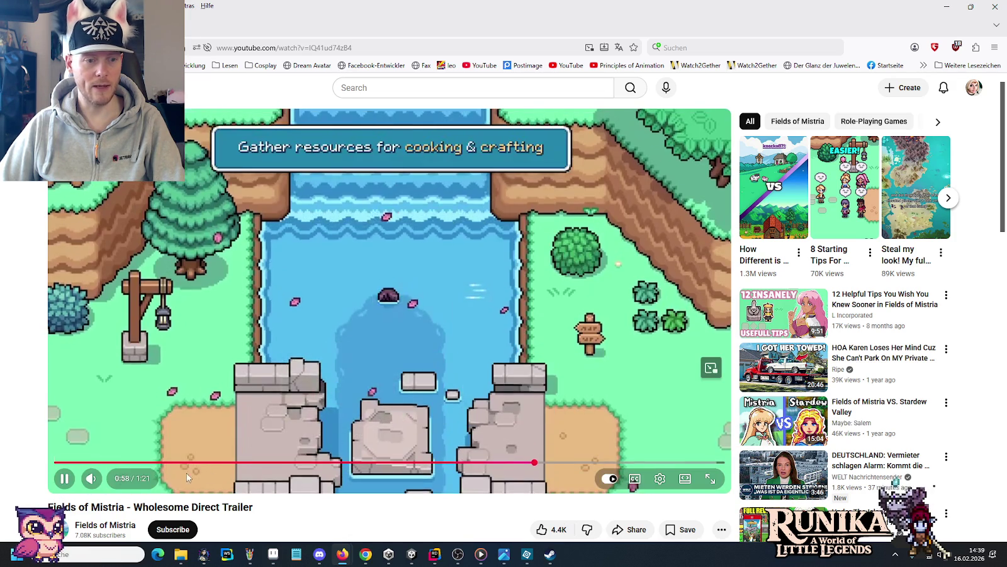
click(55, 480)
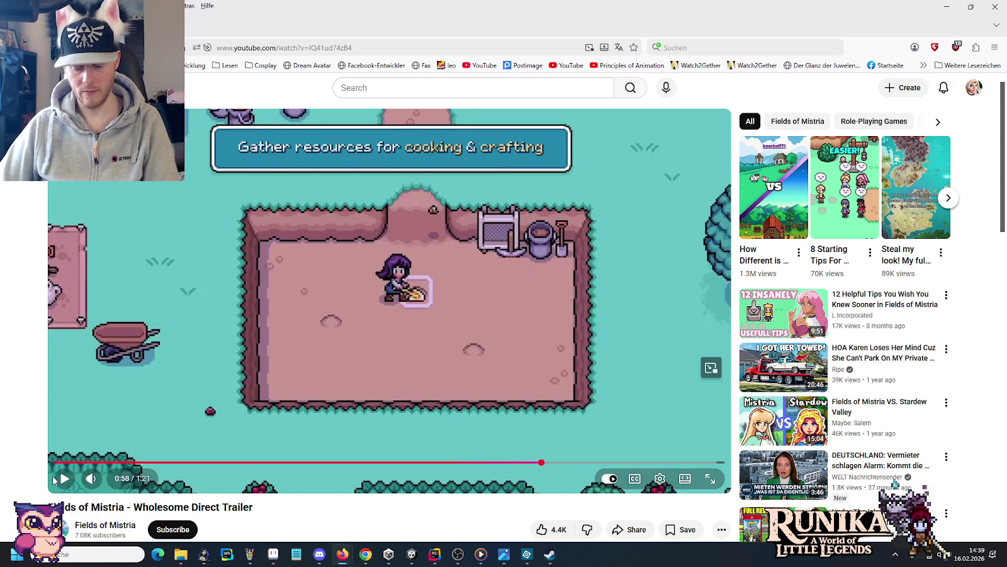
key(Left)
click(56, 479)
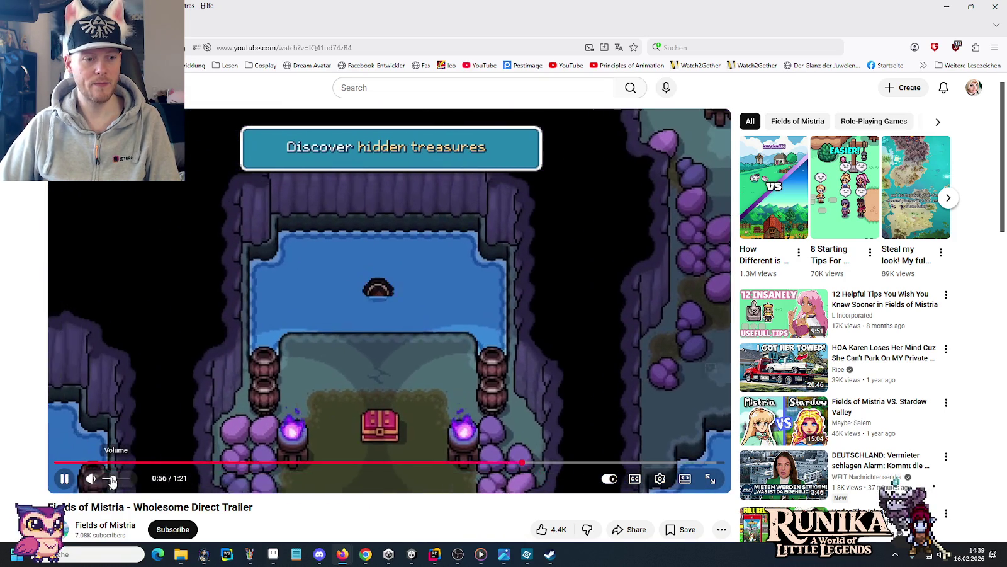
key(space)
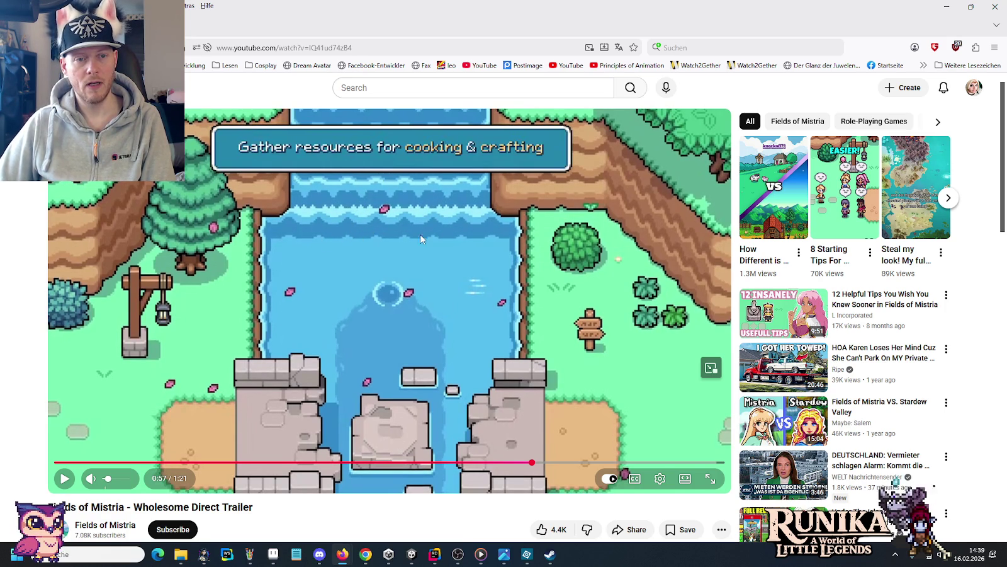
Step the paused waterfall scene frame by frame until the character surfaces at 0:58.
key(.)
key(.)
key(.)
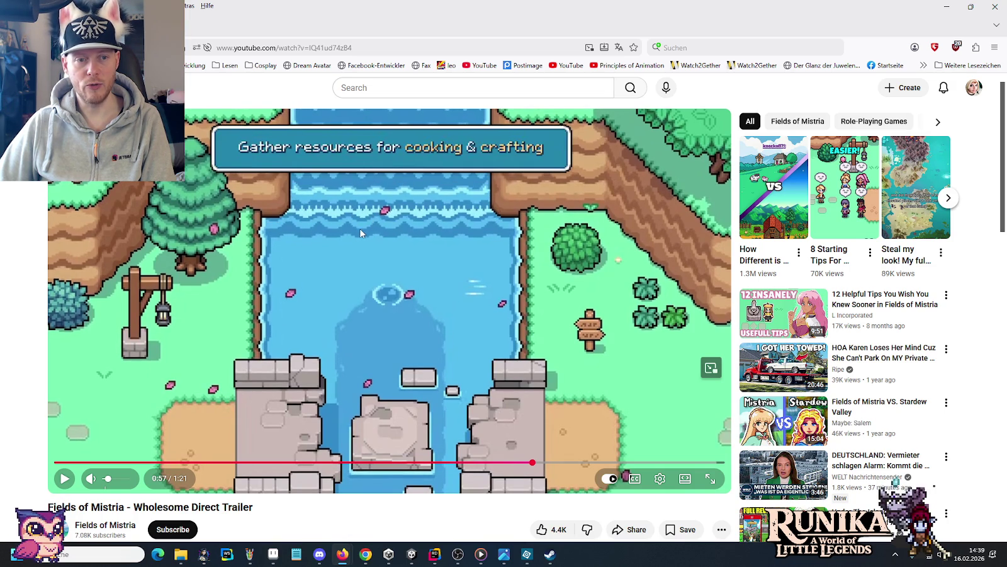
key(.)
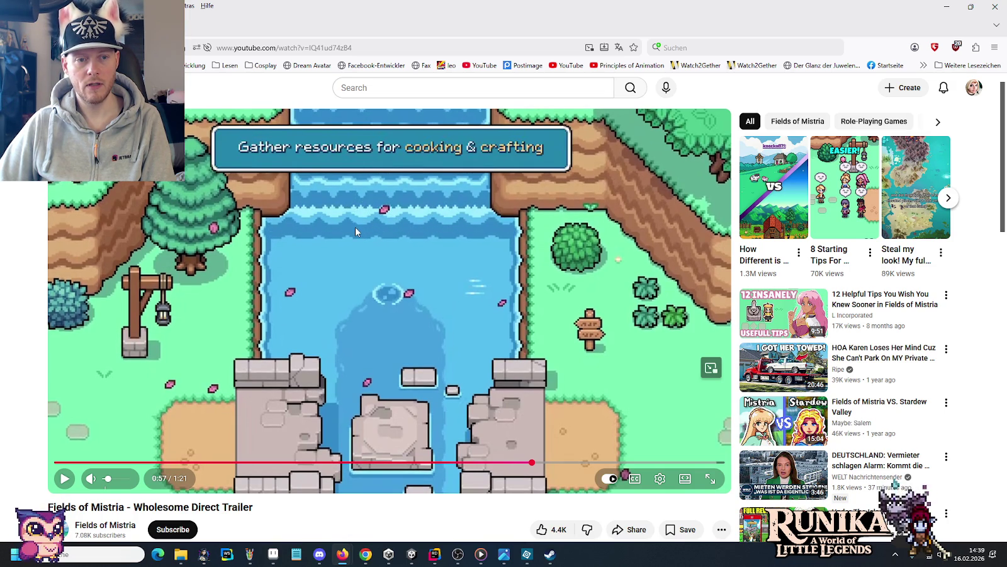
key(.)
key(.)
key(.)
key(.)
key(.)
key(.)
key(.)
key(.)
key(.)
key(.)
key(.)
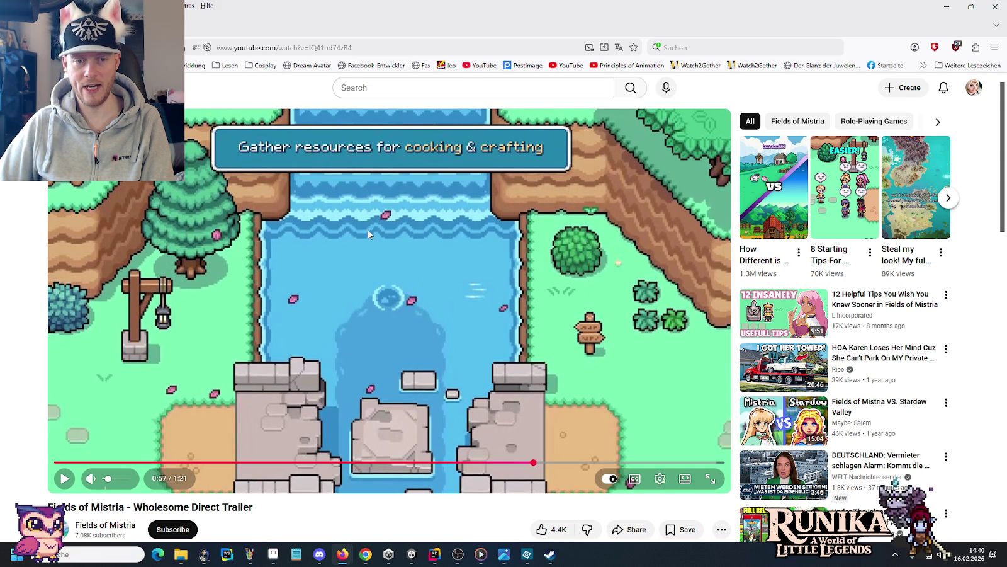
key(period)
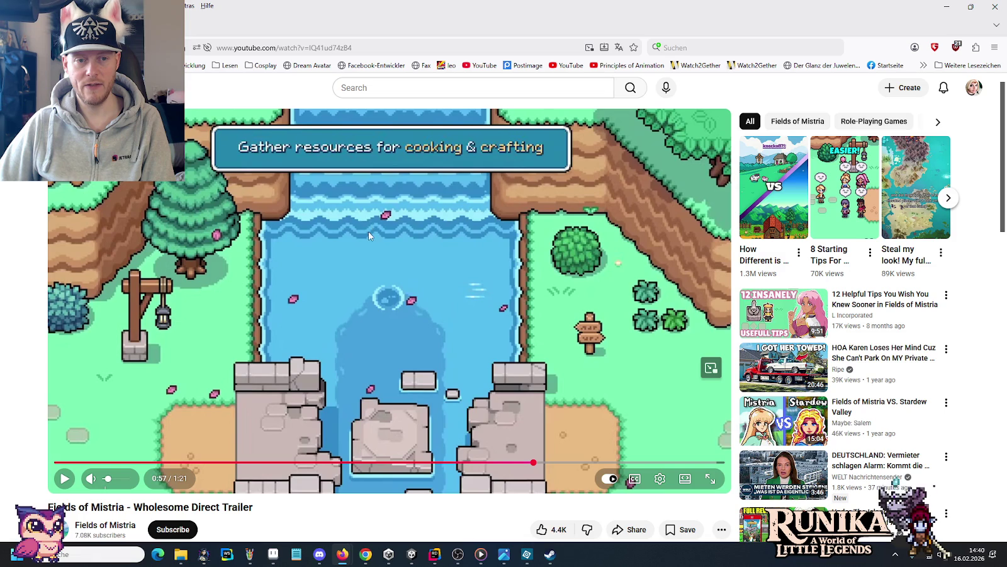
key(comma)
key(period)
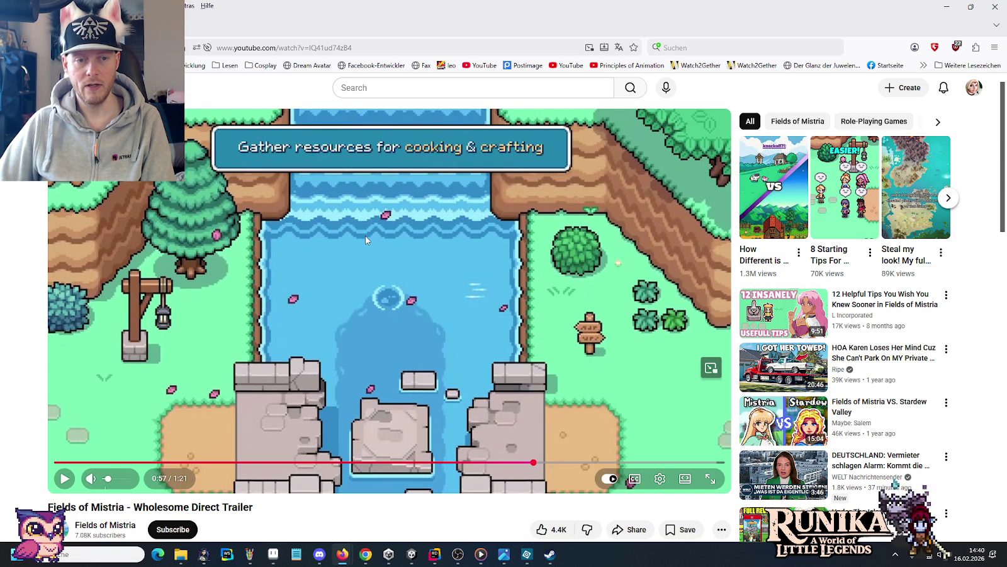
key(comma)
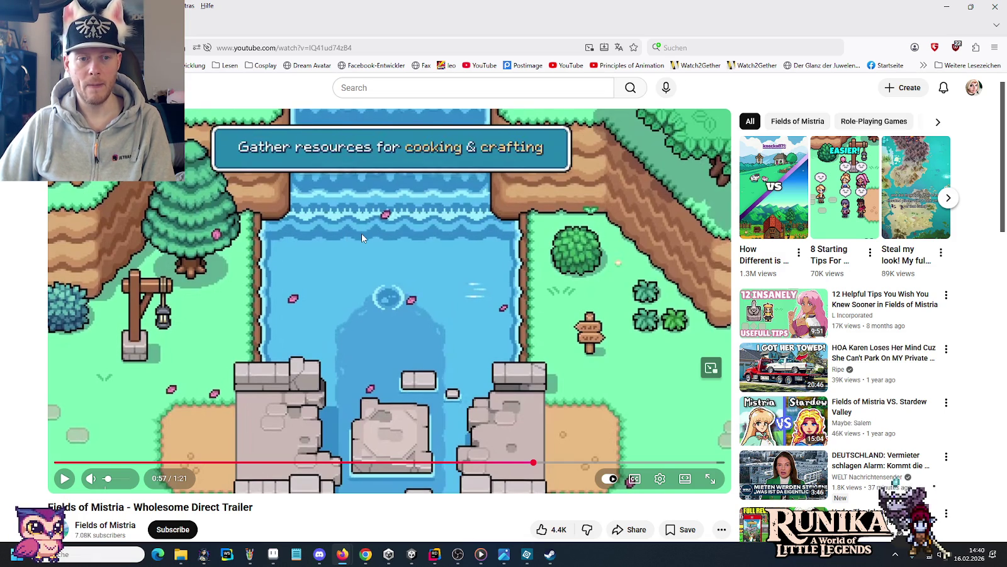
key(period)
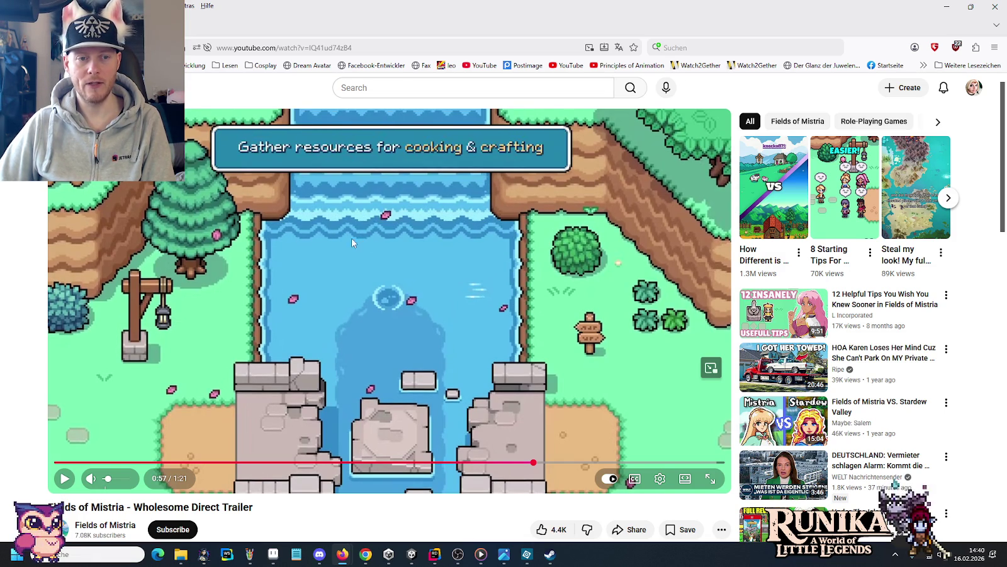
key(period)
key(period)
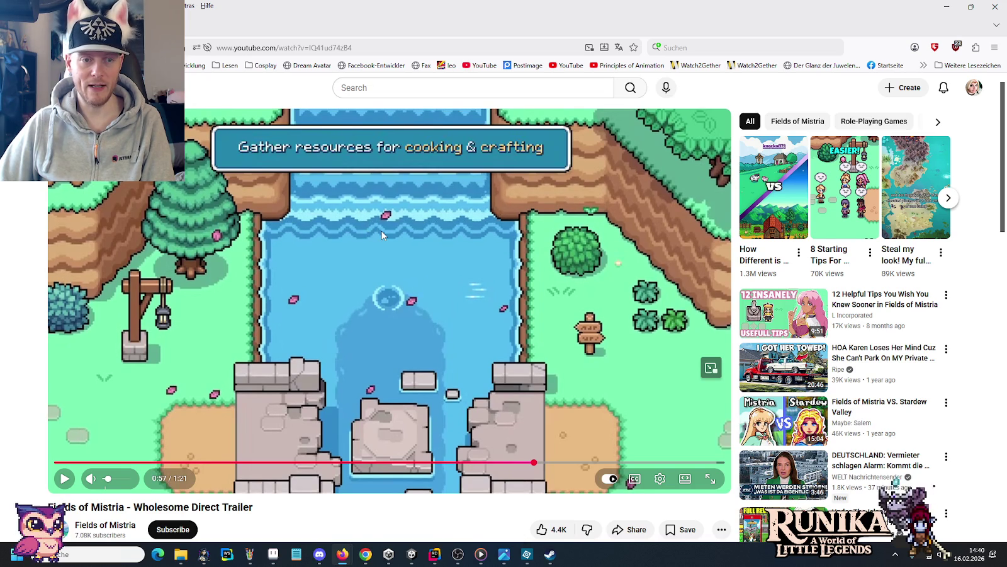
key(period)
key(period)
key(period)
key(period)
key(period)
key(period)
key(period)
key(period)
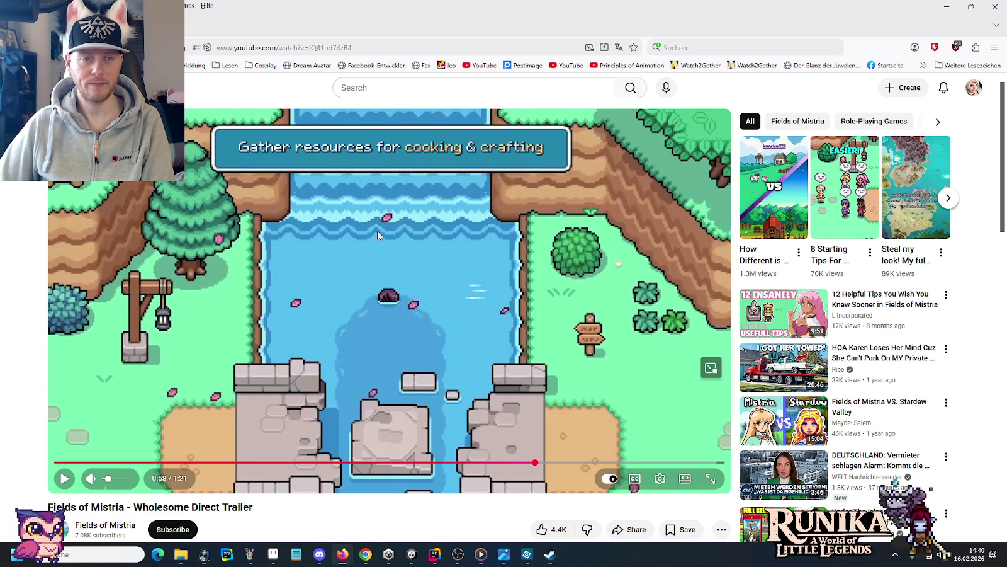
key(period)
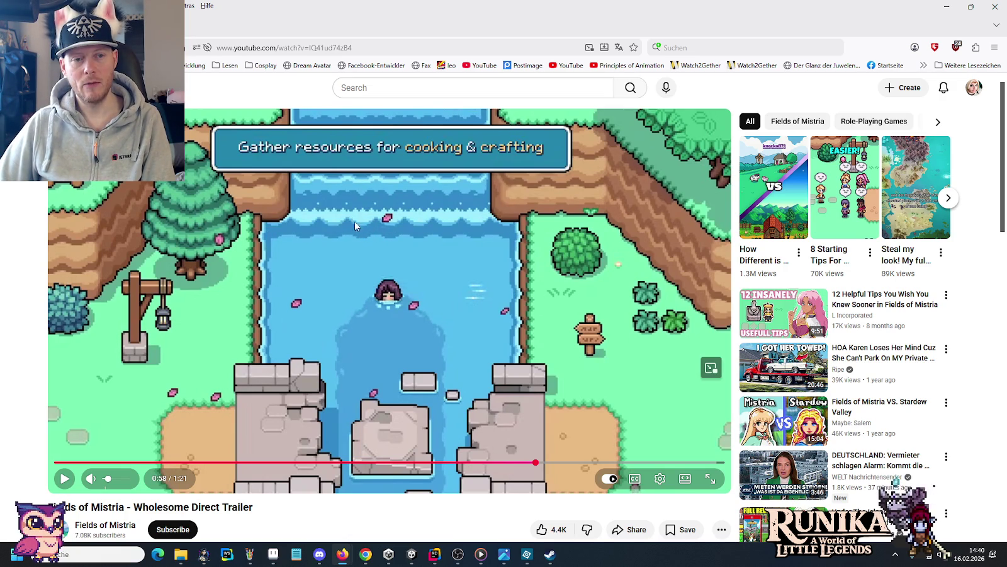
key(.)
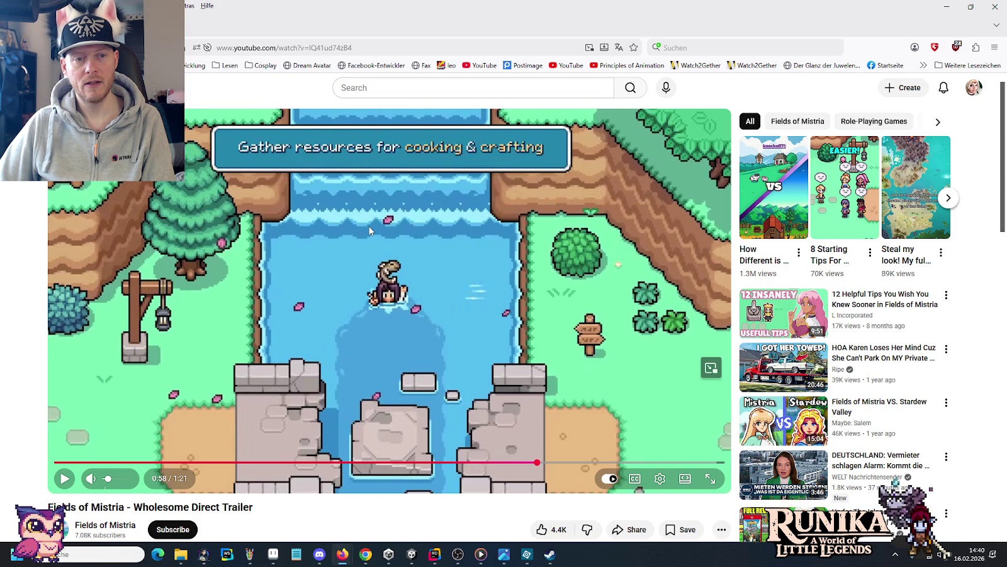
key(.)
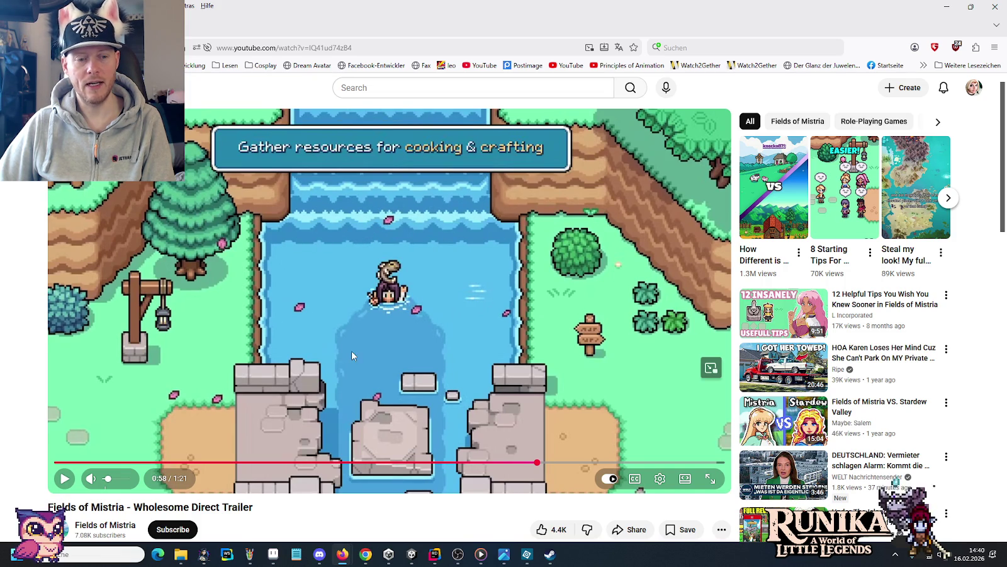
Compare the foam tiles with the paused trailer, nudging the selected foam row and stepping the trailer back a frame.
click(269, 559)
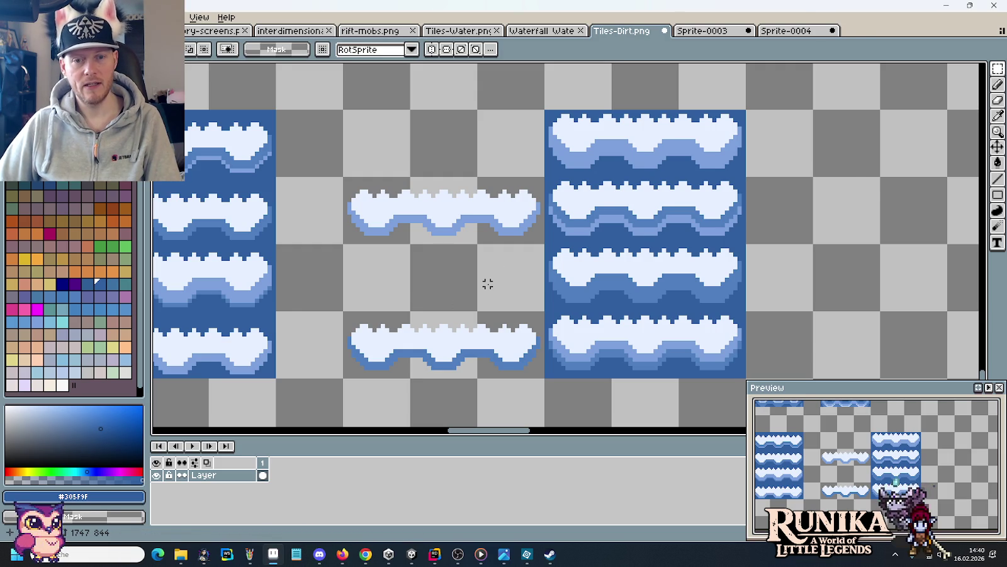
key(alt+Tab)
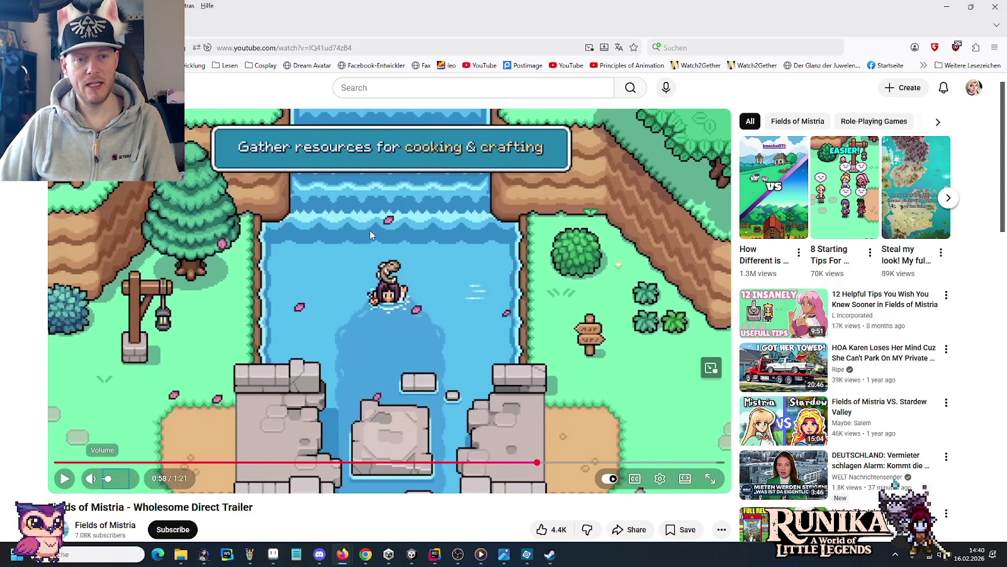
key(alt+Tab)
drag(567, 274, 692, 277)
key(alt+Tab)
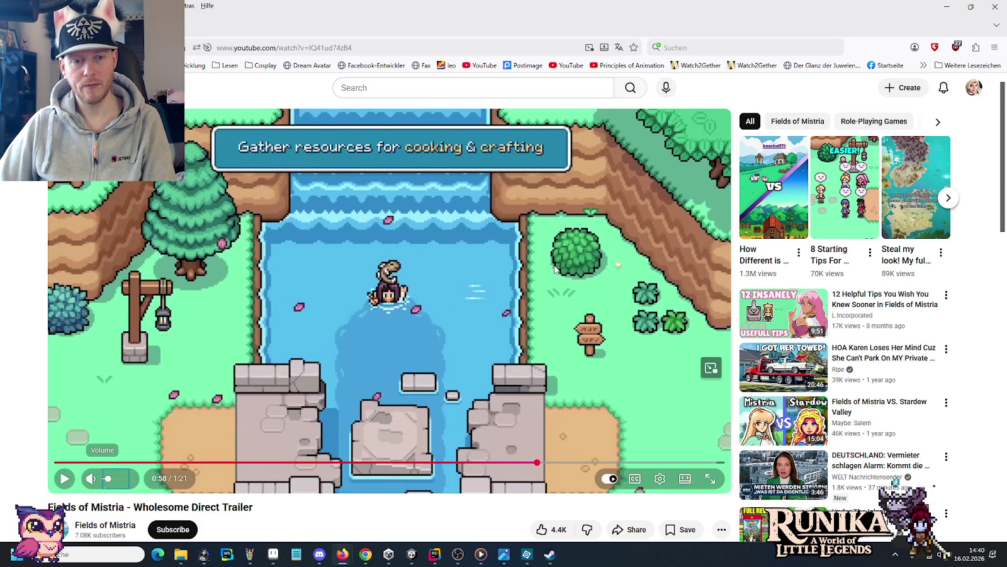
key(comma)
key(comma)
key(comma)
key(comma)
key(comma)
key(comma)
key(comma)
key(comma)
key(comma)
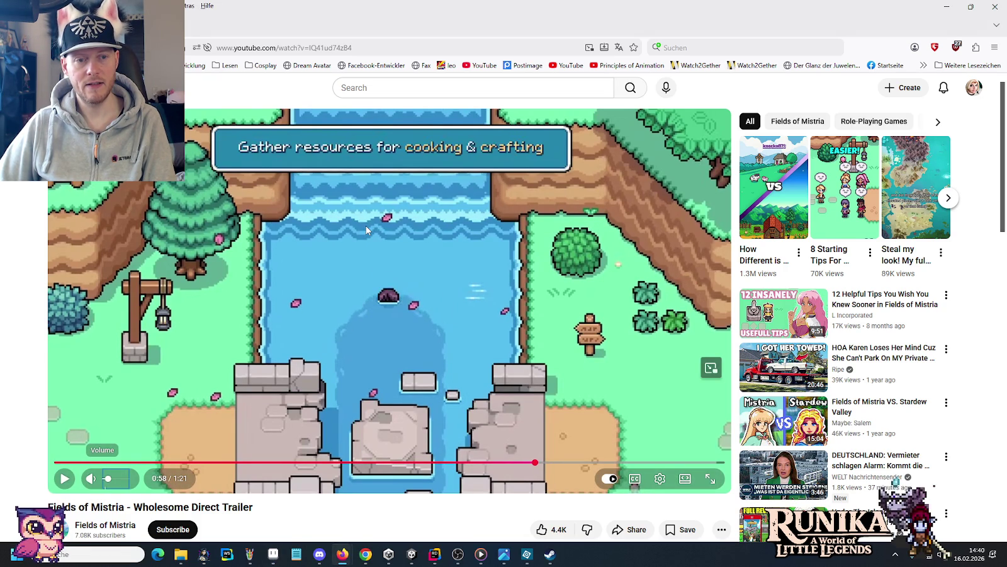
key(alt+Tab)
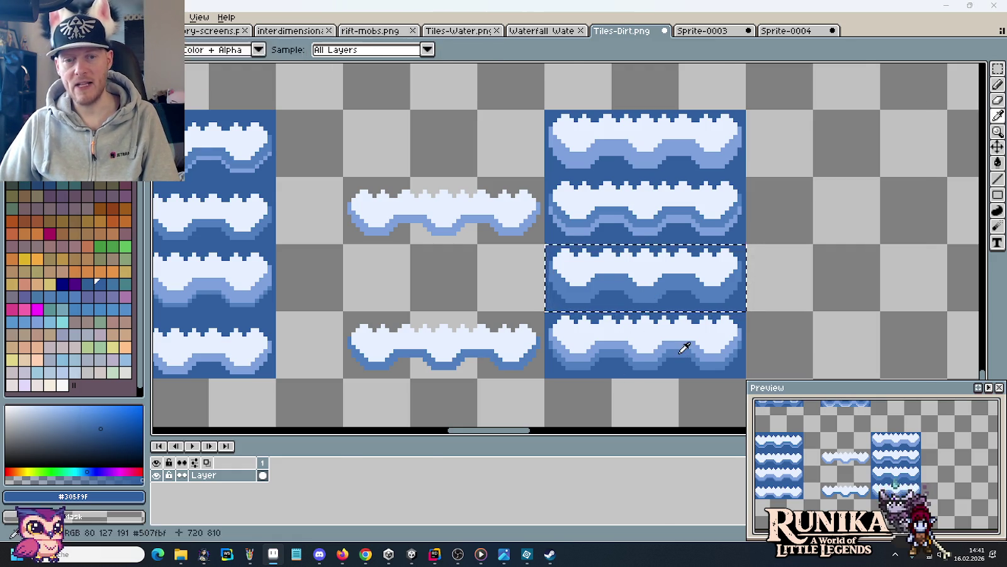
Zoom into the foam tile and compare it against the trailer's waterfall foam.
key(alt+Tab)
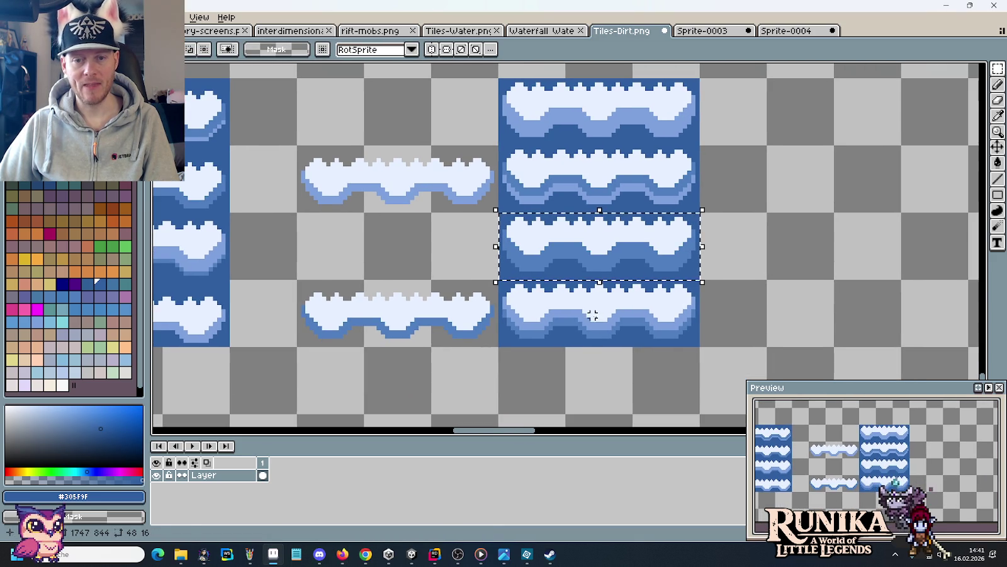
scroll(616, 321, up, 1)
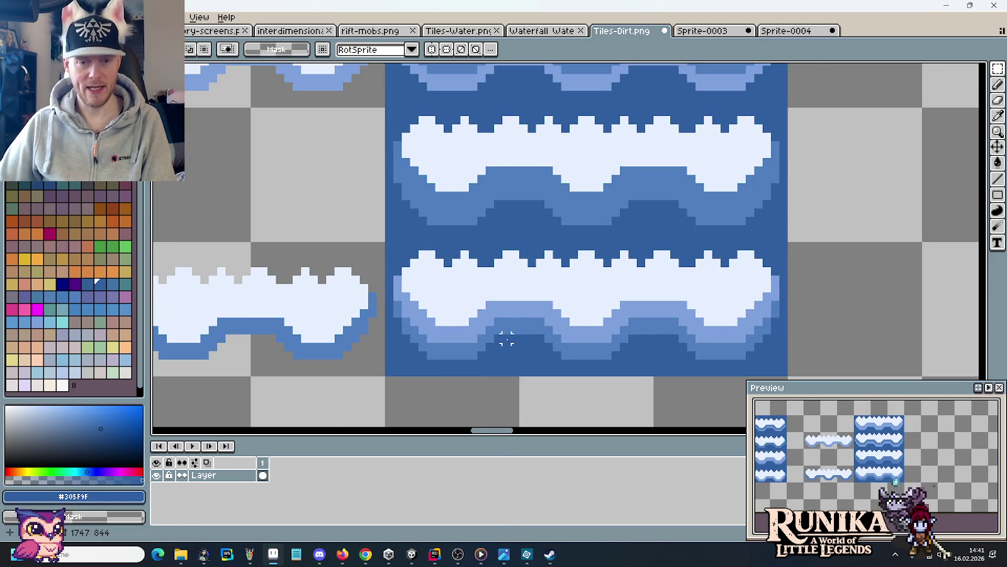
scroll(525, 327, up, 1)
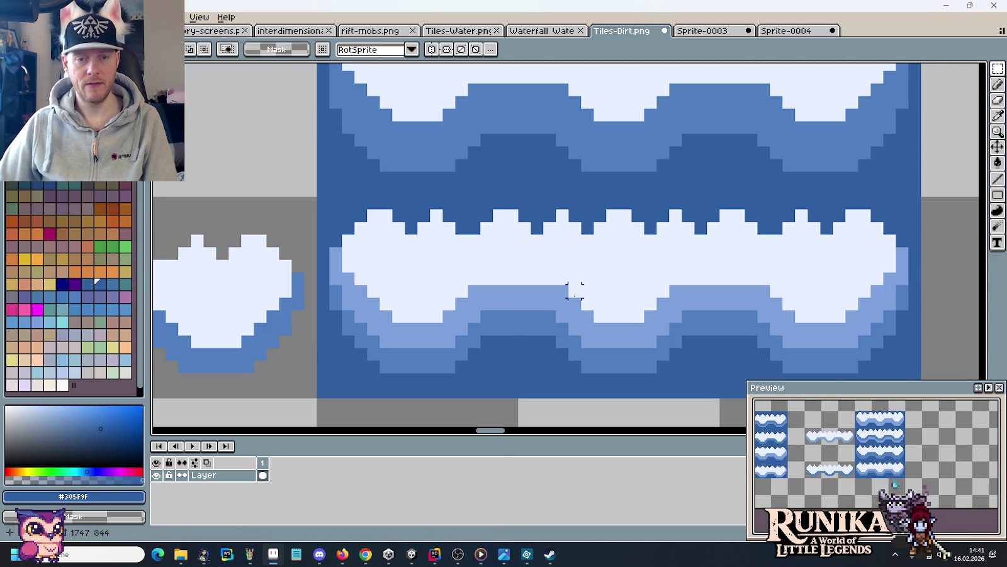
key(alt+Tab)
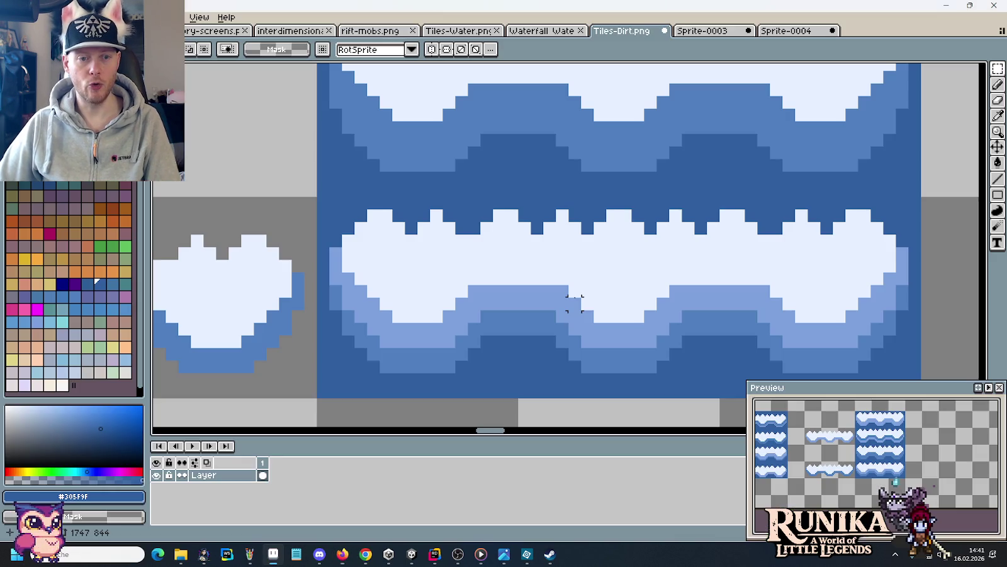
key(alt+Tab)
Repaint the foam humps' light-blue edge pixels in the pale foam white #c6cfff.
key(i)
click(411, 299)
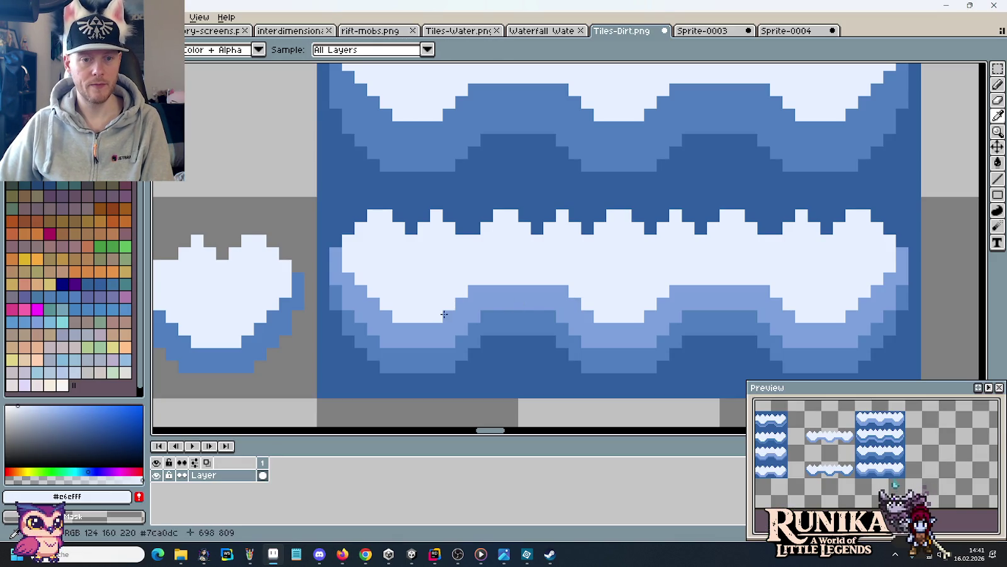
key(b)
click(474, 291)
click(562, 290)
click(574, 303)
click(587, 316)
click(663, 303)
click(674, 293)
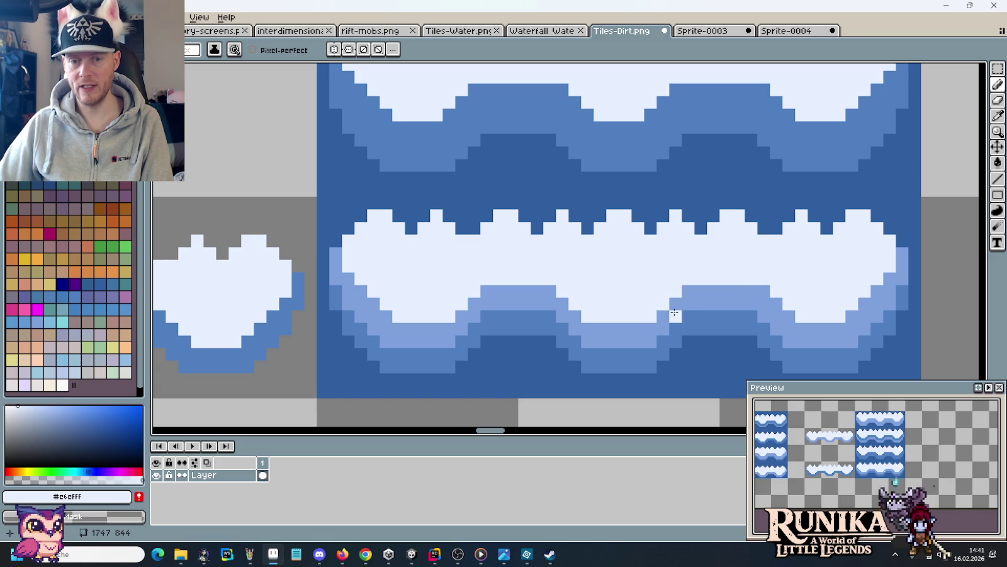
click(765, 295)
click(789, 316)
click(850, 314)
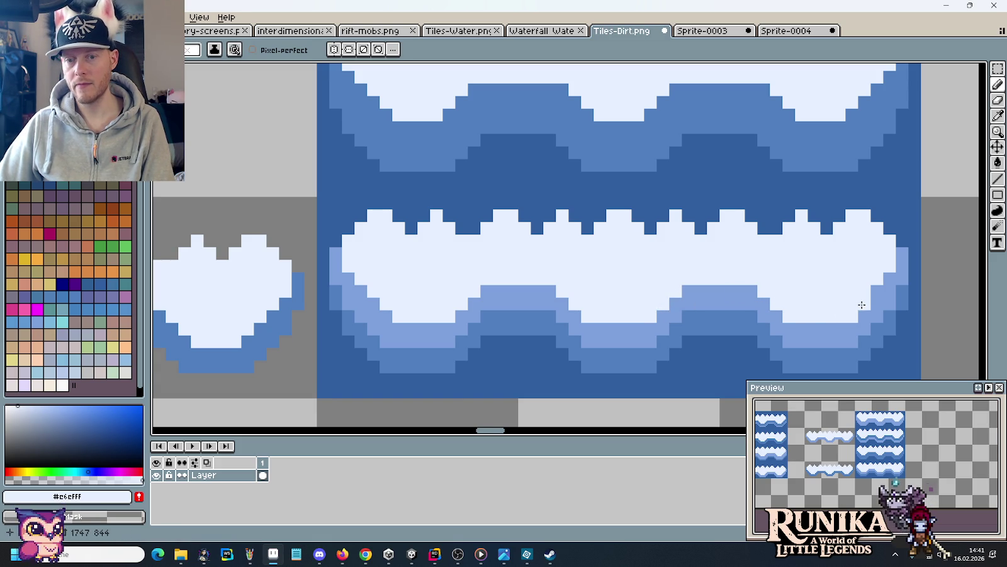
click(377, 314)
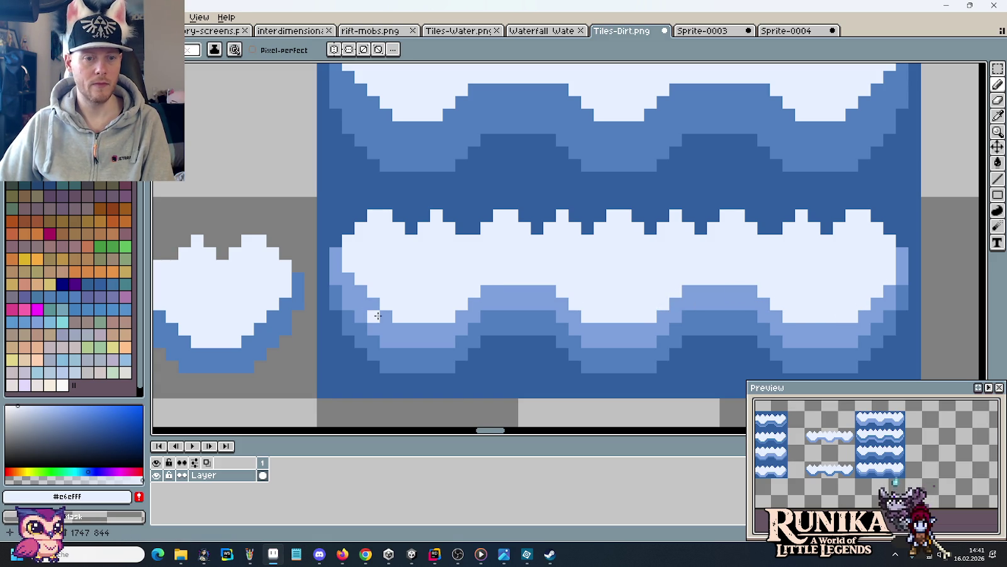
click(373, 300)
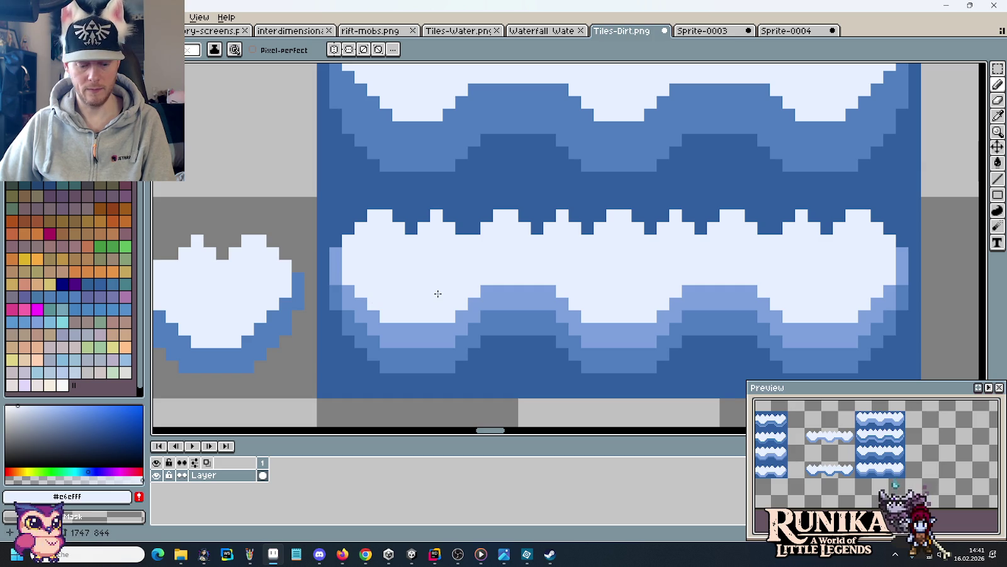
click(432, 342)
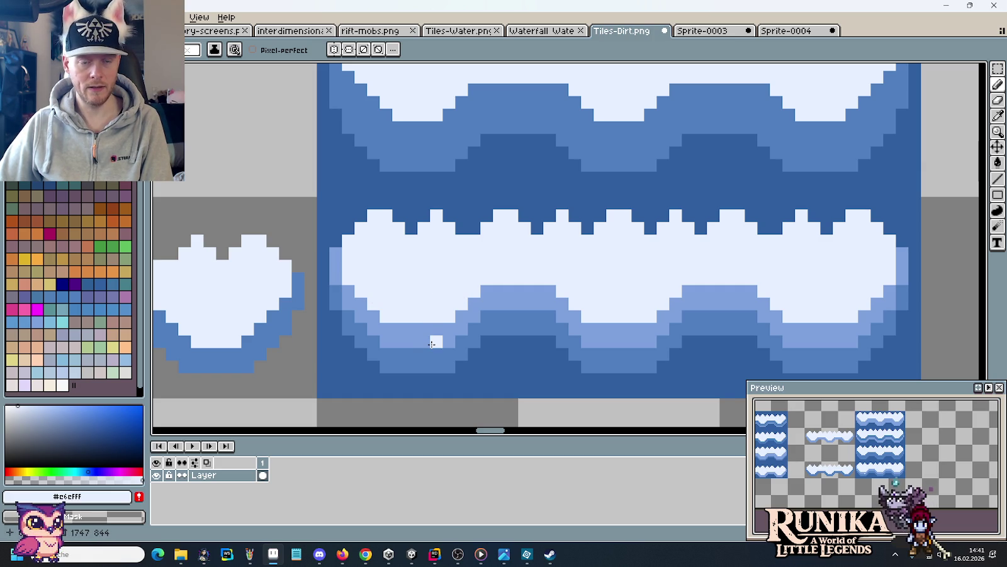
Undo the stray white pixel and repaint the band beneath the humps in medium blue #507fbf.
key(ctrl+z)
key(i)
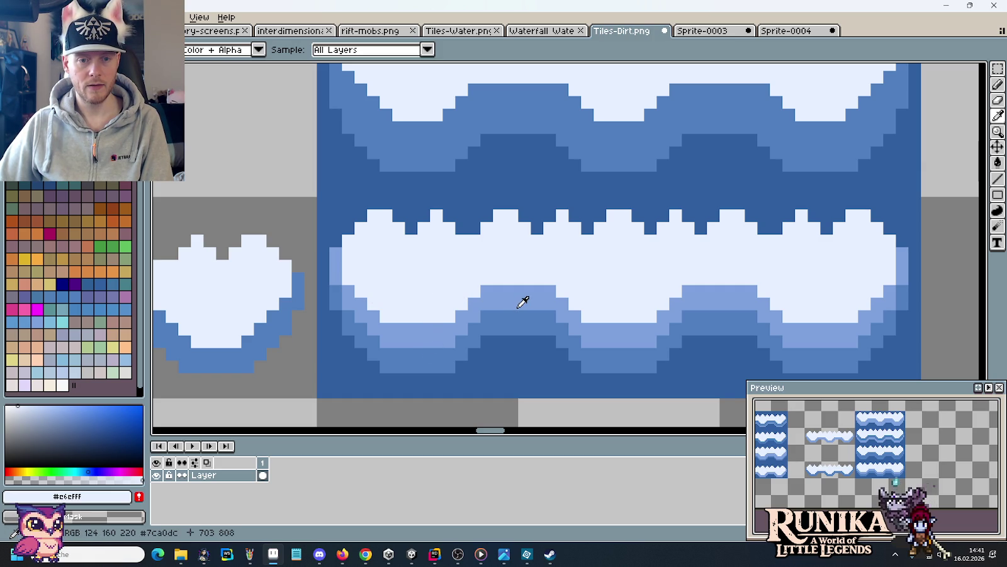
alt+click(512, 311)
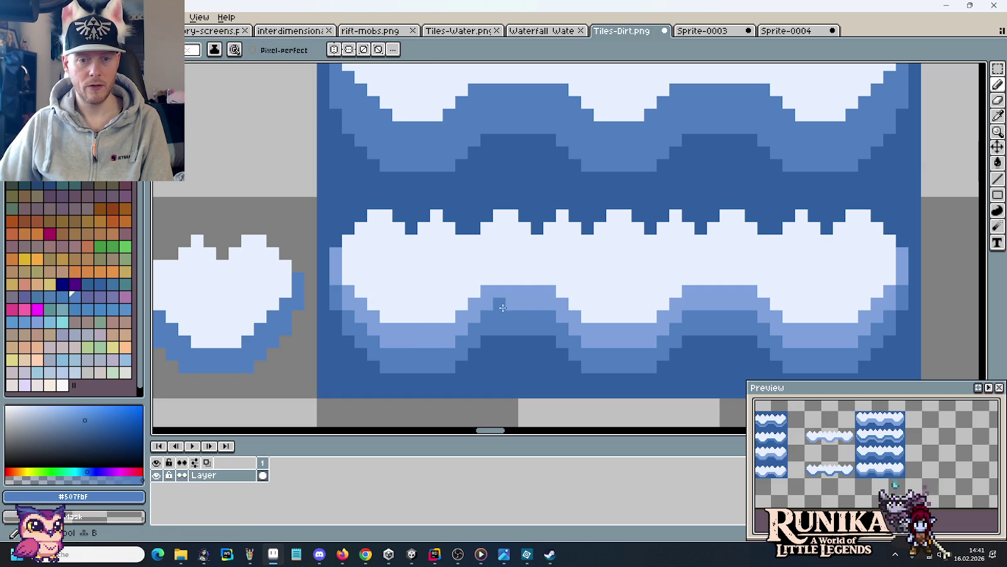
mouse_move(537, 305)
mouse_down()
mouse_move(509, 305)
mouse_move(537, 304)
mouse_up()
mouse_move(713, 305)
mouse_down()
mouse_move(703, 304)
mouse_move(753, 304)
mouse_move(709, 316)
mouse_up()
key(ctrl+z)
scroll(812, 350, down, 3)
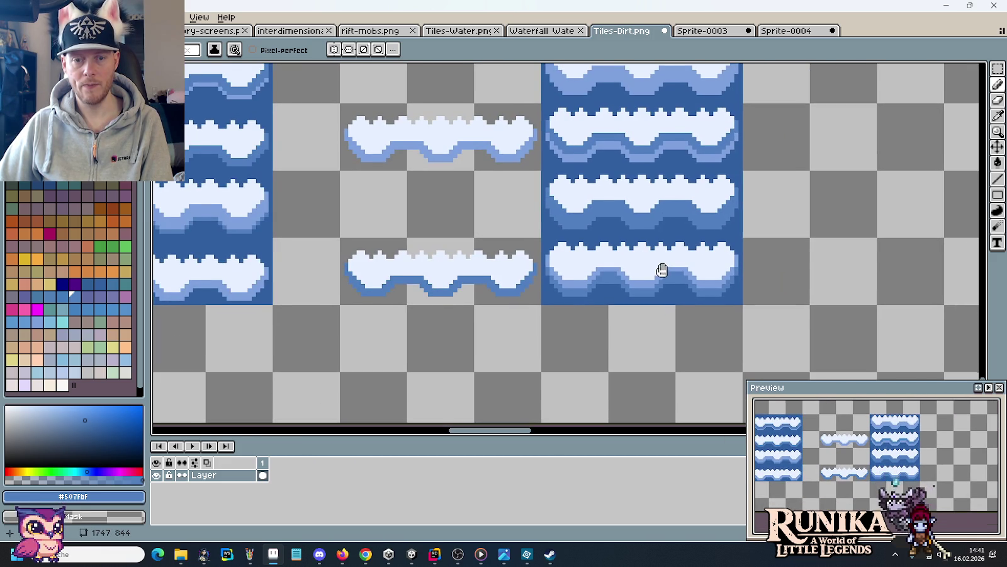
Sample the lighter blue #7ca0dc from the tile and compare the tileset with the trailer again.
drag(658, 270, 639, 291)
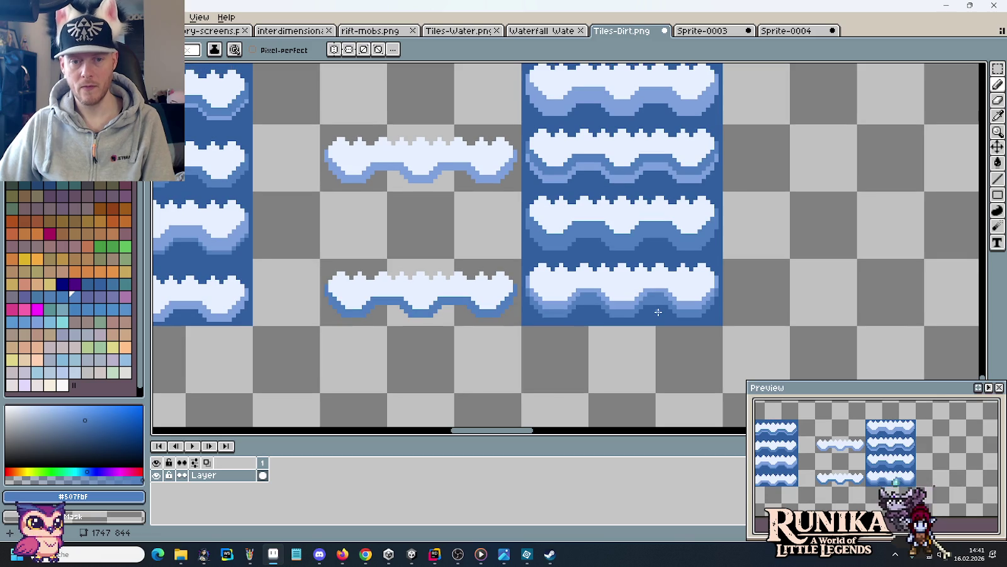
scroll(541, 291, up, 1)
scroll(542, 292, up, 1)
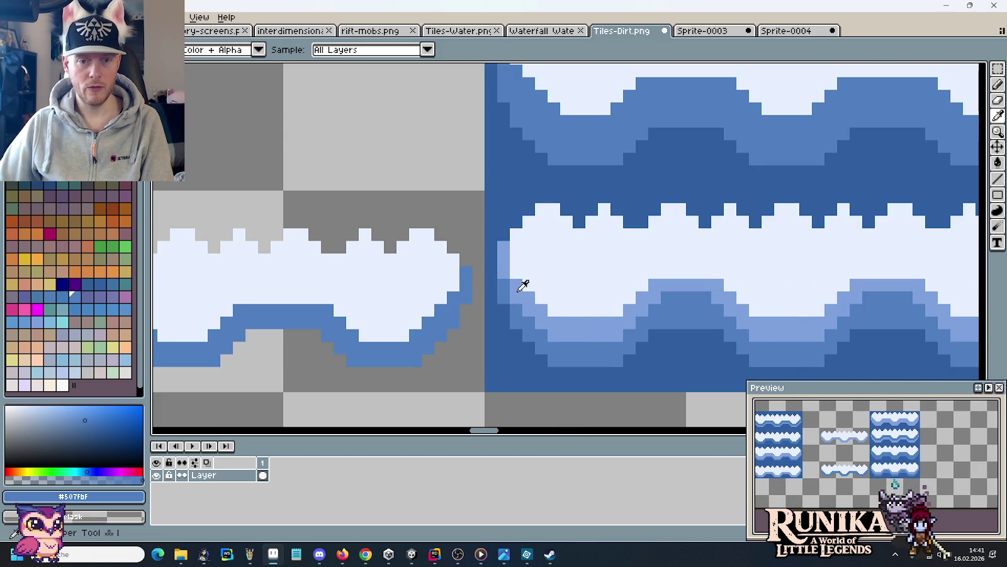
alt+click(524, 285)
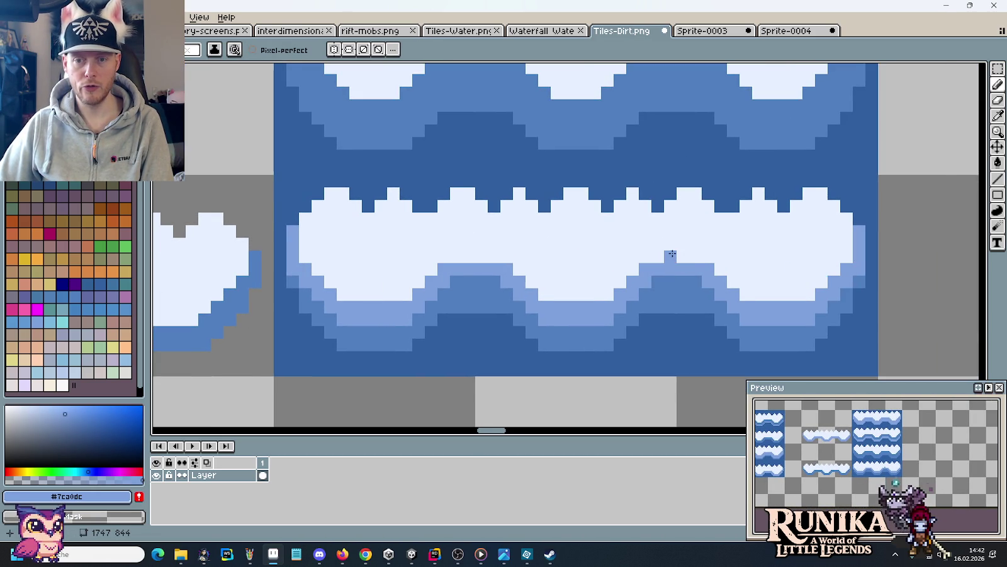
scroll(666, 252, down, 1)
scroll(668, 300, down, 1)
key(alt+Tab)
key(alt+Tab)
drag(555, 247, 507, 241)
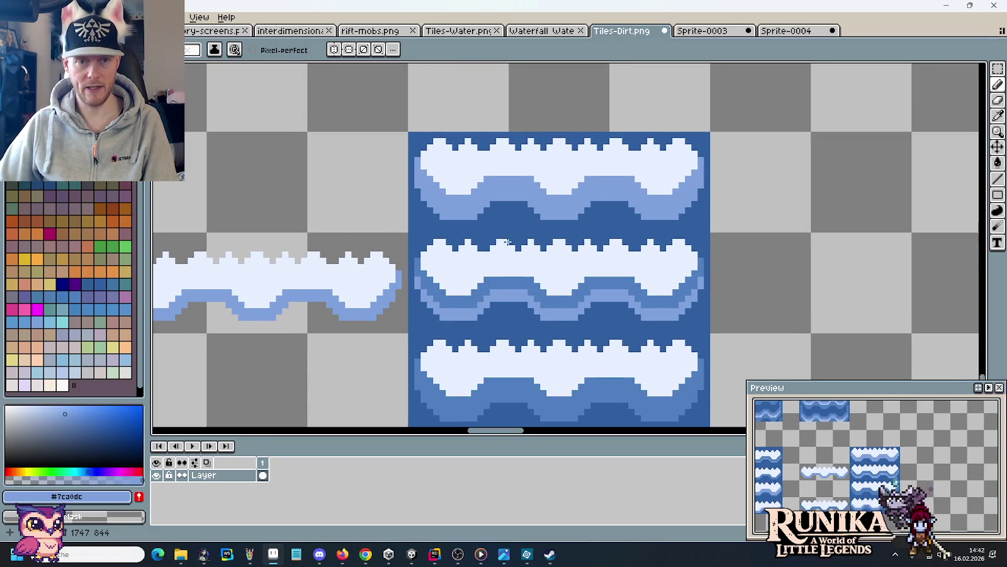
Move the bottom two foam tiles up to the right and copy the top-left tile beneath them.
key(m)
drag(710, 132, 408, 232)
drag(540, 199, 440, 139)
scroll(394, 294, down, 1)
mouse_move(299, 259)
mouse_down()
mouse_move(365, 315)
mouse_move(474, 366)
mouse_move(811, 196)
mouse_up()
mouse_move(532, 158)
mouse_down()
mouse_move(354, 119)
mouse_move(701, 281)
mouse_up()
click(585, 252)
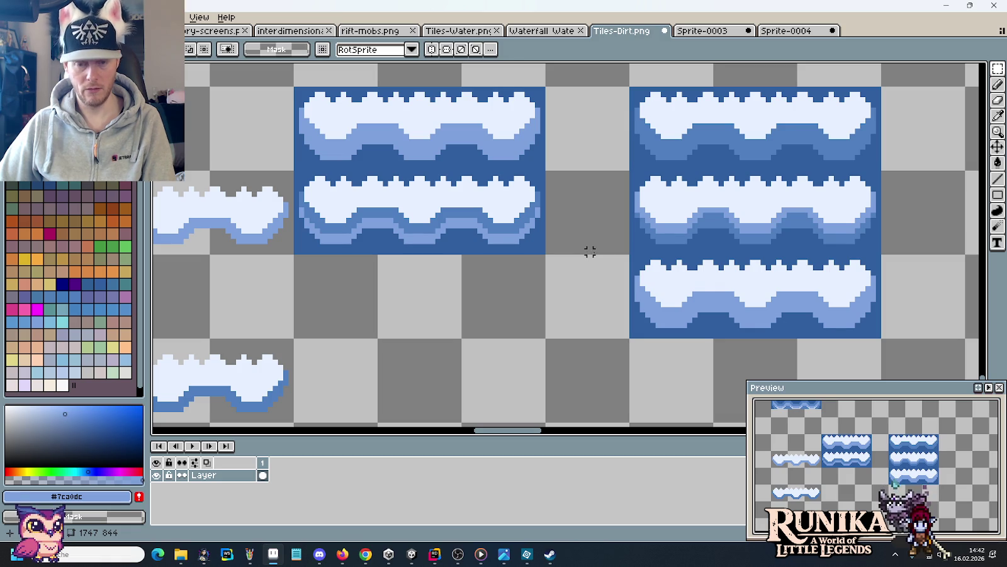
Zoom in on the stacked tiles and pick medium blue #507fbf as the Pencil colour.
drag(674, 275, 623, 253)
scroll(683, 202, up, 1)
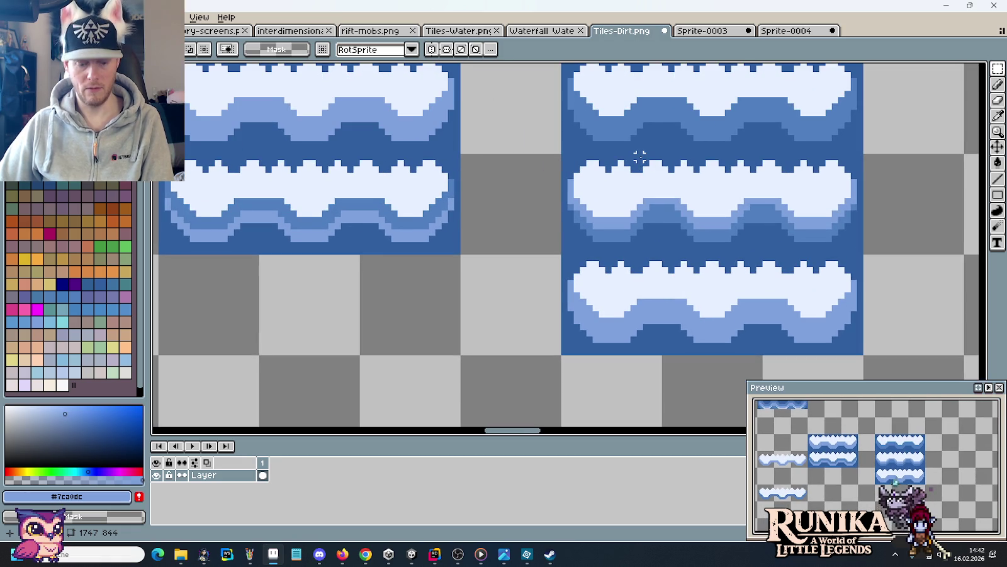
scroll(636, 158, up, 1)
scroll(626, 180, up, 1)
key(i)
click(548, 166)
key(b)
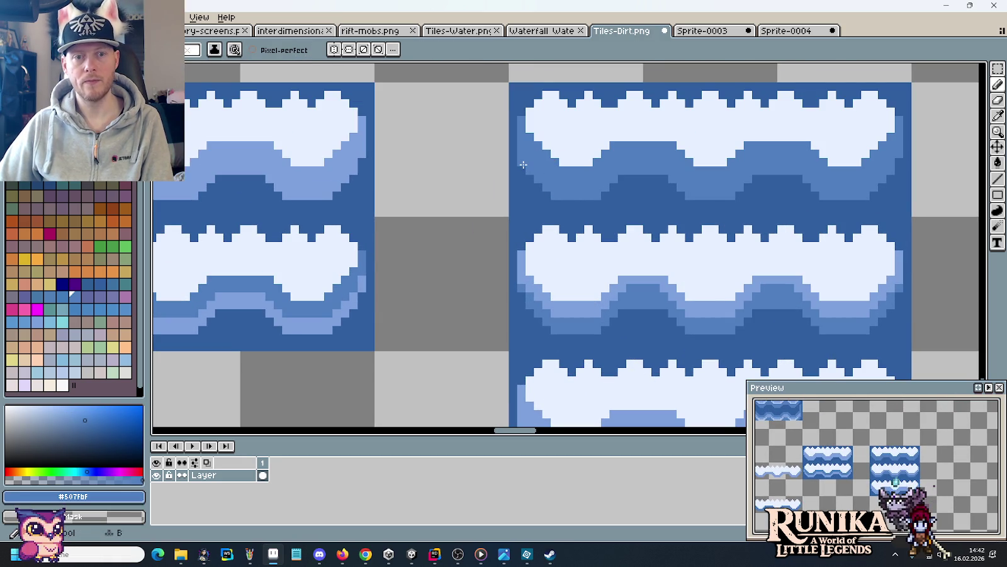
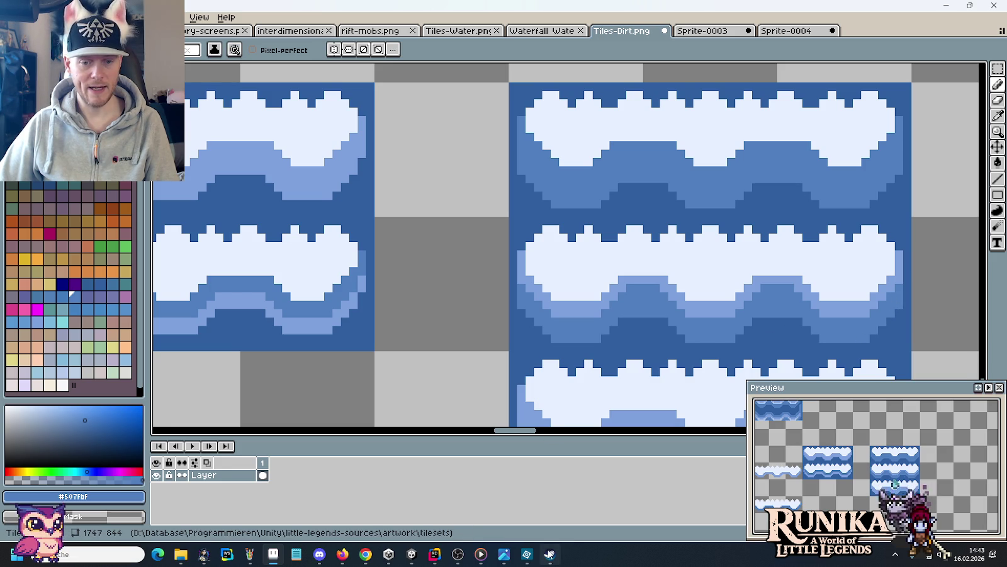
Add Fields of Mistria to the Steam wishlist and return to the Aseprite water tileset.
click(549, 554)
scroll(171, 414, down, 5)
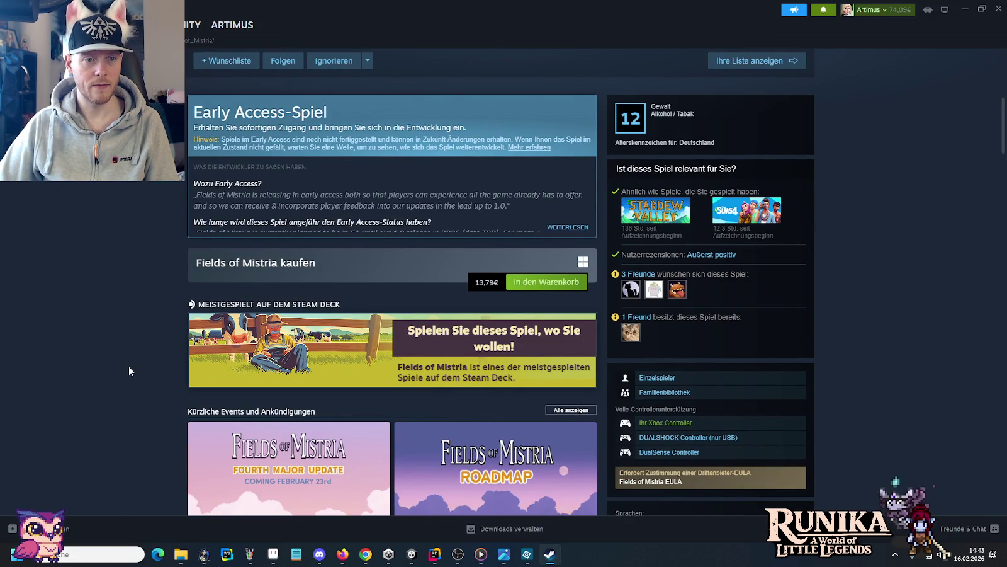
scroll(128, 370, up, 4)
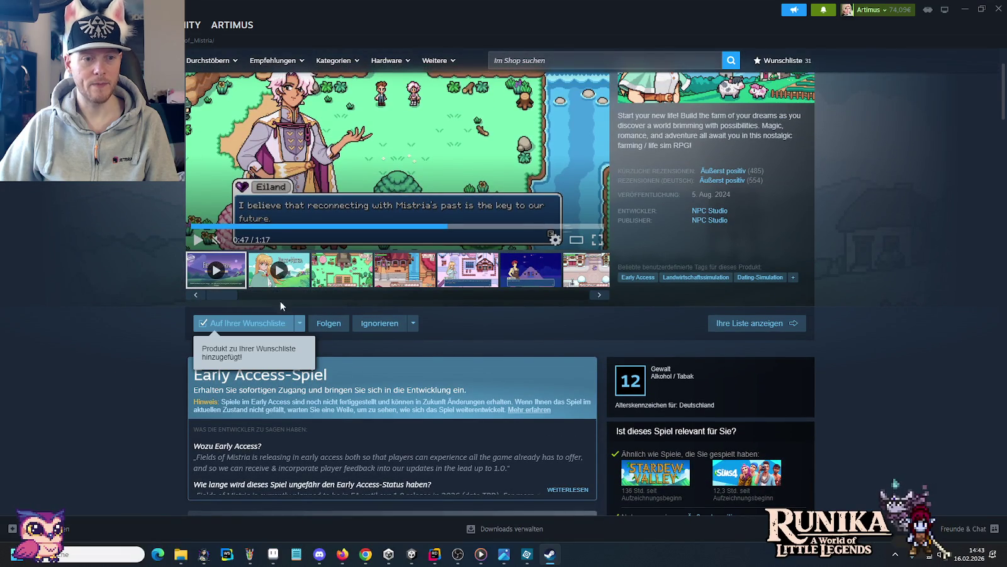
key(alt+Tab)
scroll(547, 319, down, 2)
scroll(547, 319, right, 1)
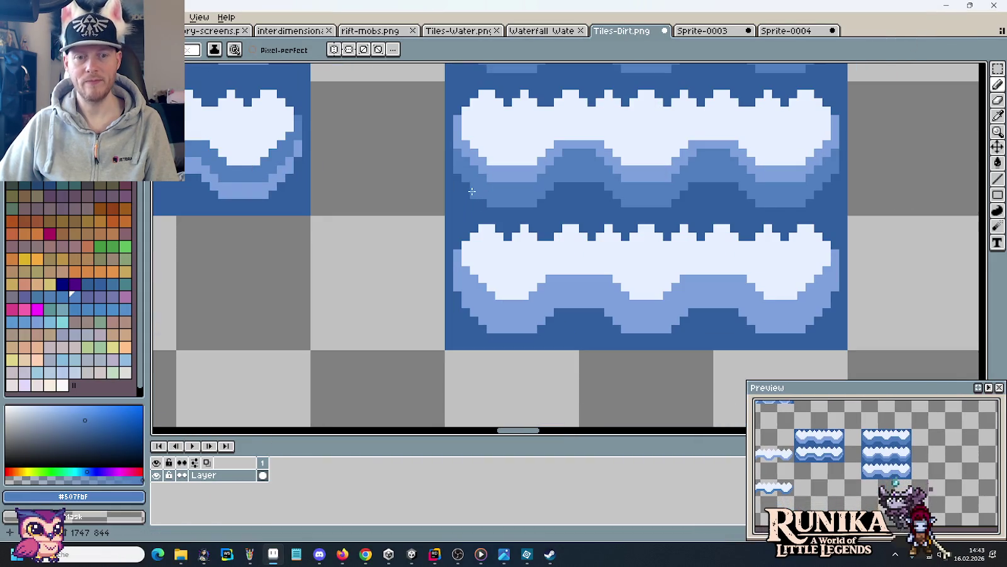
Sample the light and medium #507fbf blues, then pencil medium blue along the lower wave's left edge.
alt+click(456, 294)
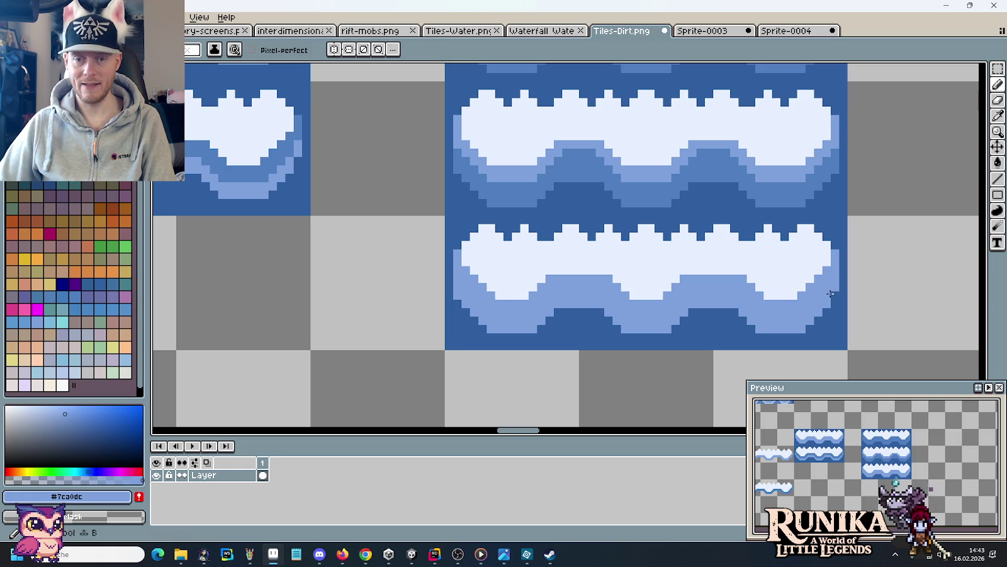
alt+click(809, 191)
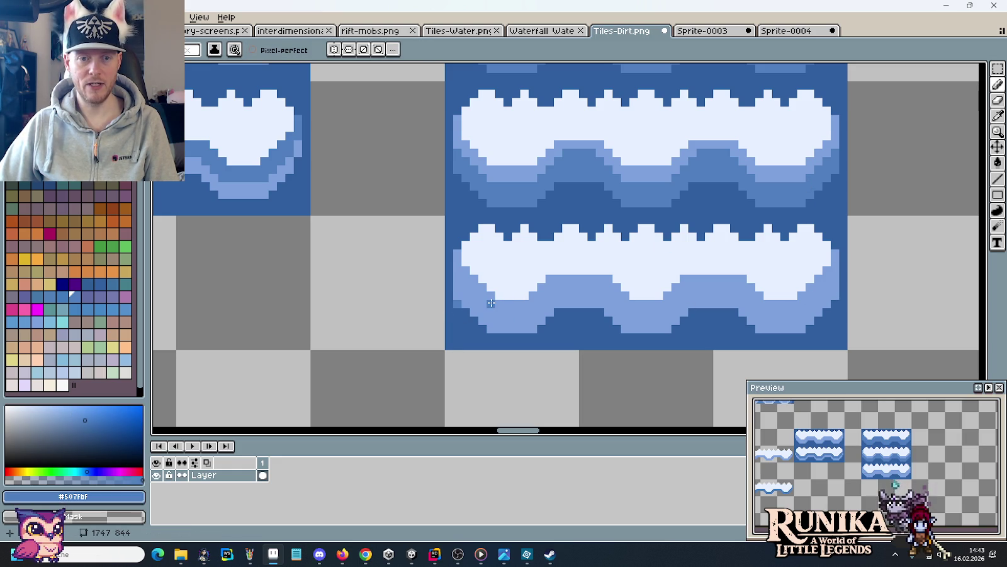
mouse_move(466, 324)
mouse_down()
mouse_move(484, 337)
mouse_move(538, 336)
mouse_move(576, 313)
mouse_move(630, 337)
mouse_move(666, 335)
mouse_move(724, 312)
mouse_move(791, 334)
mouse_move(838, 301)
mouse_up()
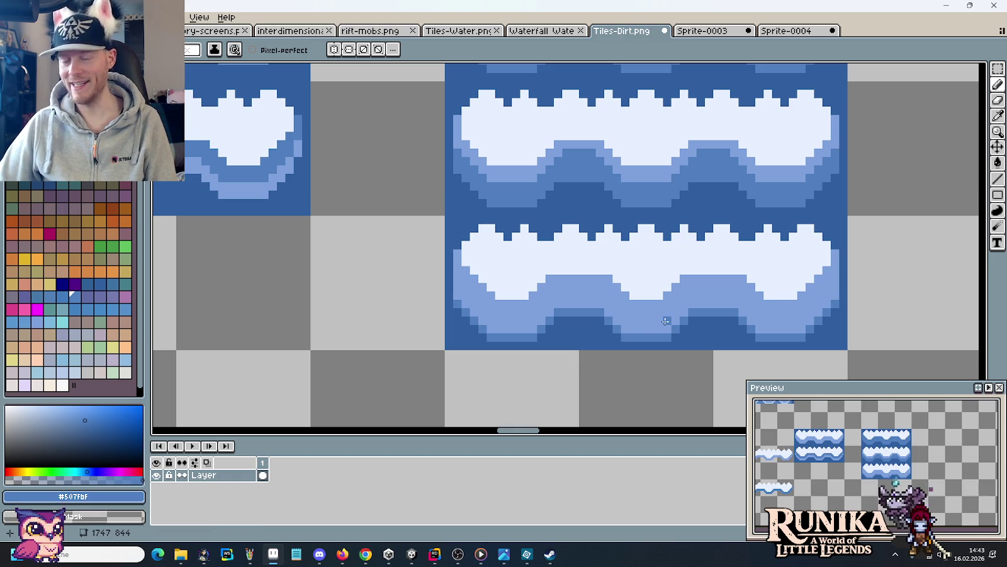
scroll(656, 321, down, 1)
scroll(657, 323, down, 2)
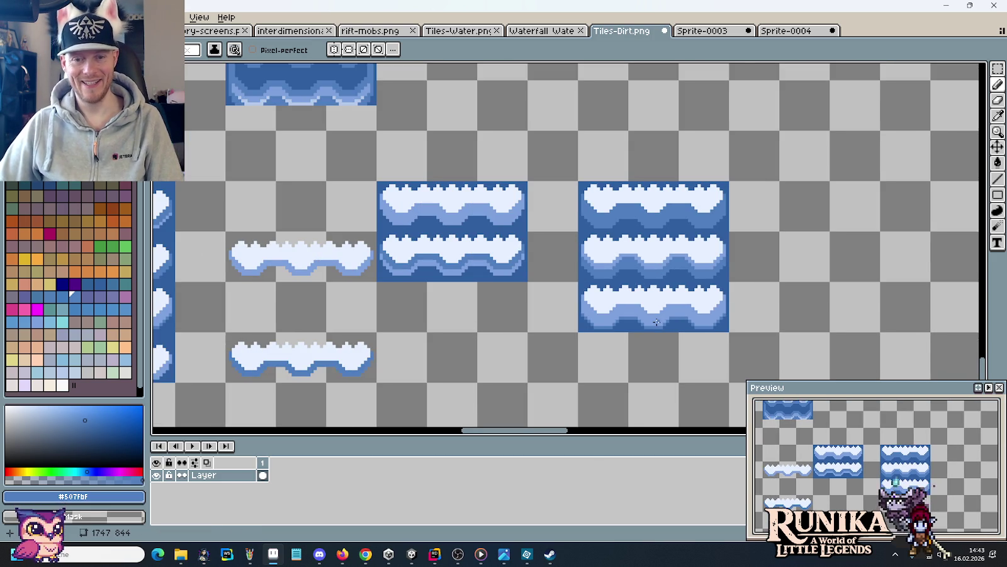
Leave the Steam store page for the Fields of Mistria YouTube trailer at 0:58.
key(alt+Tab)
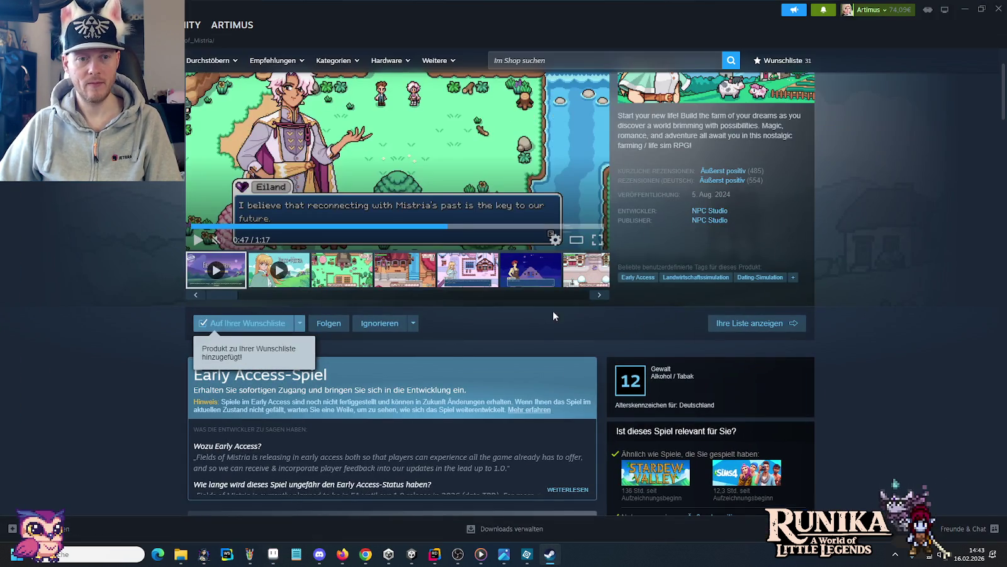
scroll(509, 313, up, 2)
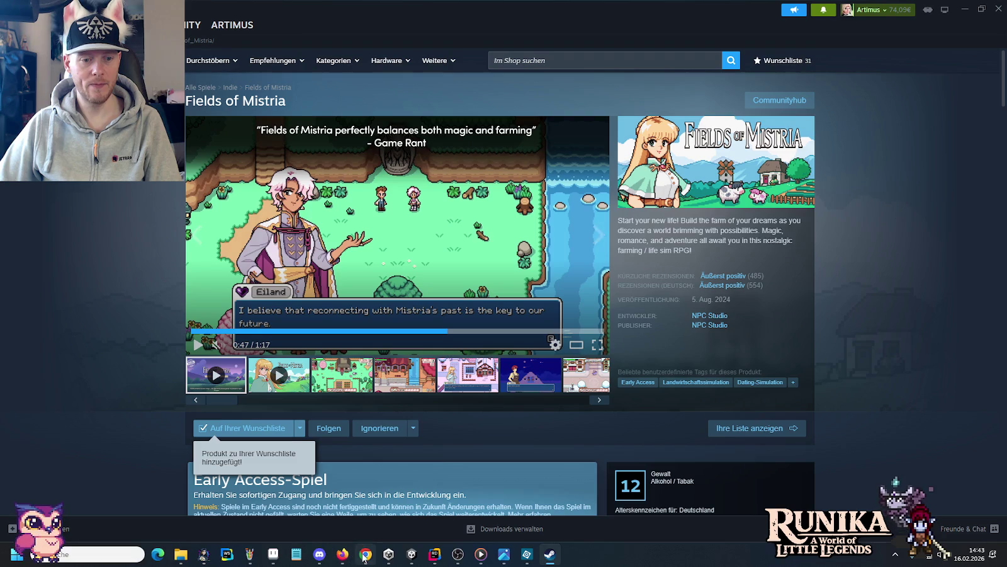
click(342, 555)
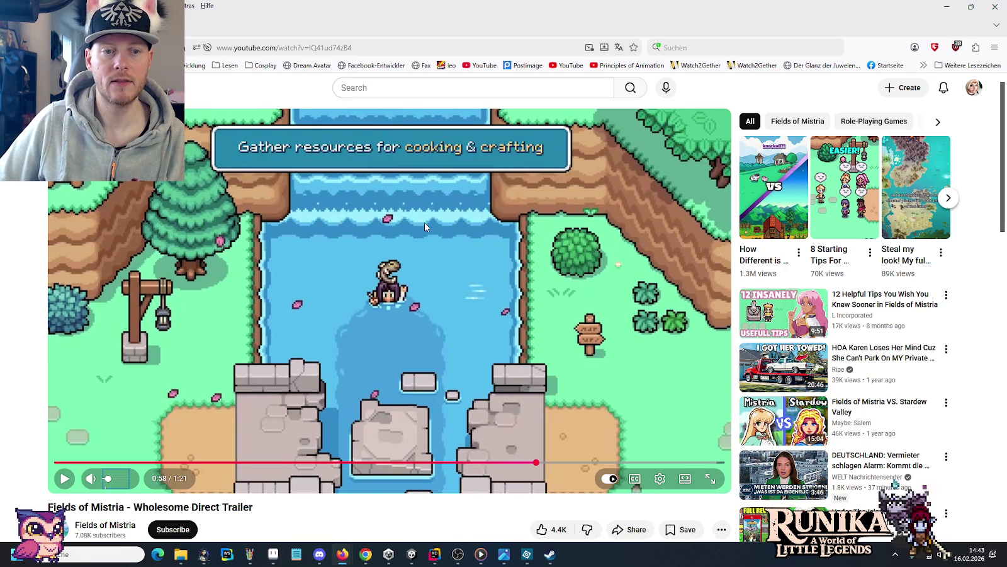
Step the paused trailer forward four frames through the water scene, then return to Aseprite.
key(period)
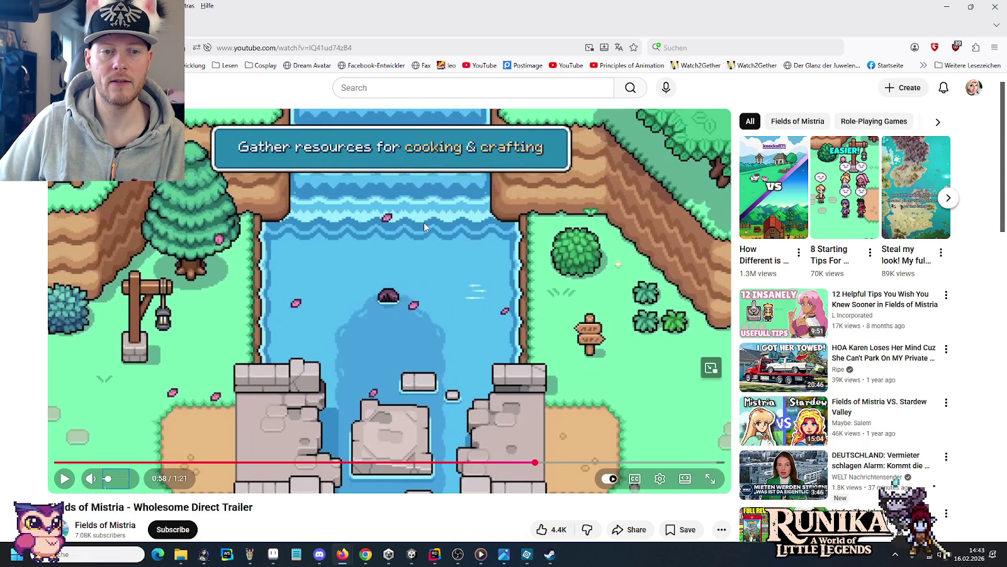
key(period)
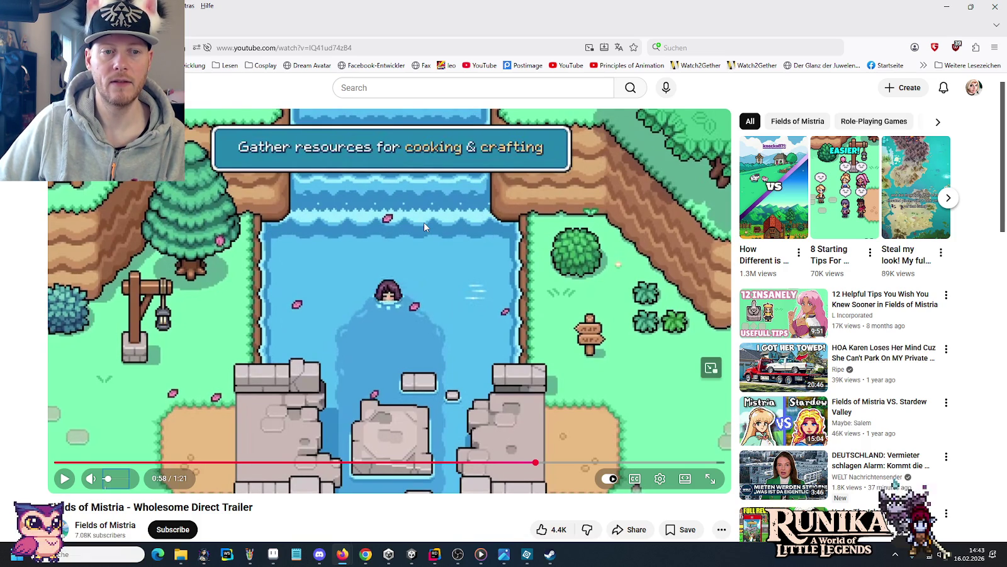
key(period)
key(period)
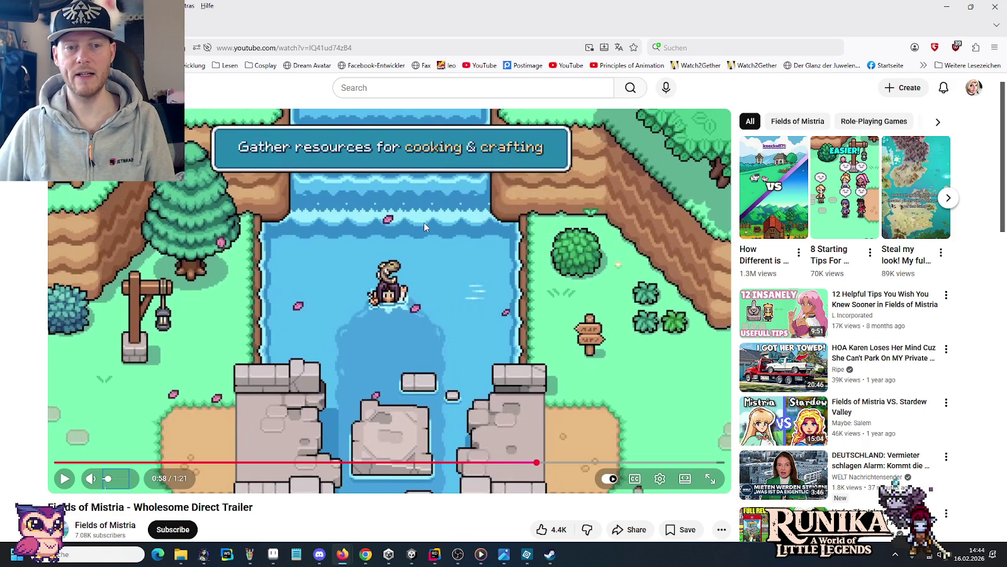
key(period)
key(period)
key(period)
key(period)
key(period)
key(period)
key(period)
key(period)
key(period)
key(period)
key(period)
key(period)
key(period)
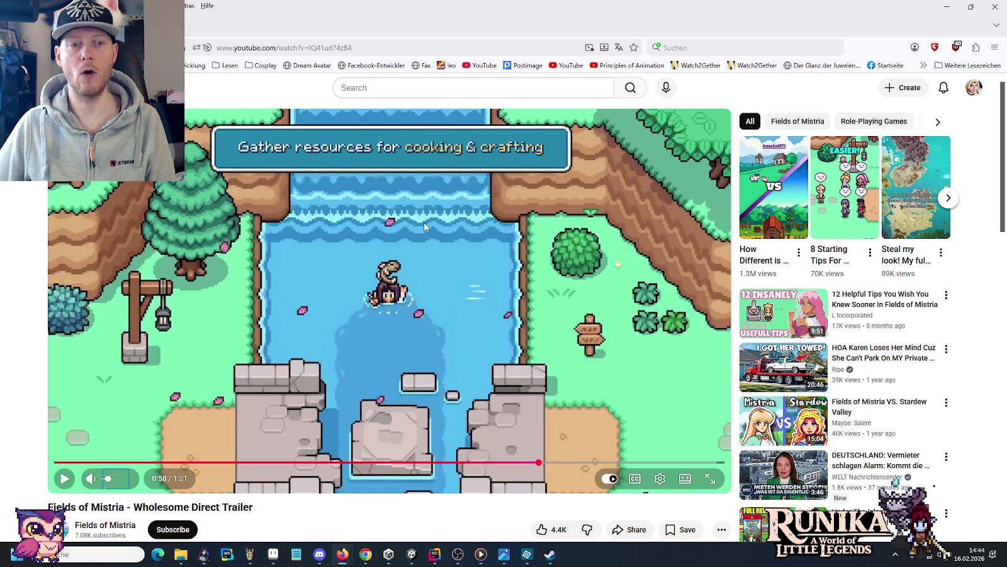
key(alt+Tab)
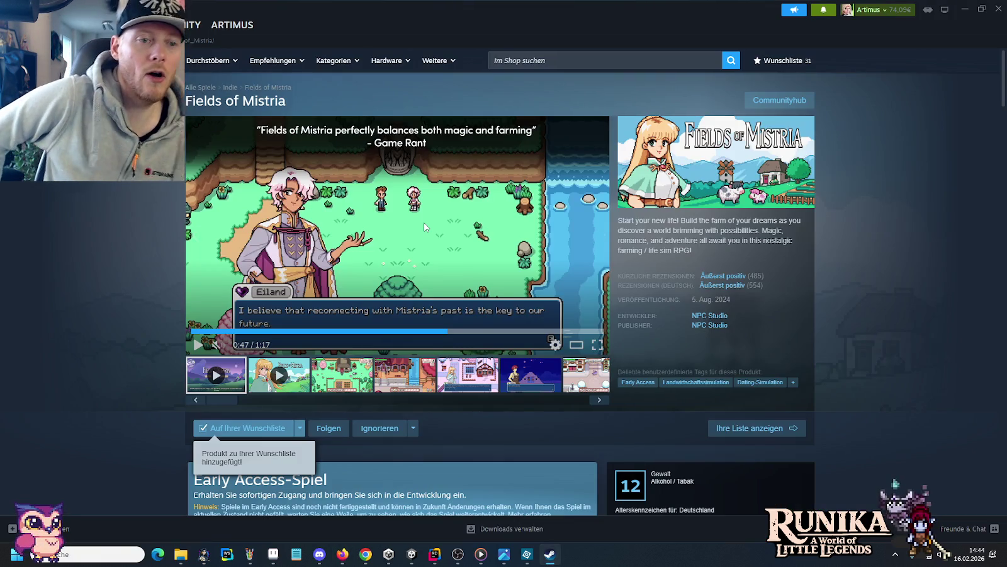
key(alt+Tab)
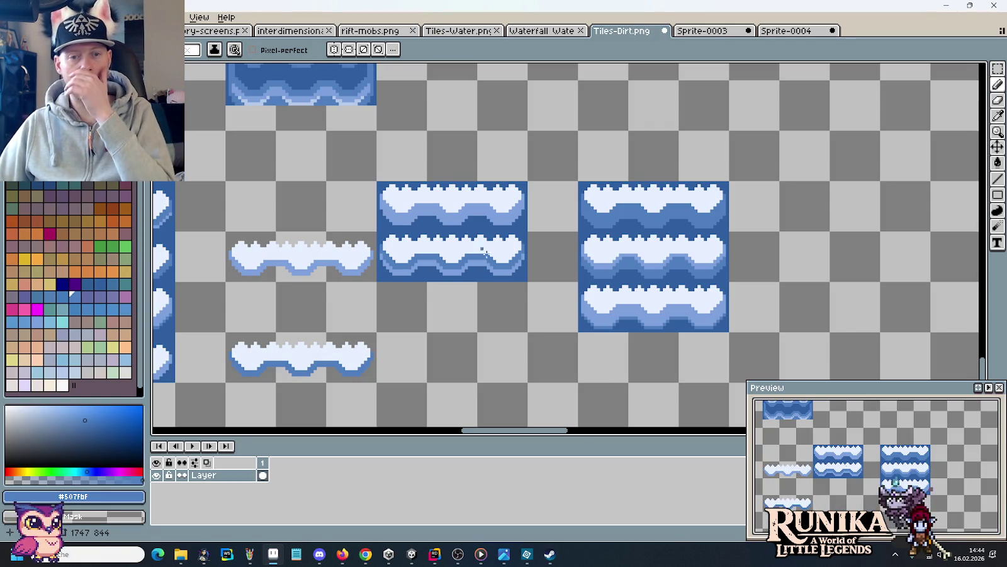
Paste a copy of the left tile's wave row below the right water tile.
scroll(632, 295, up, 4)
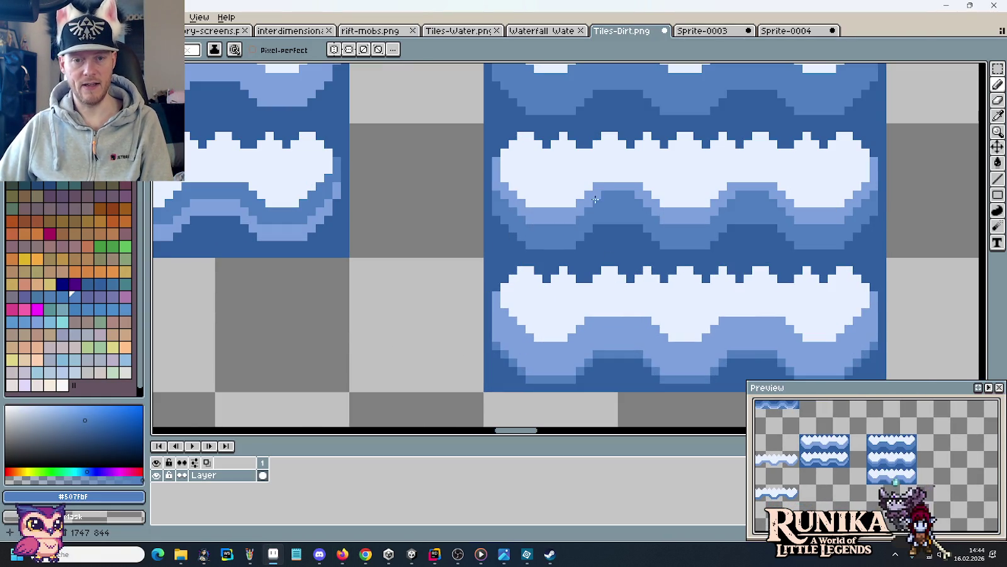
key(m)
drag(624, 141, 595, 348)
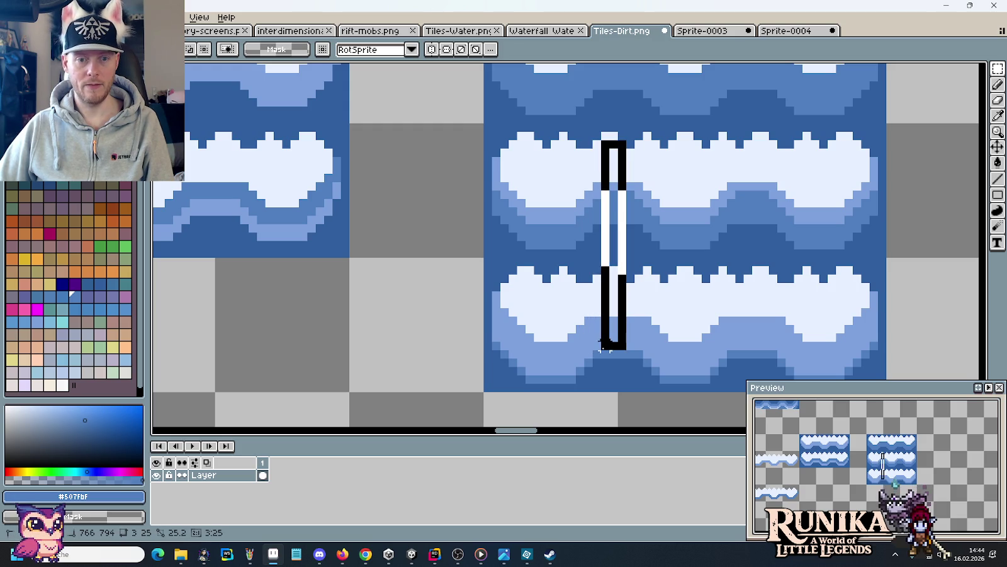
key(ctrl+d)
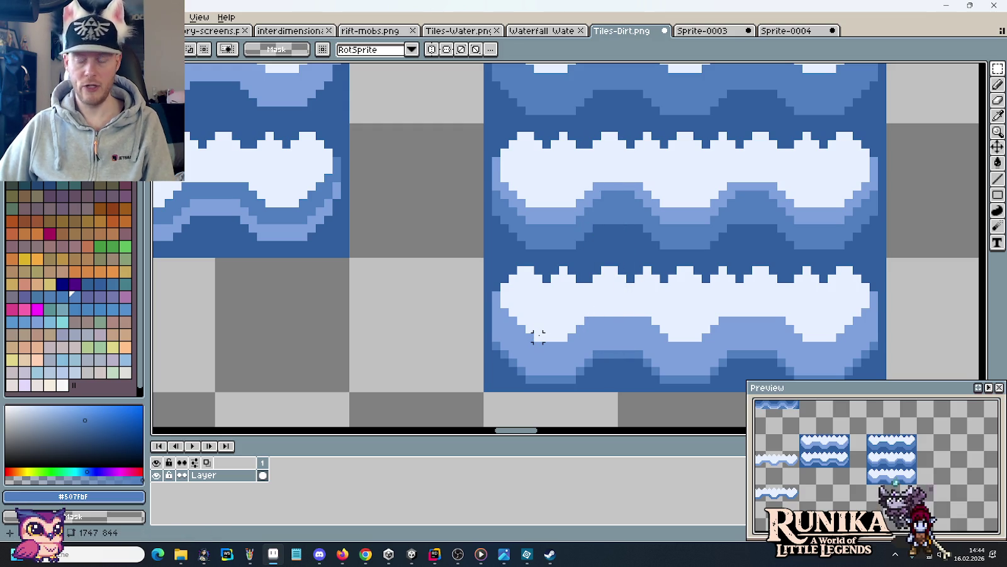
scroll(535, 334, down, 2)
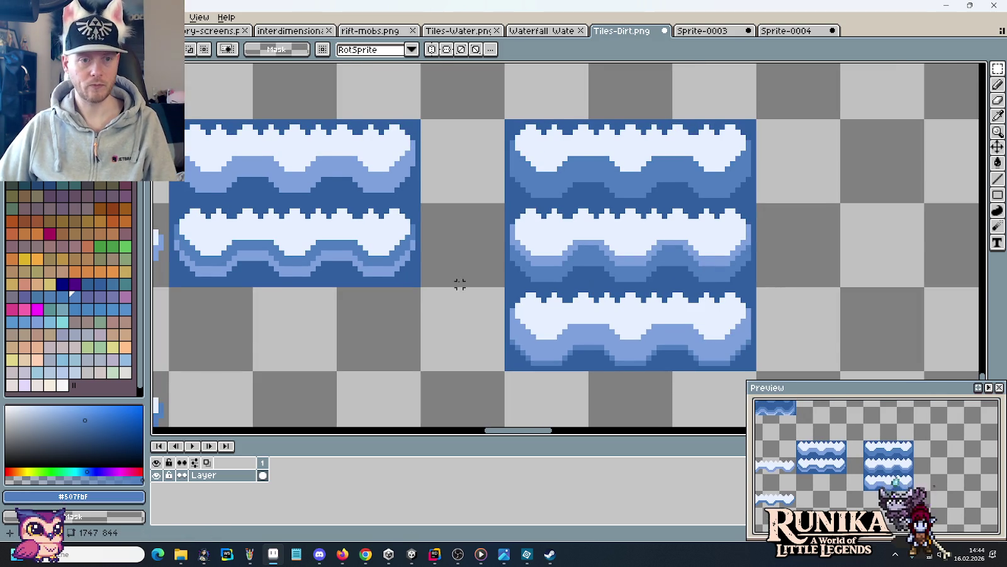
drag(464, 278, 506, 230)
key(ctrl+v)
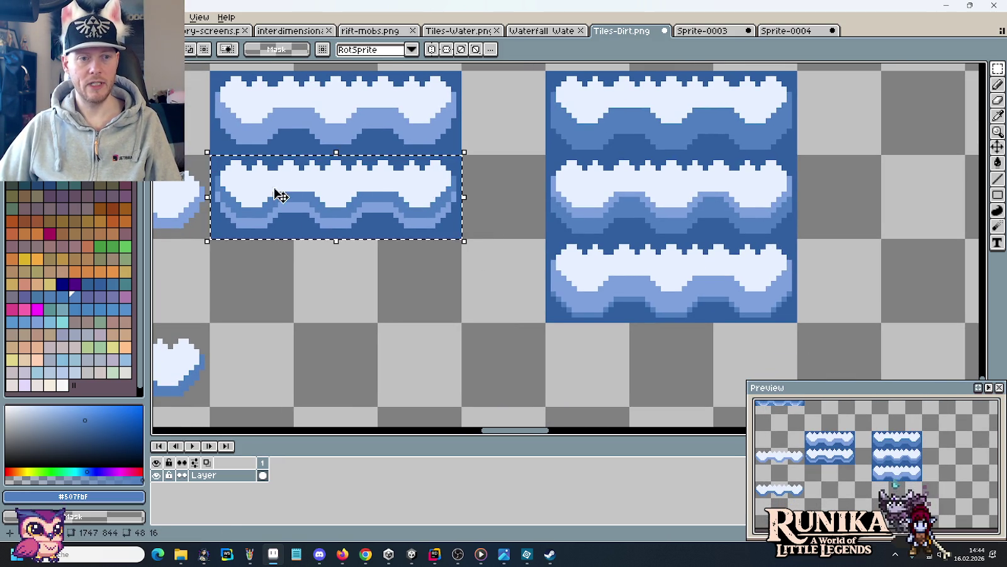
drag(272, 194, 614, 364)
click(479, 315)
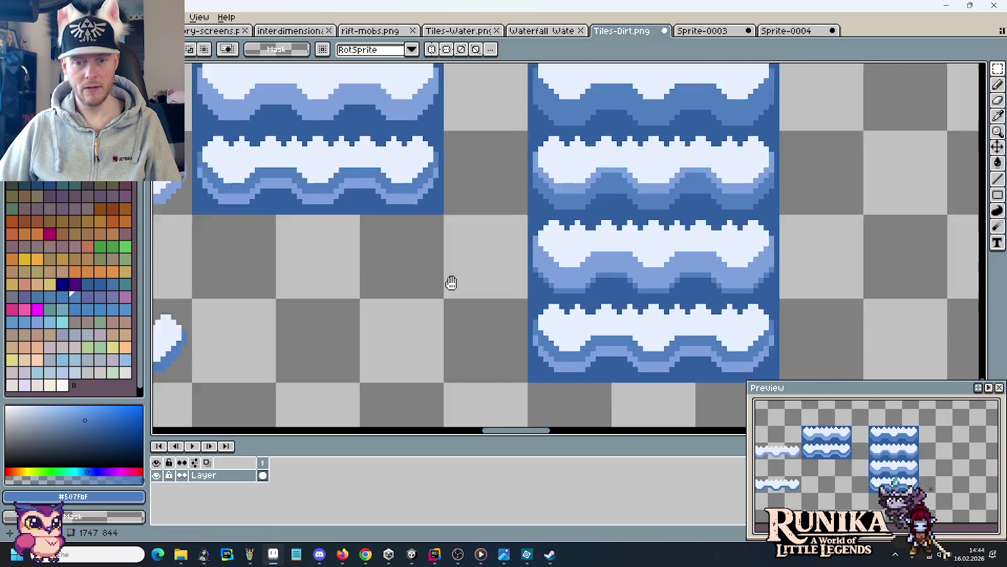
Repaint the white foam on the pasted lower wave in mid blue.
scroll(594, 321, up, 2)
scroll(594, 321, down, 1)
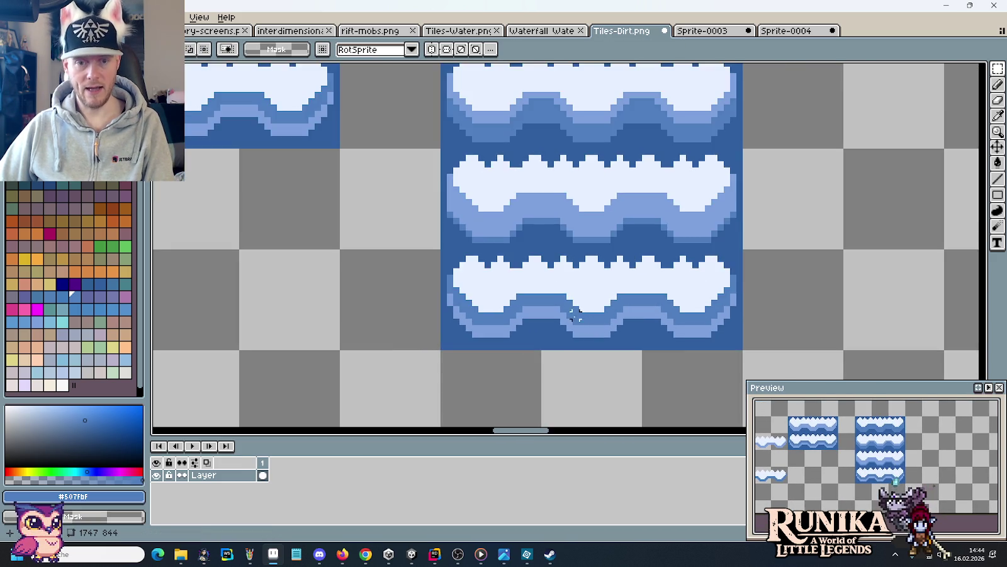
scroll(594, 321, up, 2)
key(b)
drag(554, 263, 659, 287)
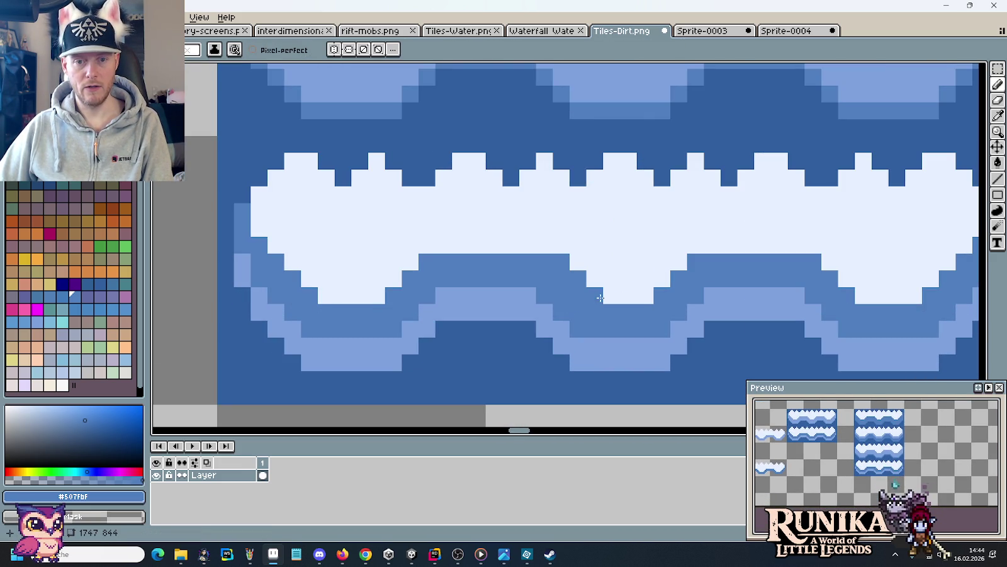
Paint mid blue along the wave's bottom edge and swap a few foam pixels between white and blue.
key(alt)
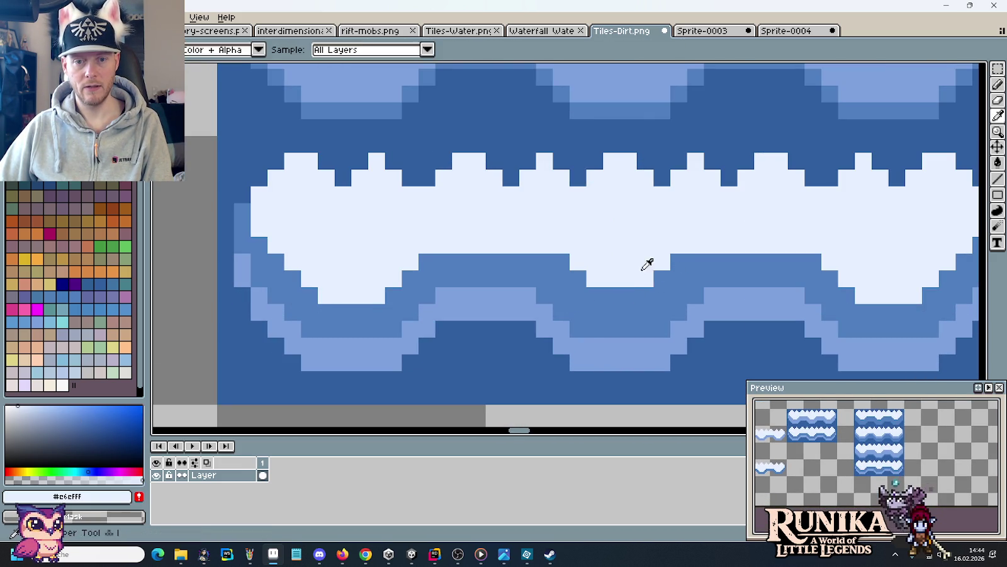
key(alt)
drag(847, 279, 882, 296)
scroll(881, 296, right, 2)
drag(817, 296, 845, 284)
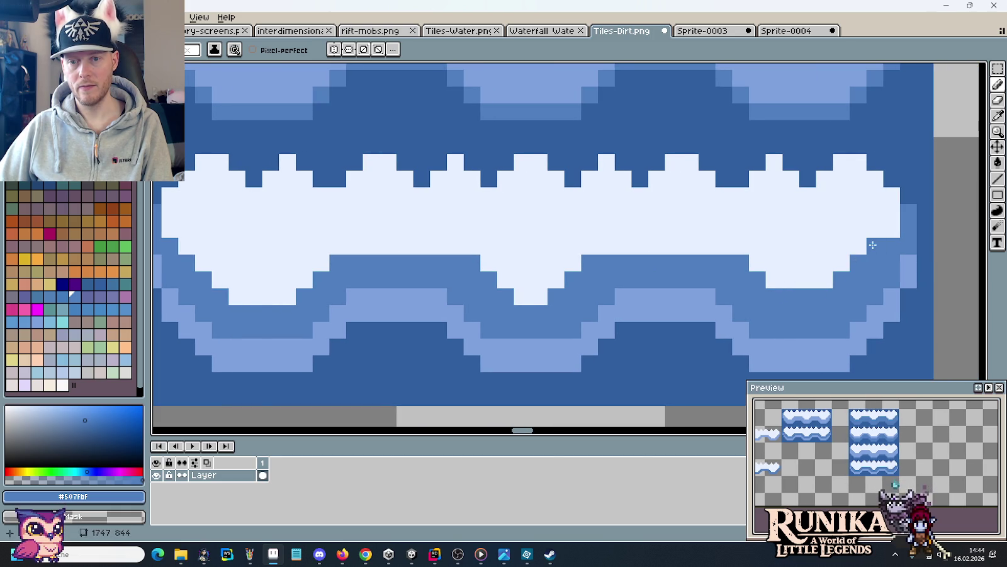
click(892, 229)
drag(735, 320, 738, 320)
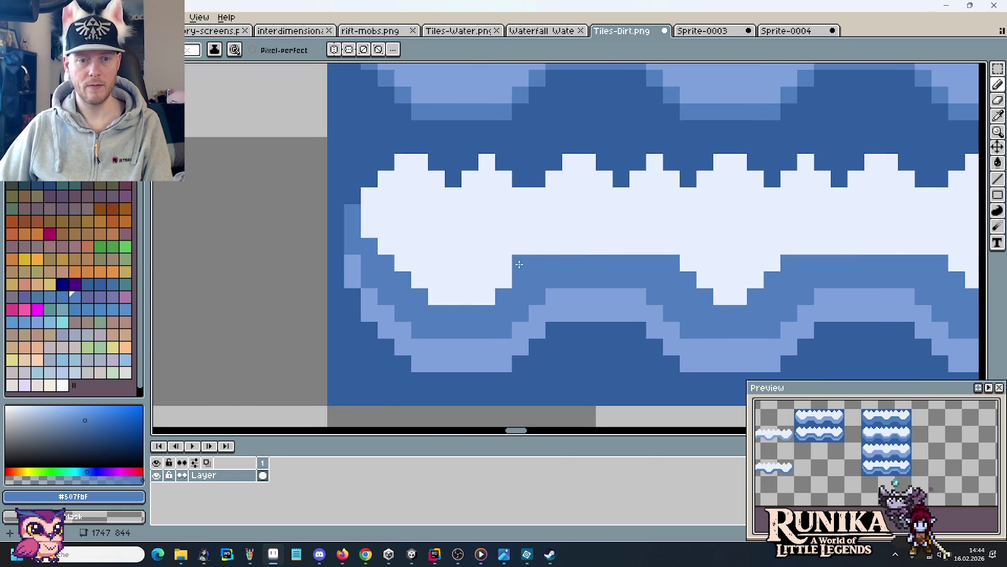
right_click(471, 296)
click(438, 295)
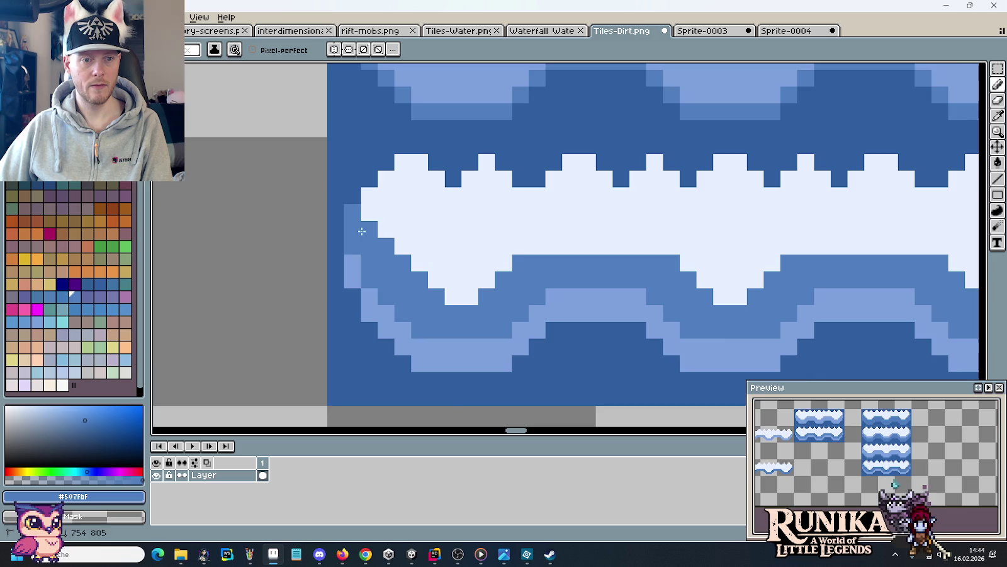
Inspect the wave strip up close and sample its lighter blue.
scroll(520, 323, down, 3)
scroll(520, 323, down, 2)
scroll(518, 311, up, 2)
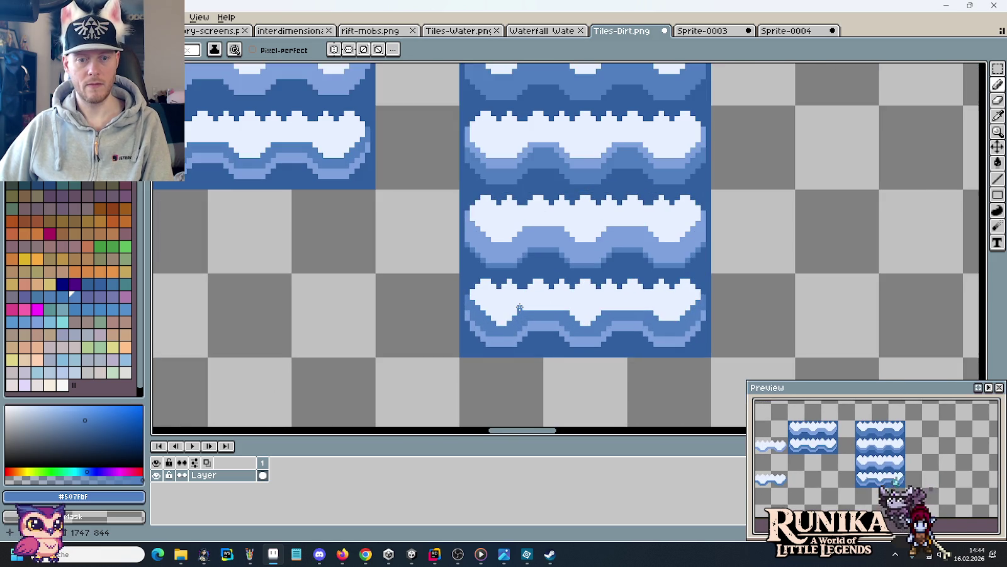
scroll(519, 307, up, 2)
scroll(520, 308, up, 1)
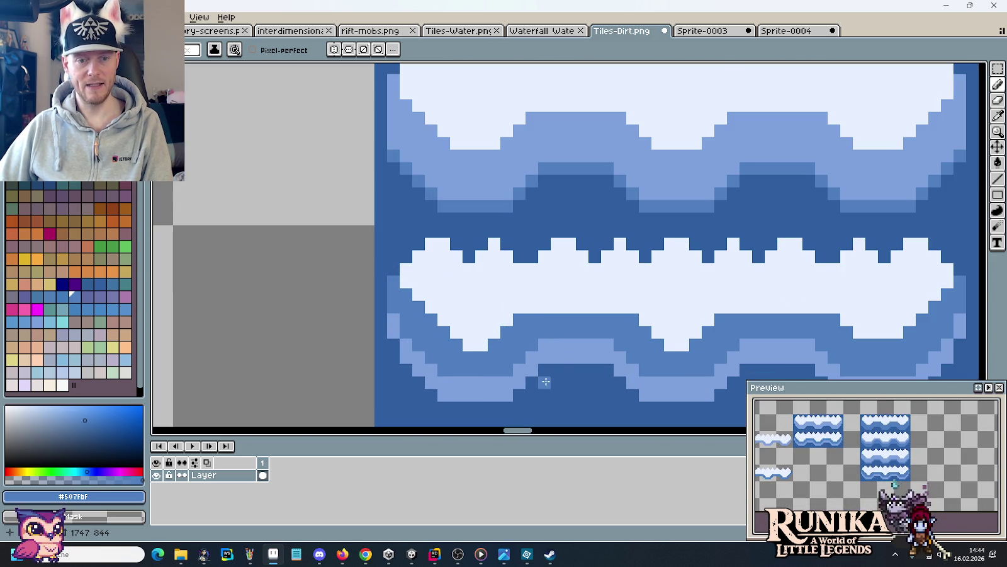
scroll(549, 375, down, 3)
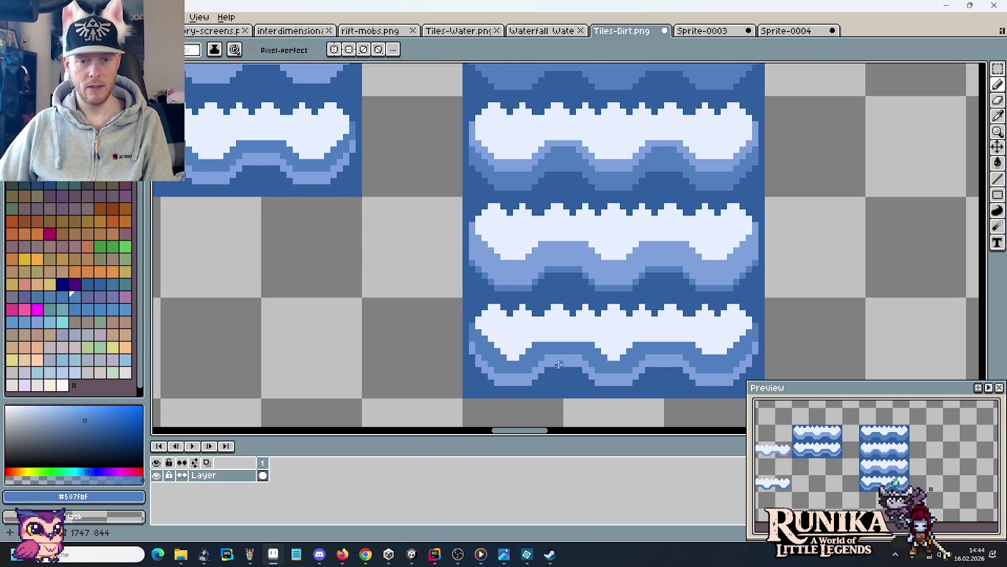
scroll(551, 343, up, 1)
scroll(542, 318, up, 1)
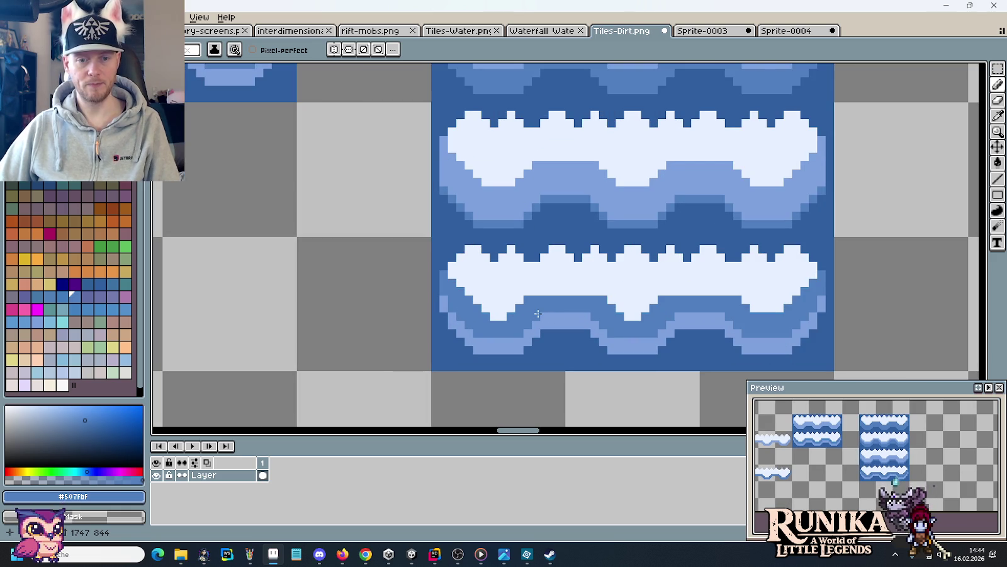
scroll(537, 313, up, 1)
key(i)
click(403, 315)
Draw a lighter blue #7ca0dc row along the bottom of the wave band.
key(b)
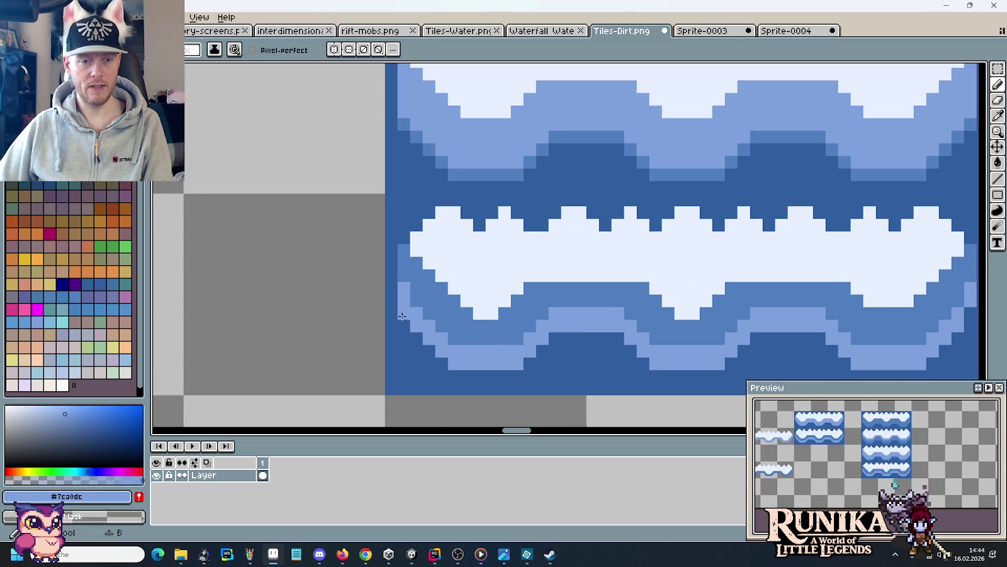
alt+click(410, 304)
scroll(645, 331, right, 2)
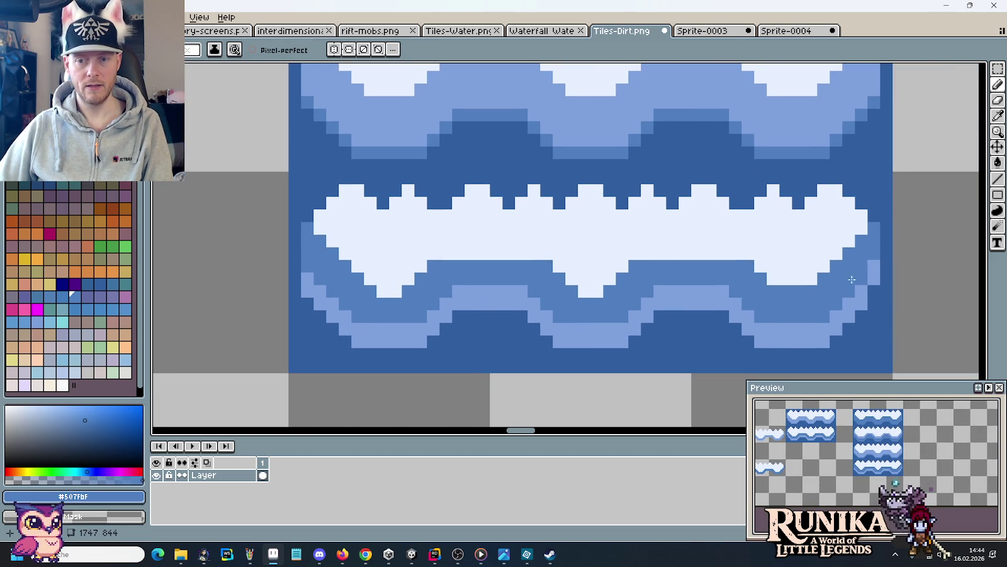
alt+click(872, 271)
click(871, 290)
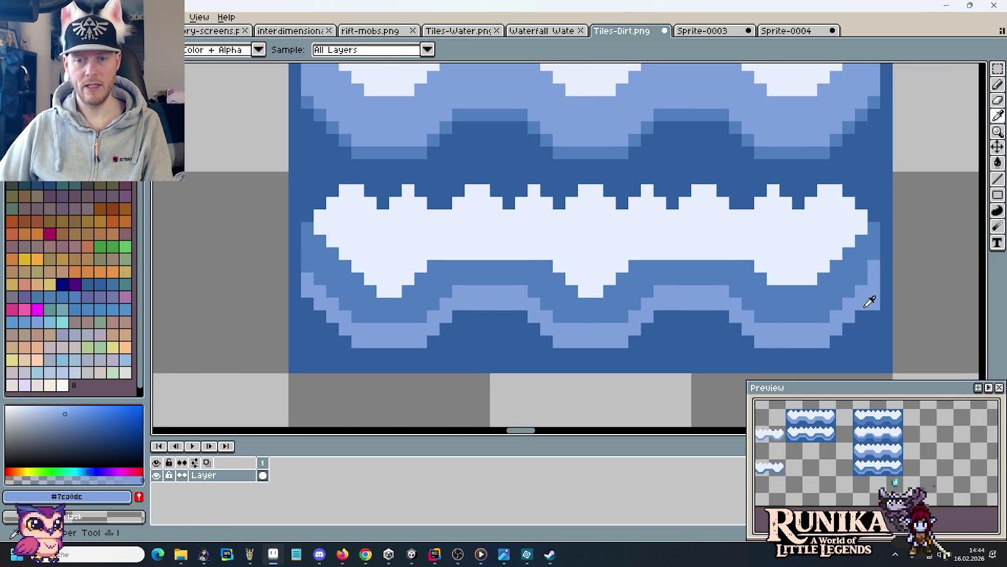
key(b)
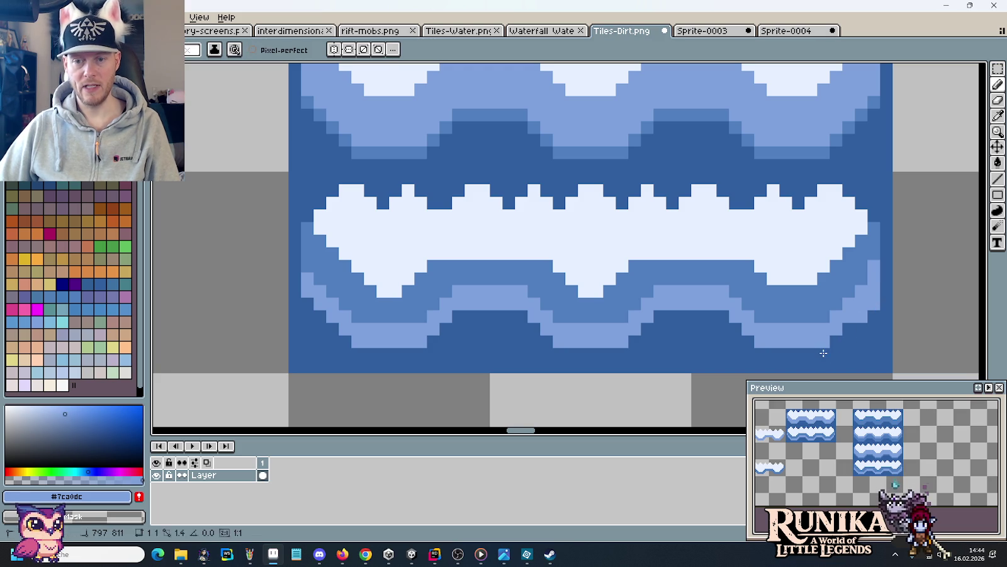
mouse_move(830, 354)
mouse_down()
mouse_move(776, 352)
mouse_move(681, 316)
mouse_move(639, 335)
mouse_move(514, 316)
mouse_move(363, 354)
mouse_move(307, 305)
mouse_up()
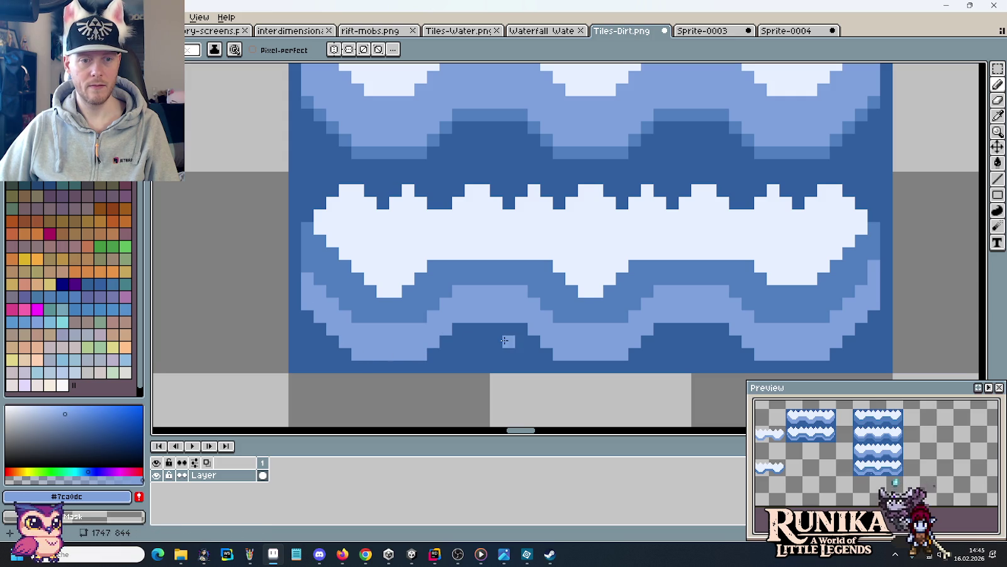
scroll(511, 336, down, 2)
scroll(353, 296, up, 2)
Re-sample the medium blue #507fbf from the canvas.
key(i)
key(b)
scroll(413, 183, up, 2)
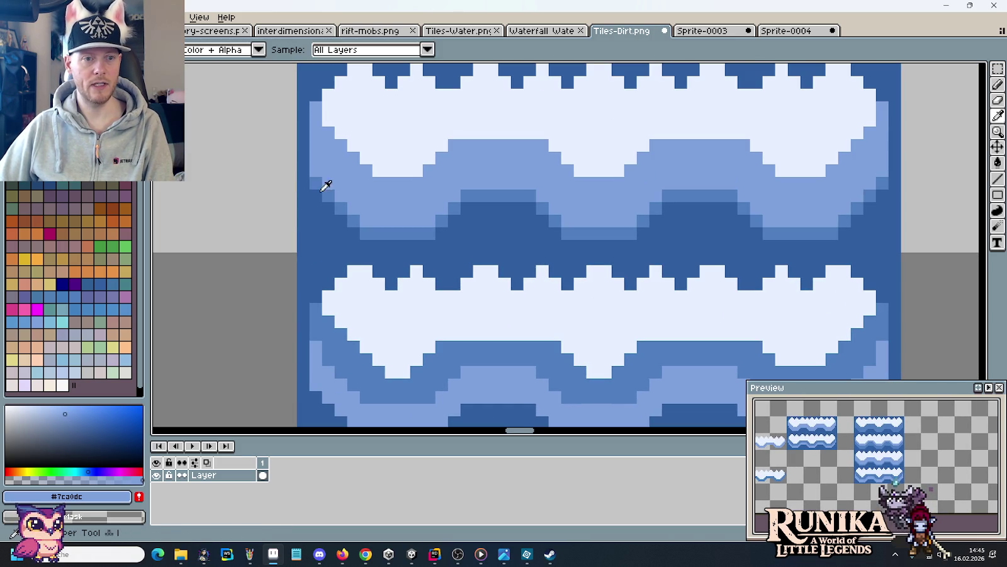
alt+click(318, 169)
scroll(865, 174, left, 1)
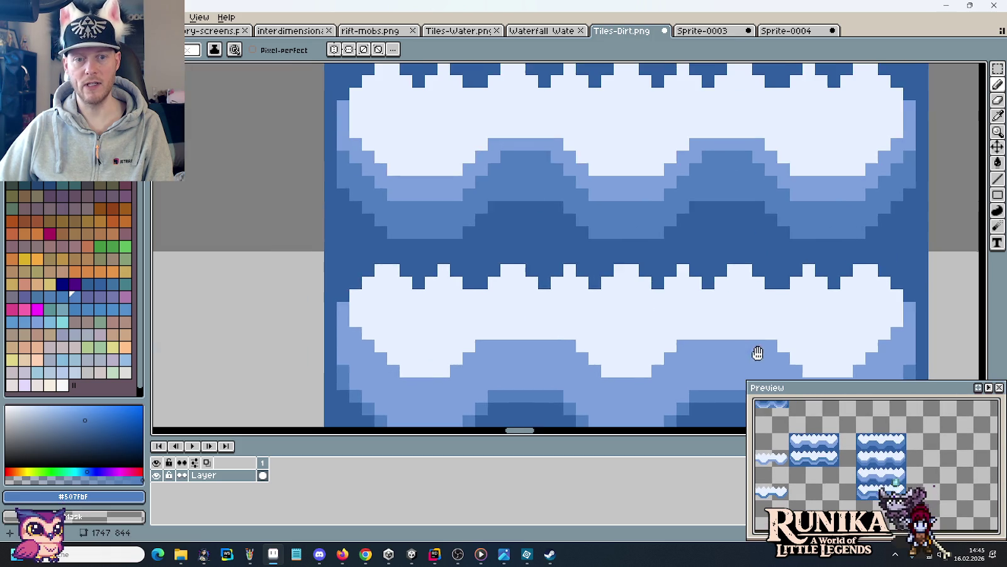
scroll(650, 255, down, 2)
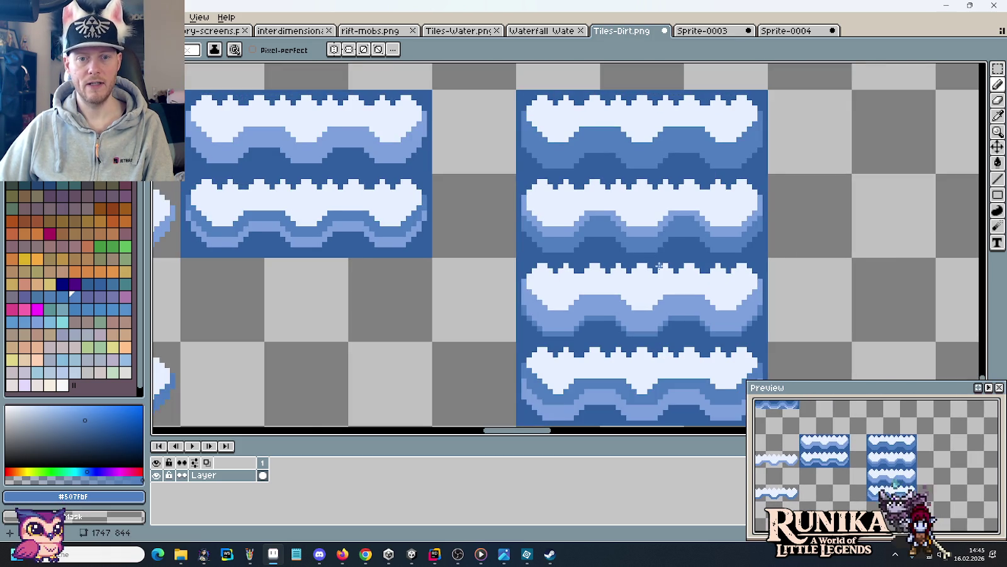
scroll(654, 258, down, 1)
key(m)
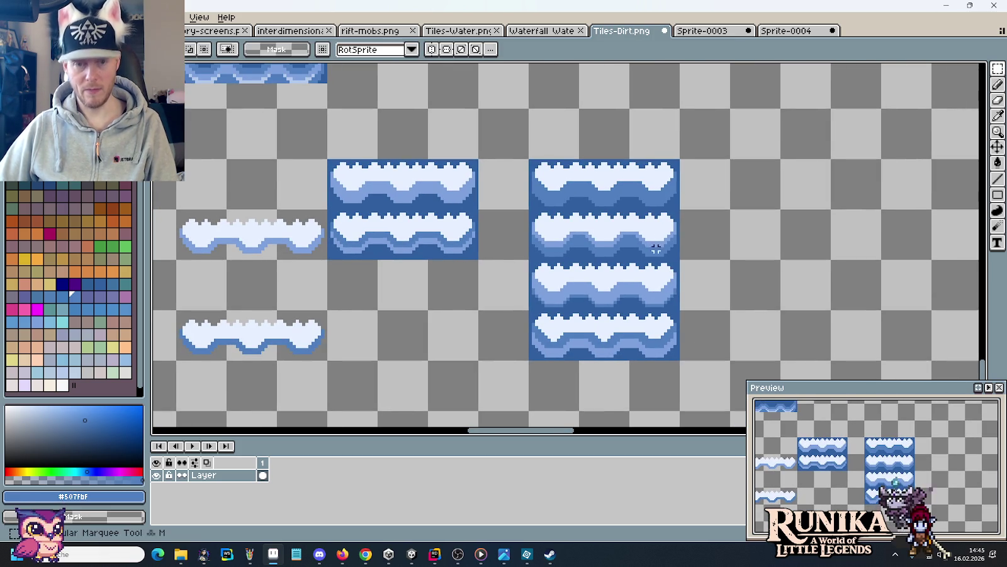
drag(680, 158, 529, 210)
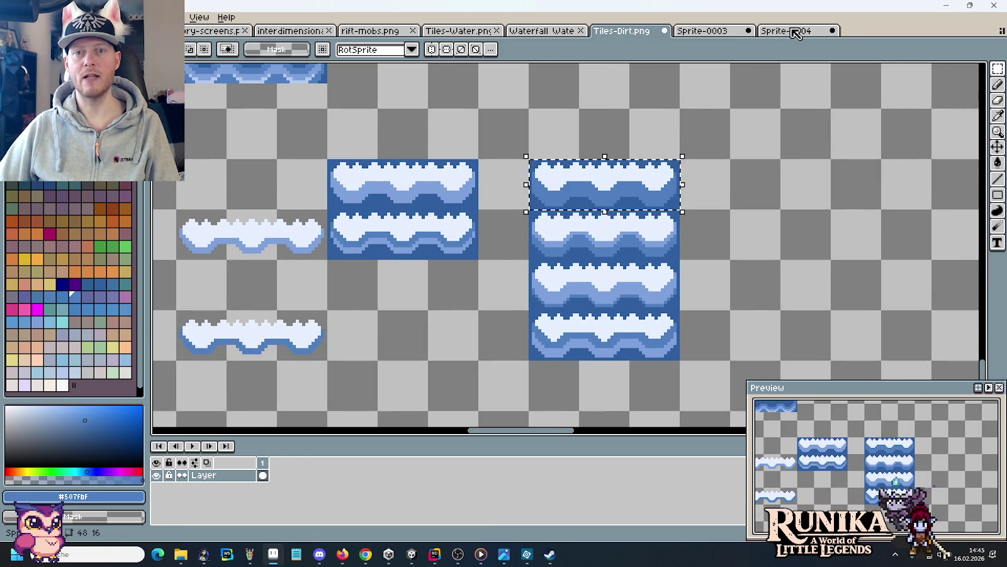
click(787, 31)
click(193, 446)
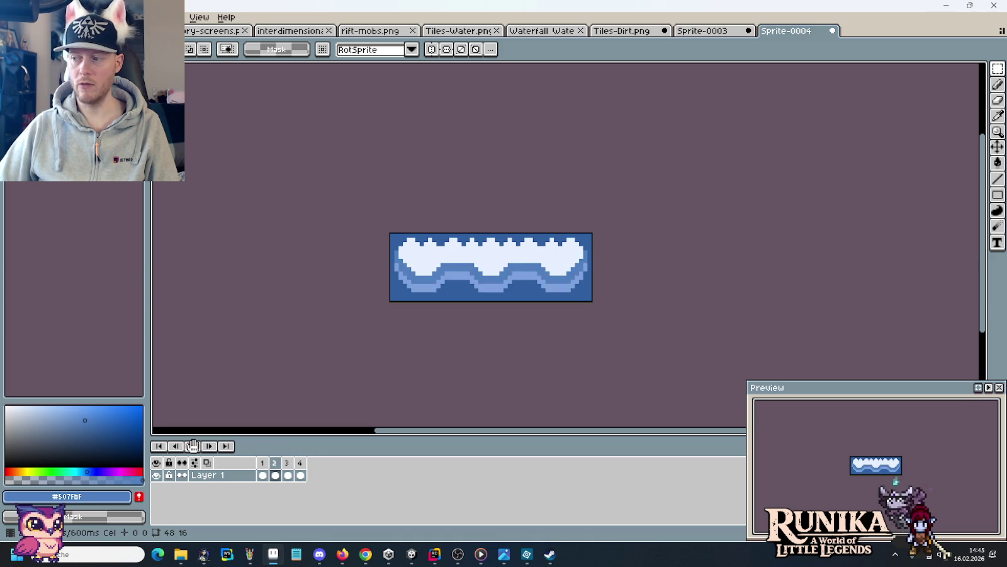
click(192, 446)
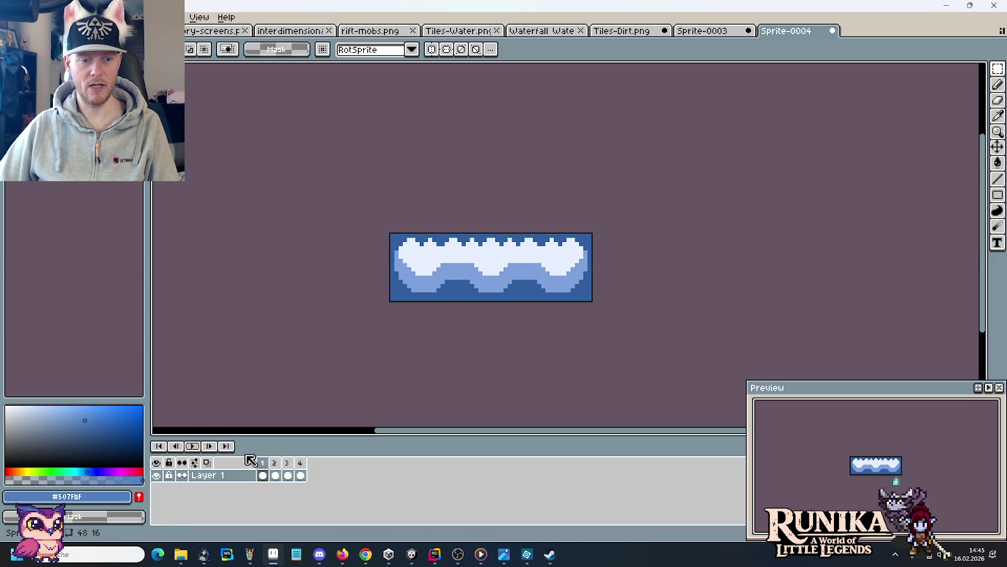
key(ctrl+a)
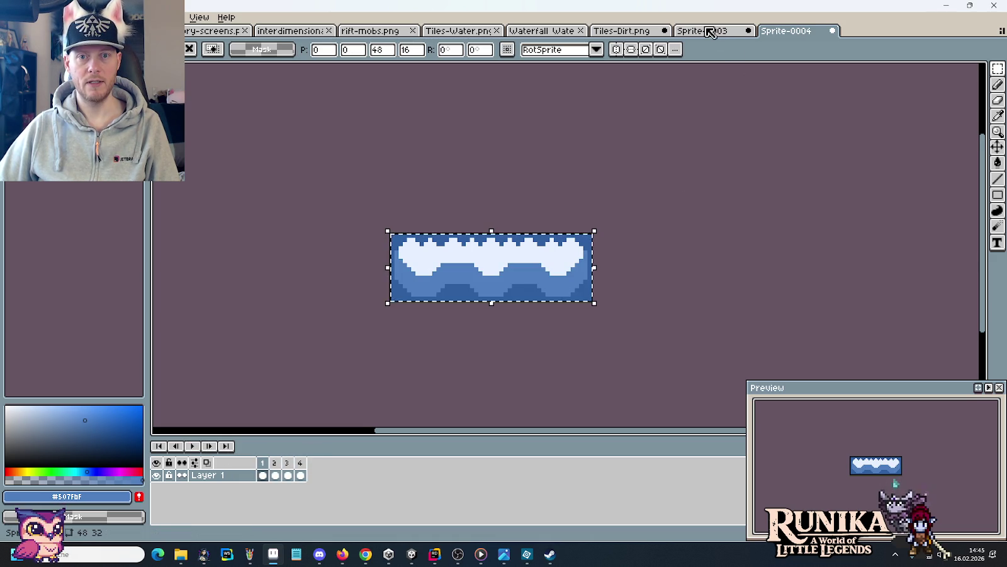
click(706, 30)
click(634, 30)
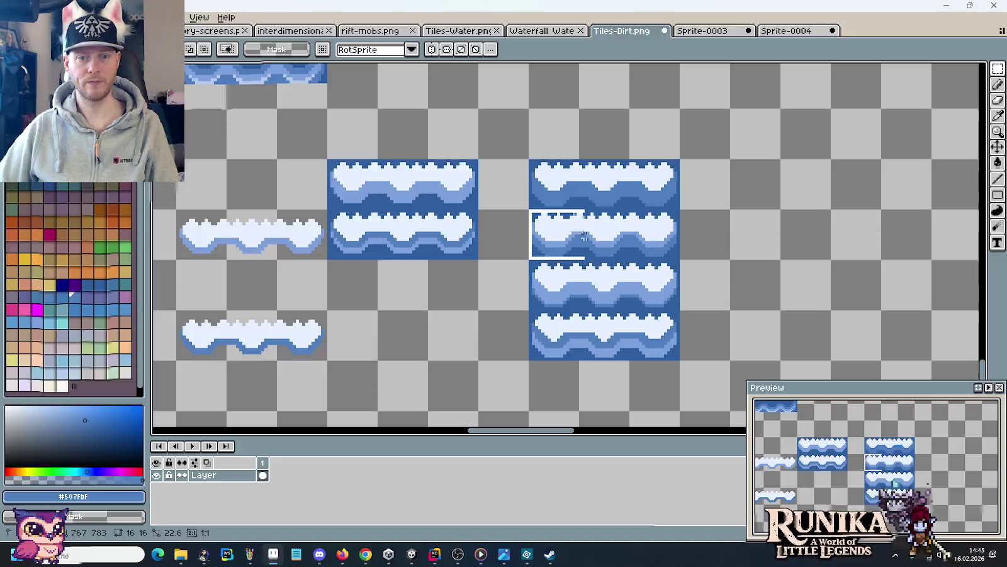
click(787, 31)
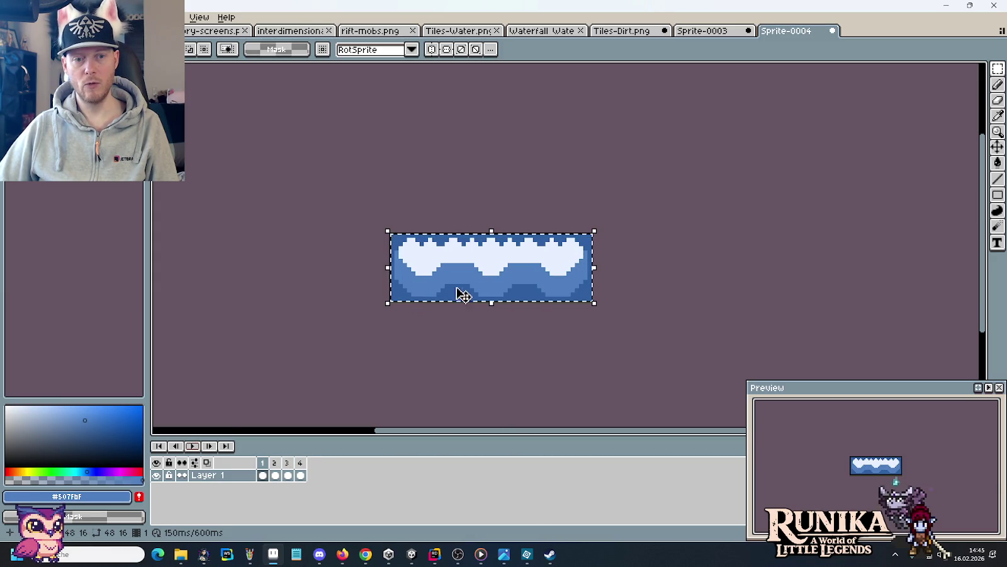
click(192, 446)
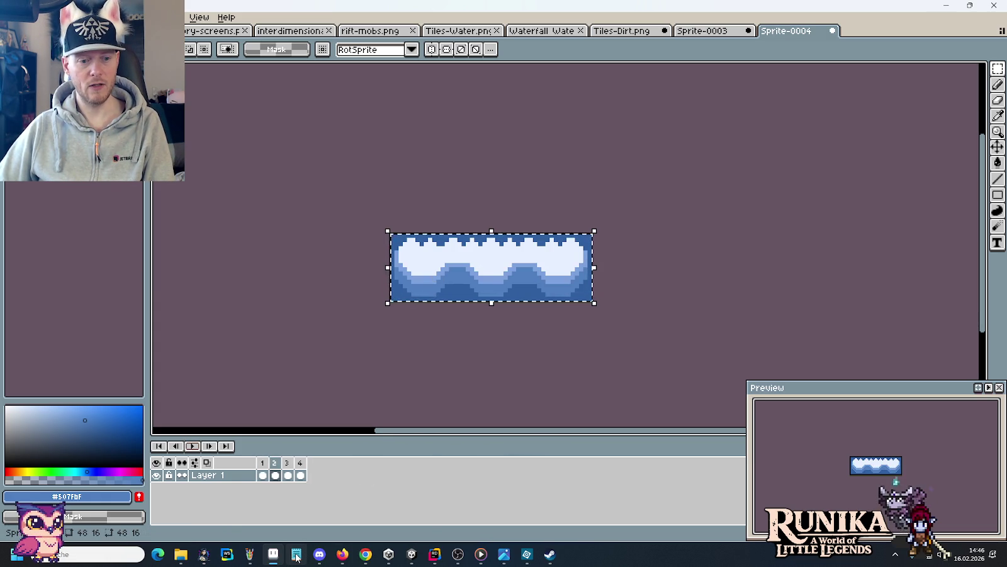
click(192, 448)
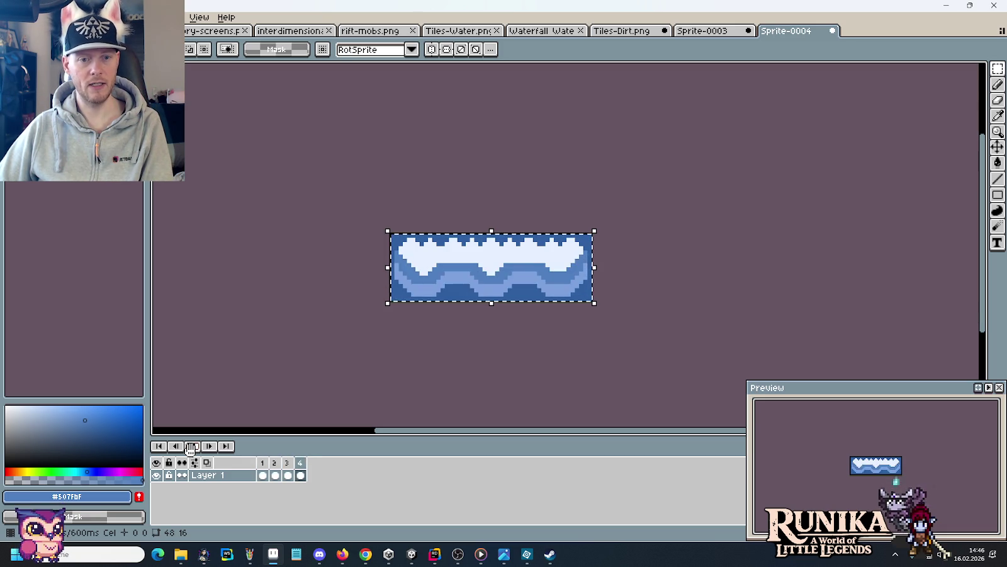
click(190, 449)
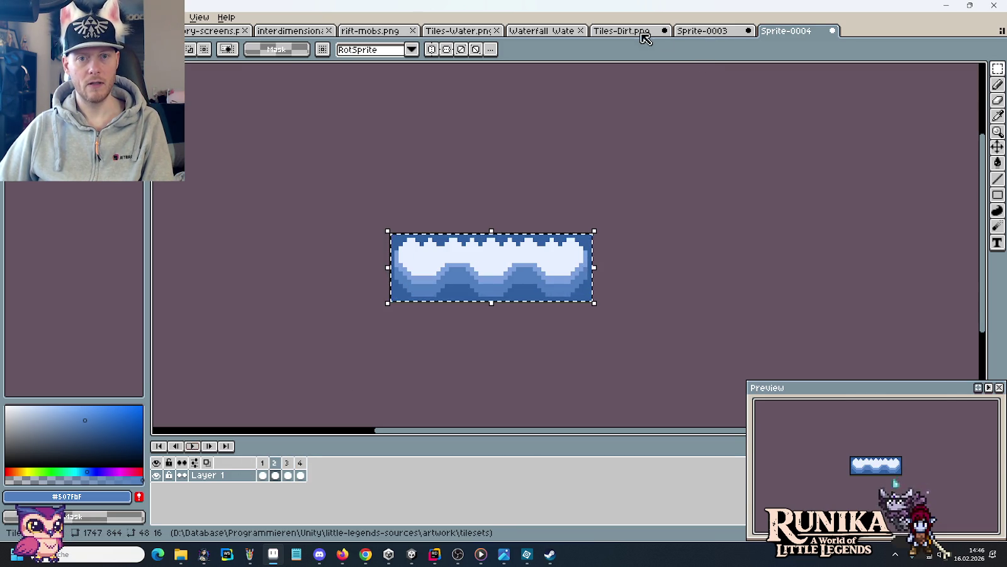
click(642, 35)
mouse_move(549, 286)
mouse_down()
mouse_move(674, 302)
mouse_move(818, 288)
mouse_up()
Undo the stray duplicate and place a copy of the bottom water row to its right.
click(777, 334)
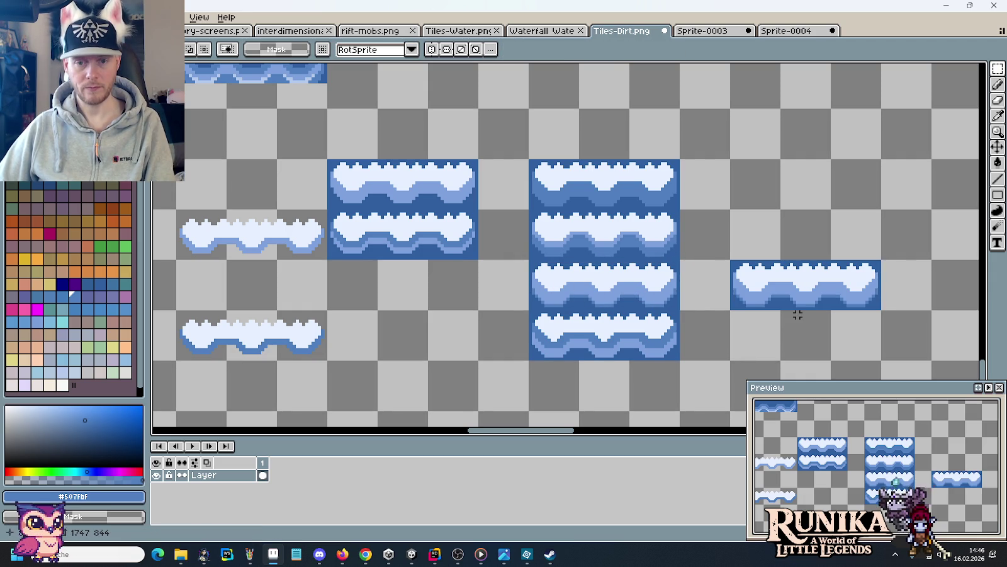
key(ctrl+z)
key(ctrl+z)
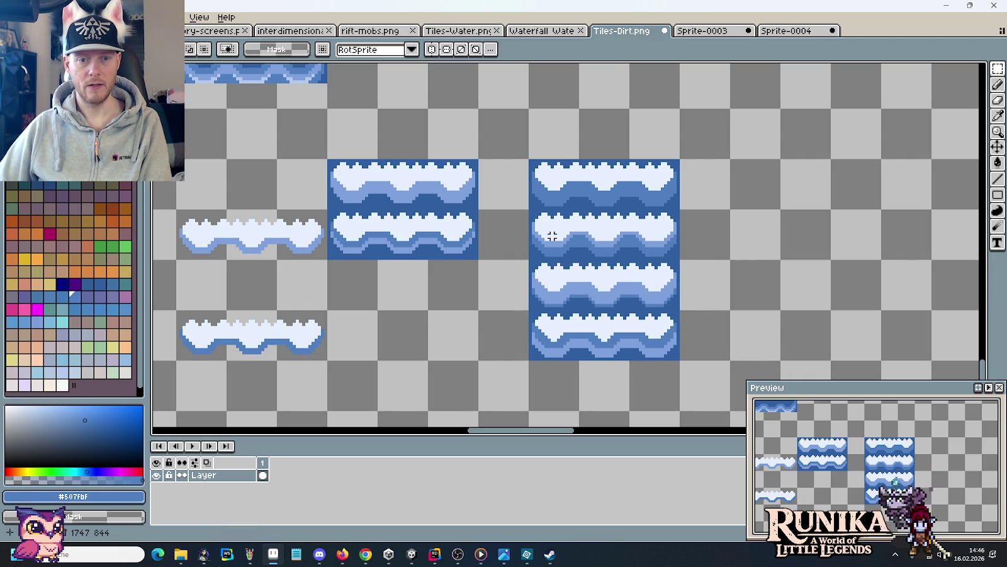
scroll(552, 336, up, 1)
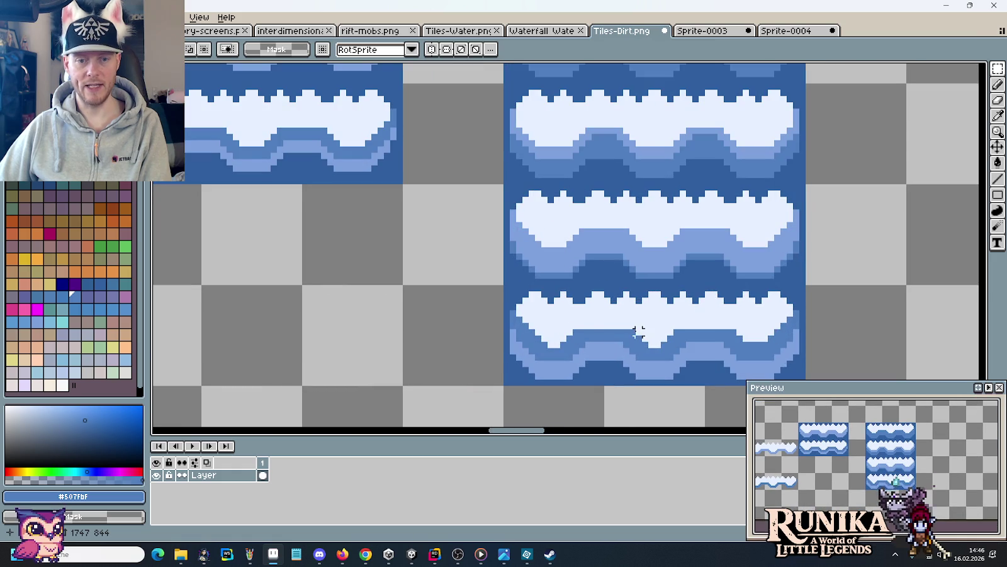
mouse_move(507, 285)
mouse_down()
mouse_move(760, 346)
mouse_move(384, 285)
mouse_move(752, 275)
mouse_up()
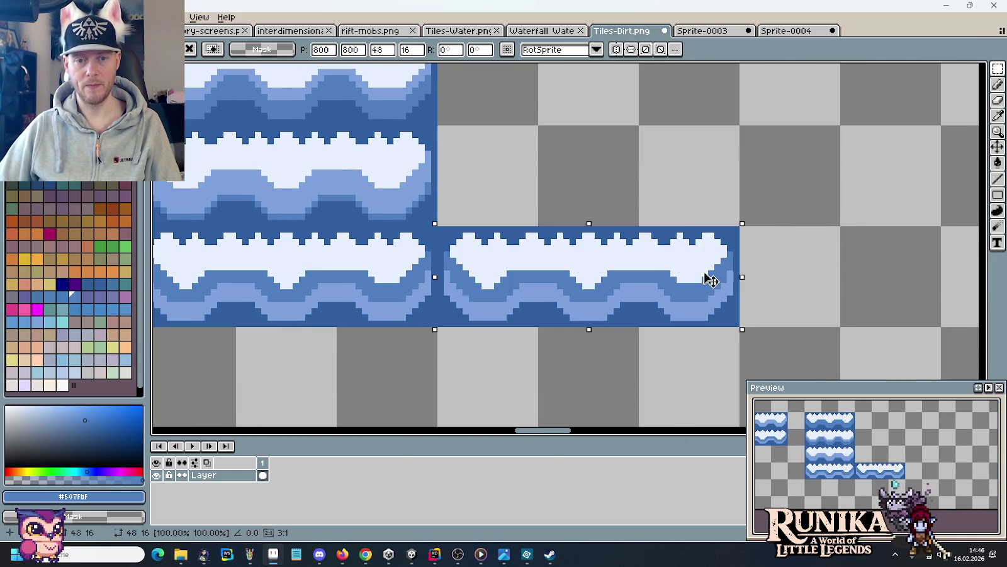
click(634, 184)
Widen the copy's foam with pale #c6cfff into the blue wave dips.
scroll(642, 230, up, 3)
key(b)
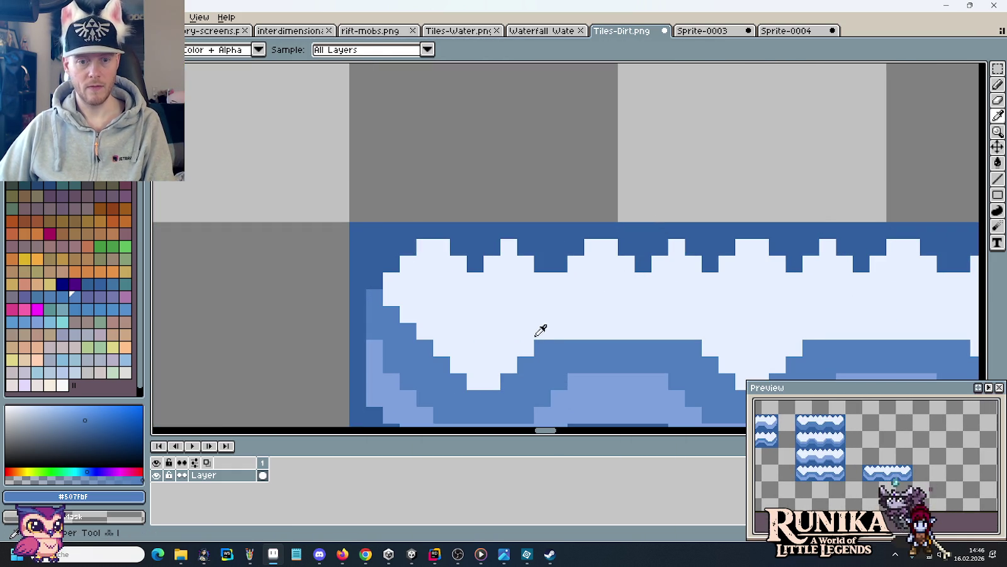
alt+click(542, 328)
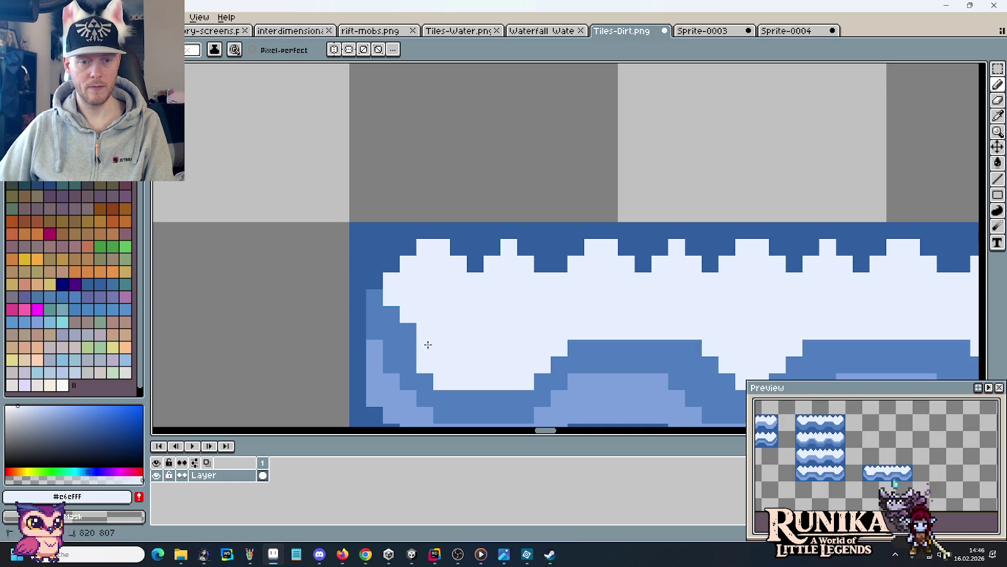
scroll(428, 277, down, 2)
scroll(446, 249, right, 4)
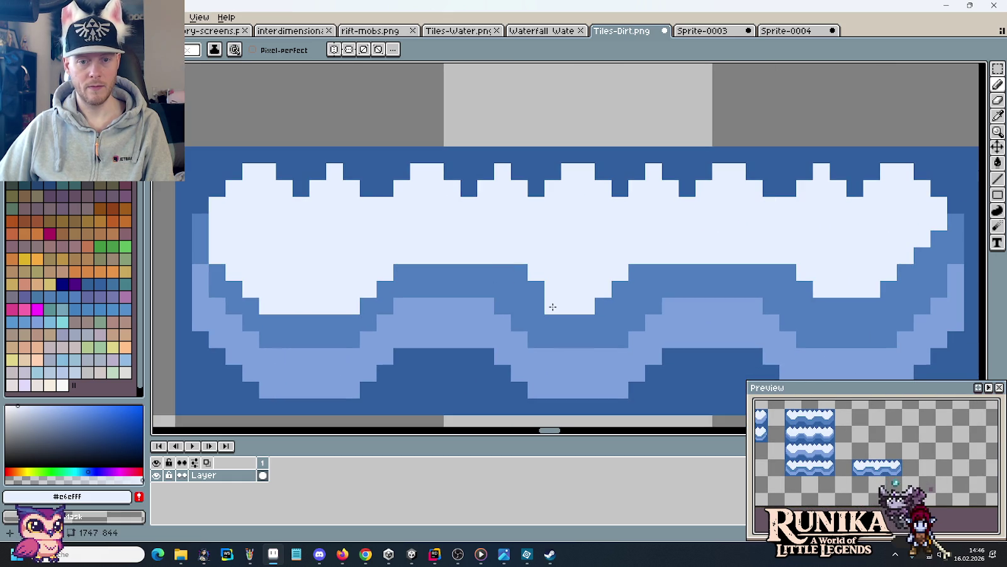
drag(591, 293, 621, 303)
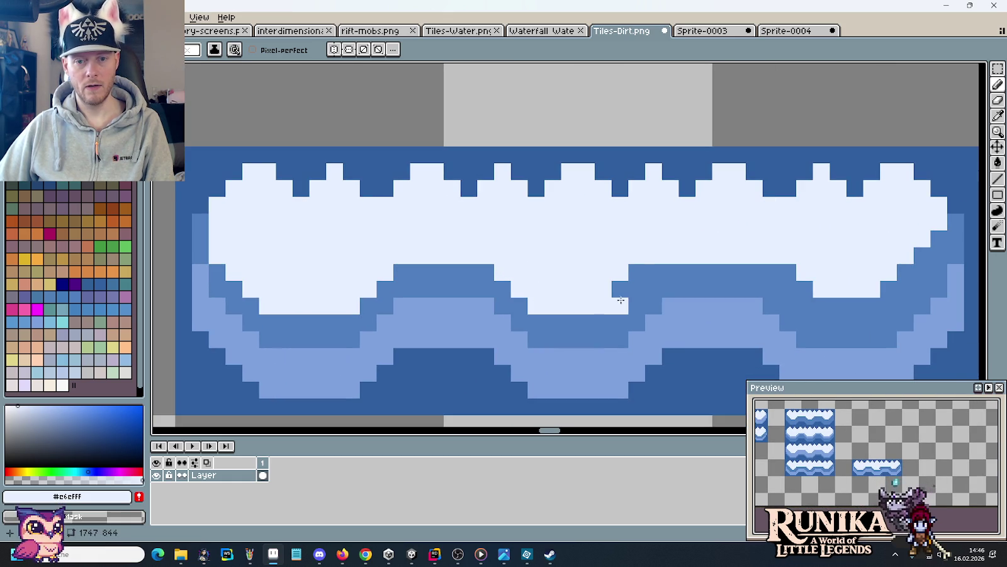
click(655, 271)
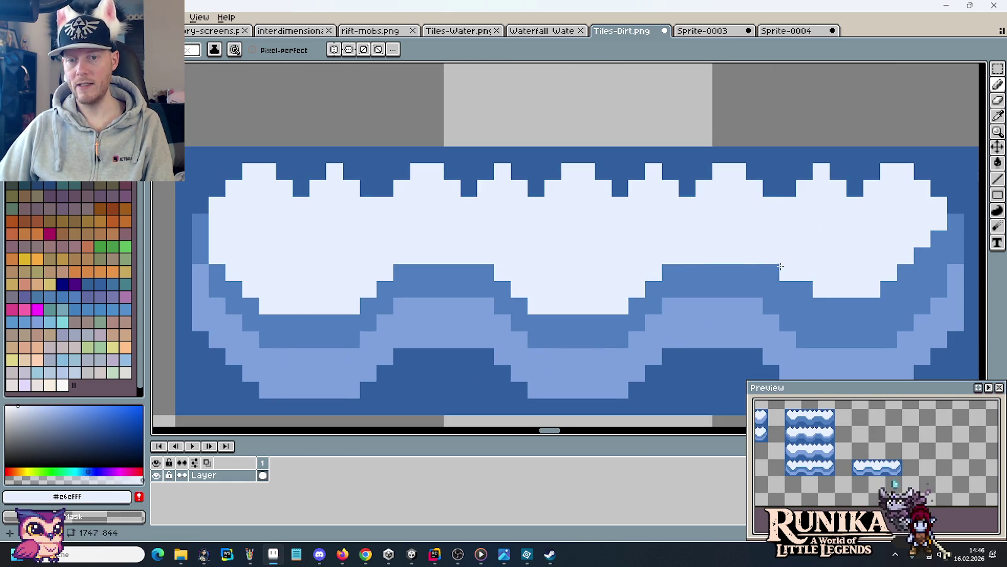
drag(808, 299, 874, 303)
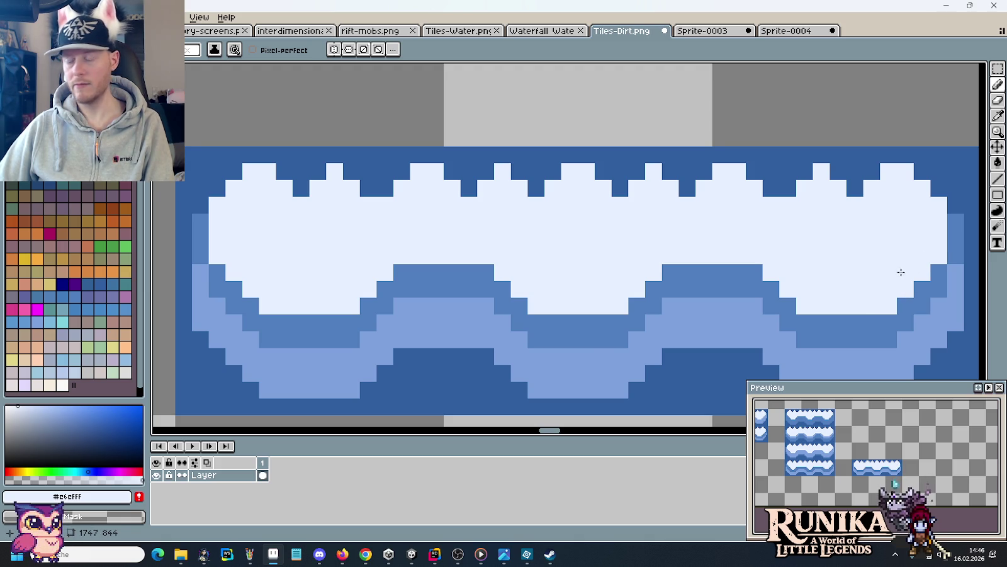
Select the new bottom-right wave strip and save Tiles-Dirt.png.
scroll(836, 296, down, 1)
scroll(850, 293, down, 1)
key(m)
drag(876, 317, 685, 306)
key(ctrl+s)
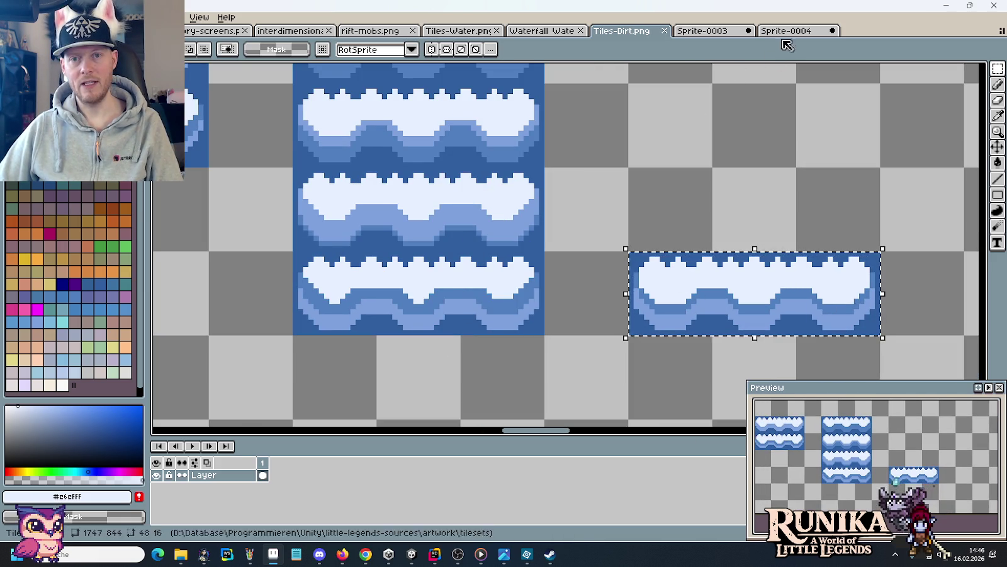
Paste the wave strip as frame 4 in Sprite-0004 and play the loop.
click(787, 32)
key(alt+n)
key(ctrl+v)
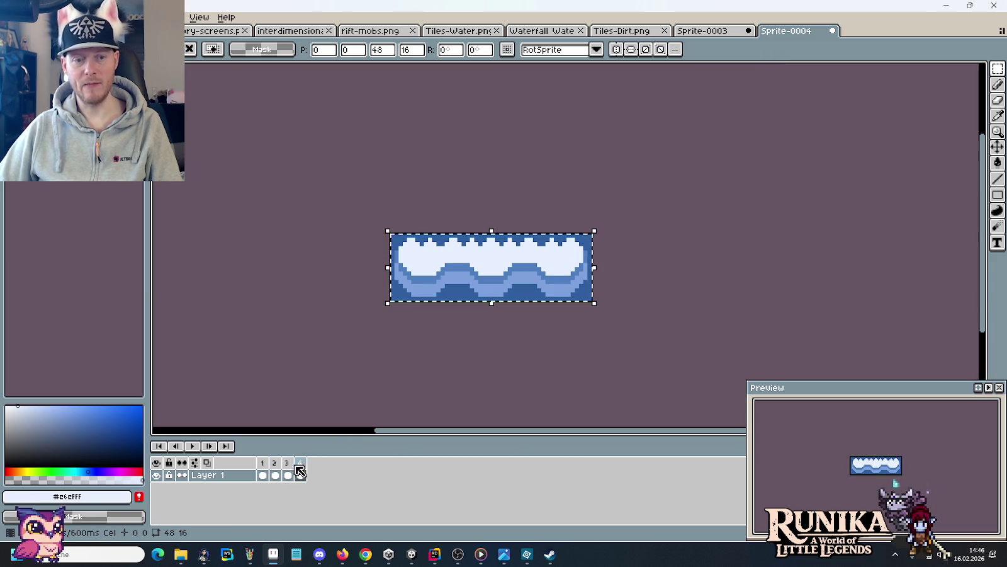
click(193, 446)
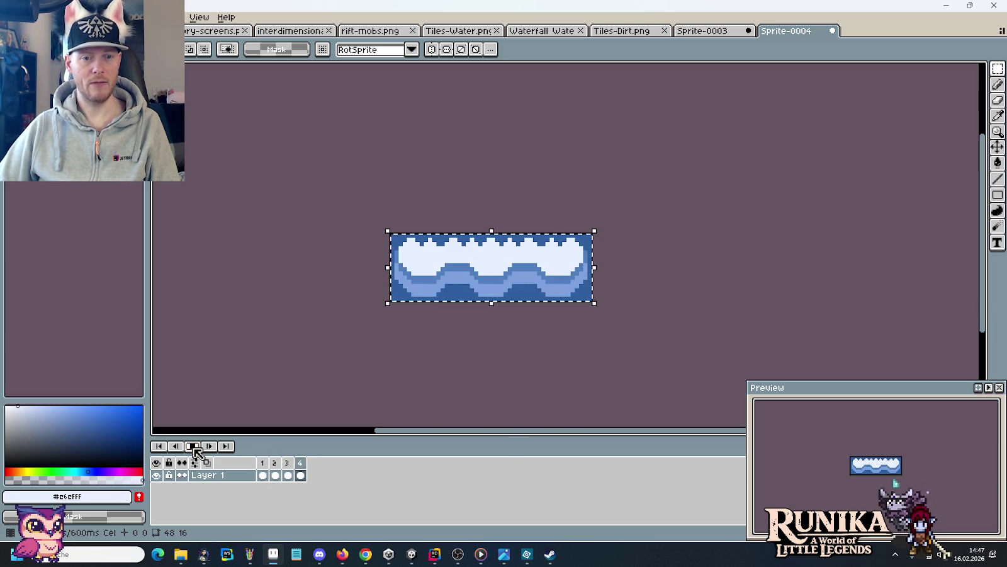
Return to Tiles-Dirt.png by way of Sprite-0003 and pan over the wave tiles.
click(704, 31)
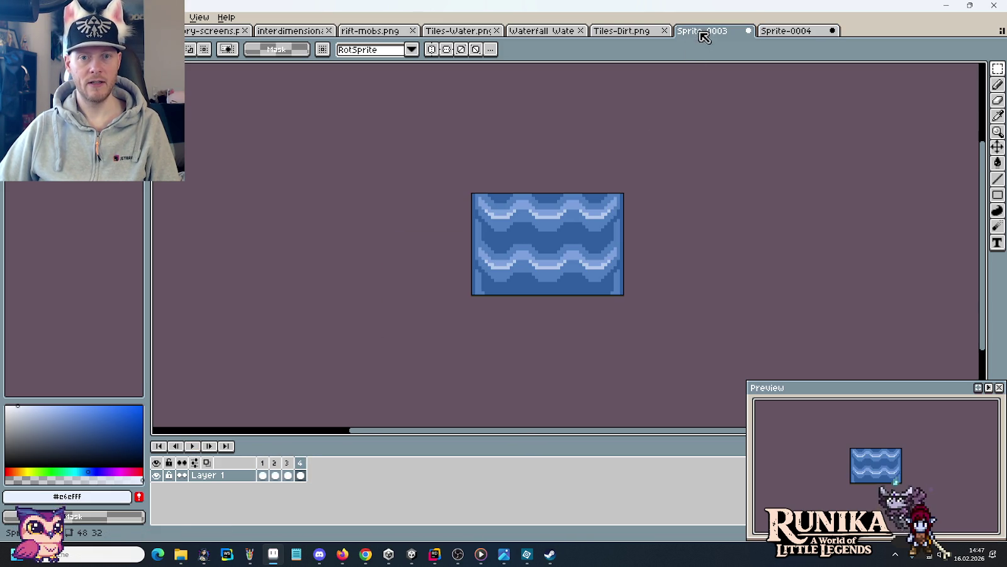
click(617, 31)
click(552, 275)
drag(552, 275, 612, 315)
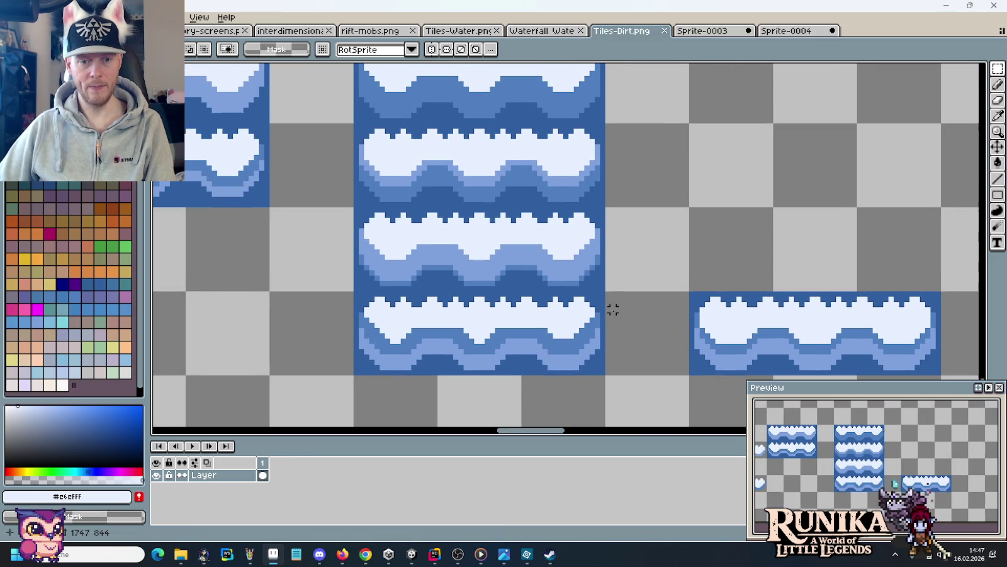
Sample the mid blue #507fbf and lighter blue #7ca0dc from the wave tiles.
key(i)
click(519, 326)
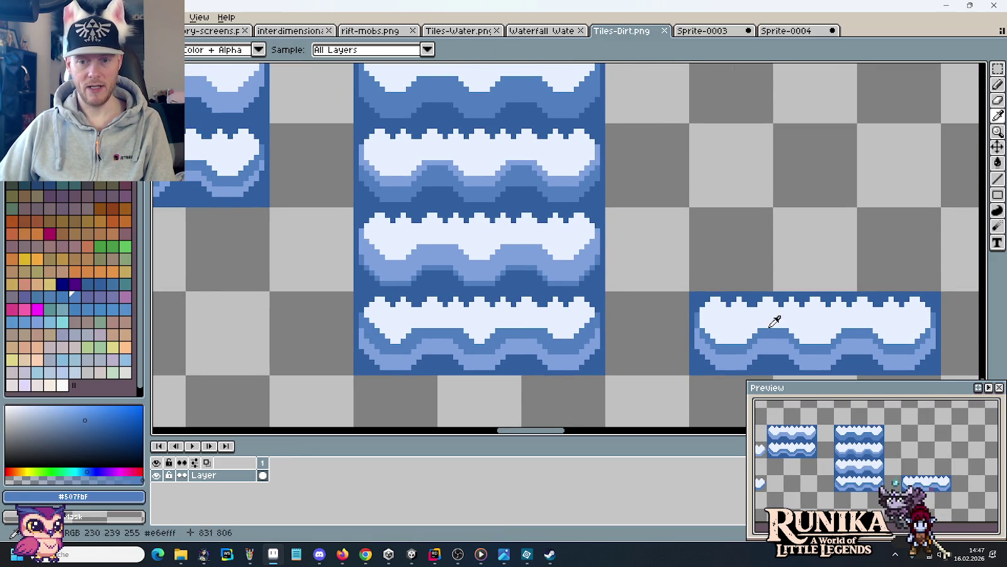
mouse_move(525, 242)
mouse_down()
mouse_move(533, 333)
mouse_move(555, 279)
mouse_up()
scroll(544, 270, up, 1)
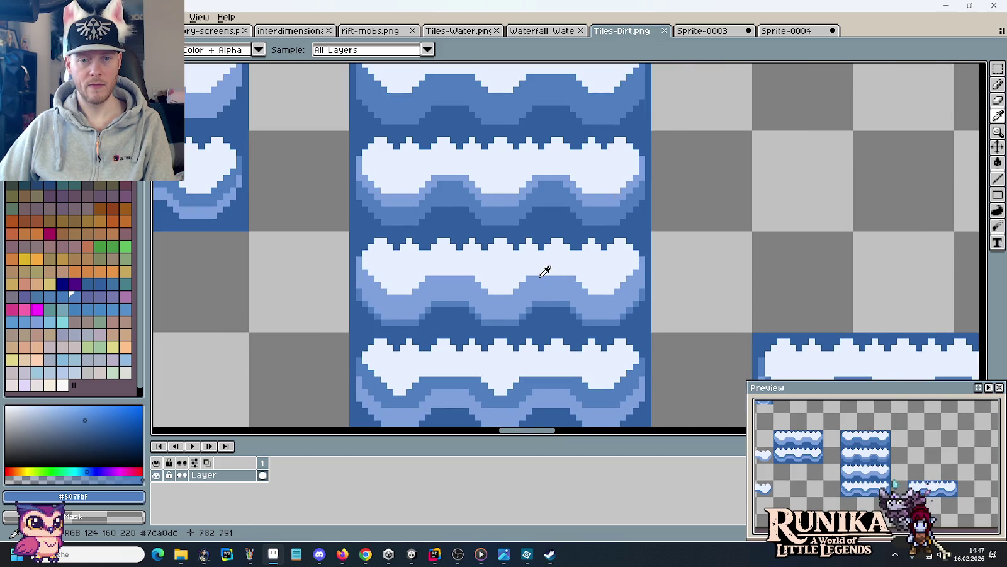
scroll(545, 271, up, 1)
alt+click(539, 271)
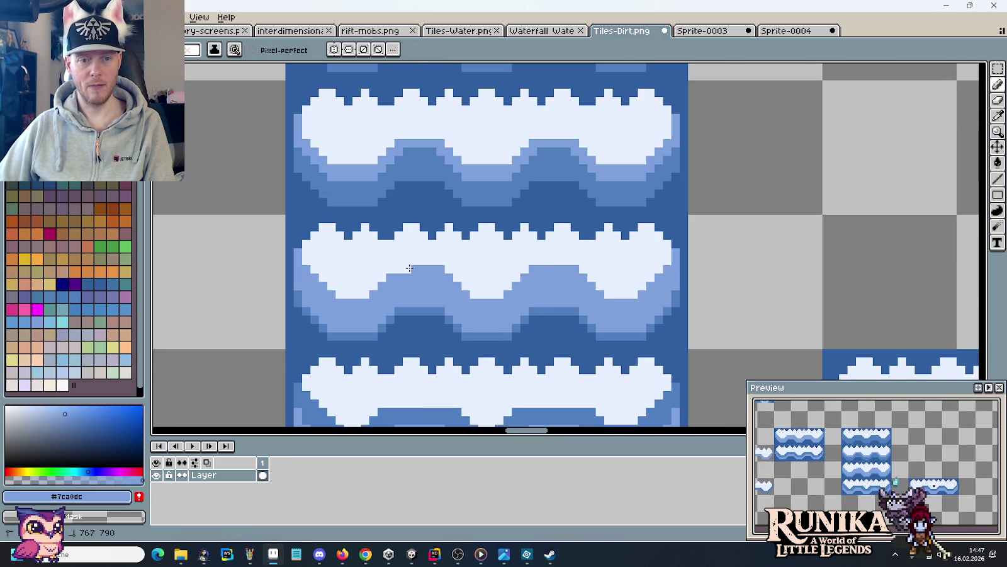
scroll(400, 270, down, 2)
Select the third wave row tile and preview Sprite-0004's loop from frame 3.
key(m)
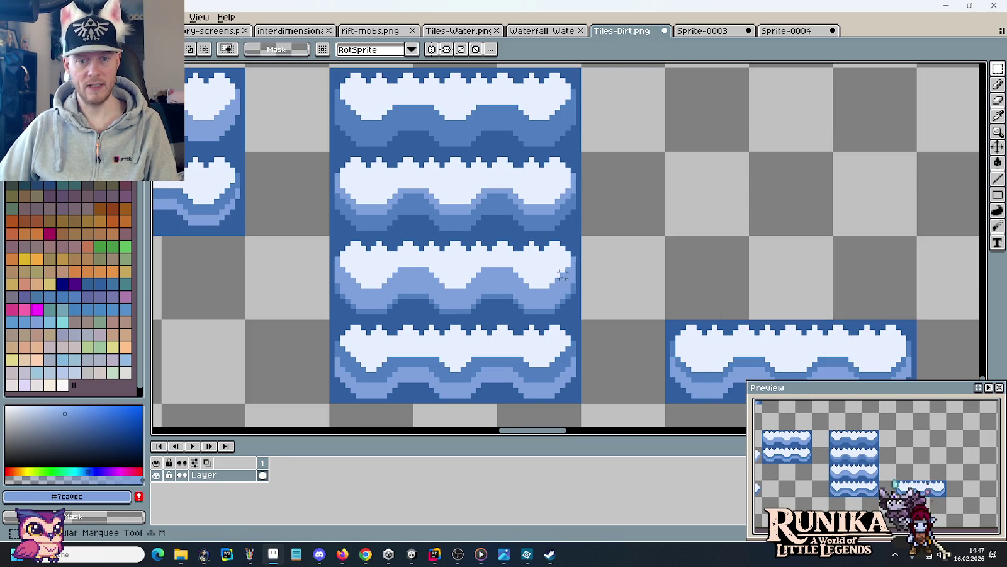
drag(568, 290, 378, 281)
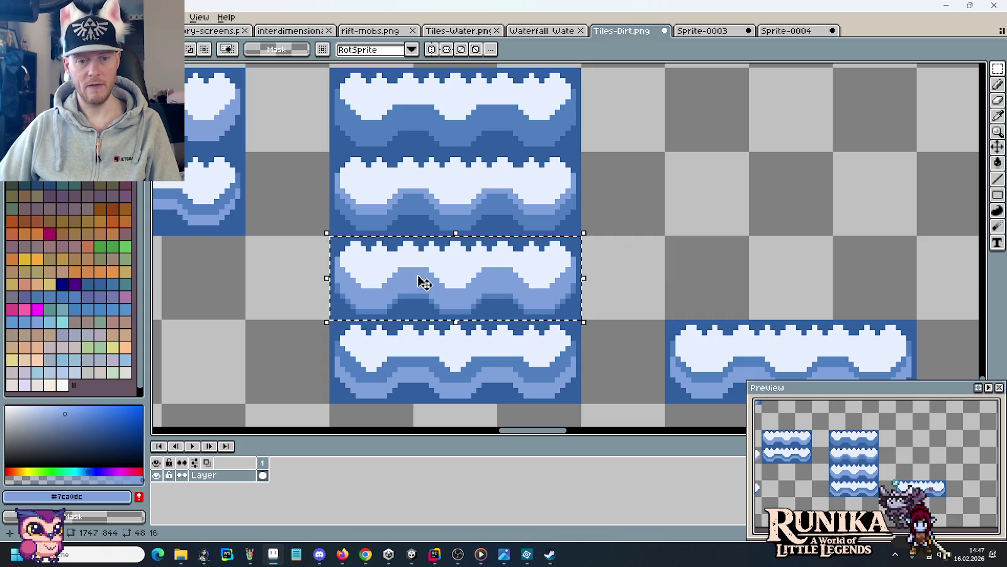
click(784, 31)
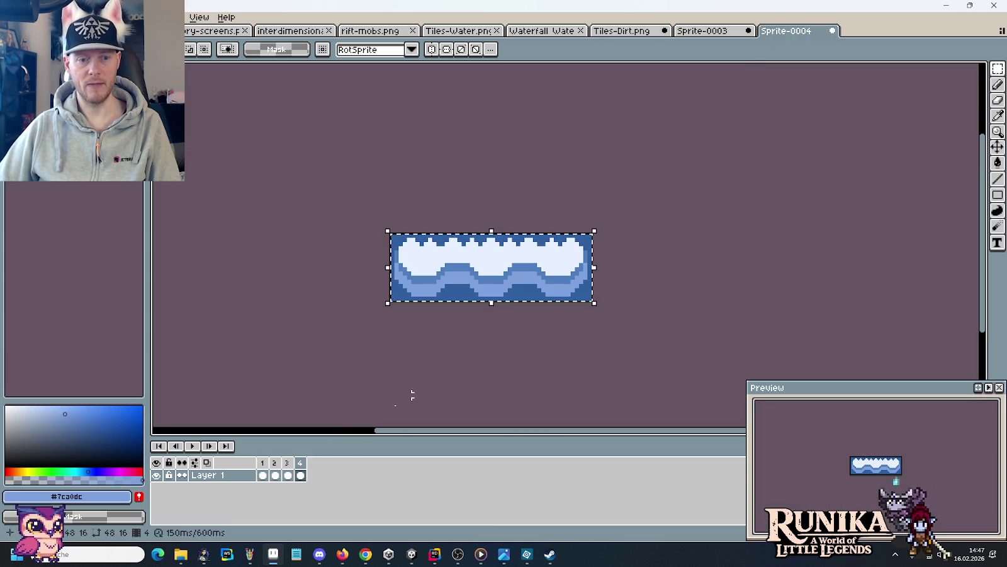
click(286, 462)
click(371, 378)
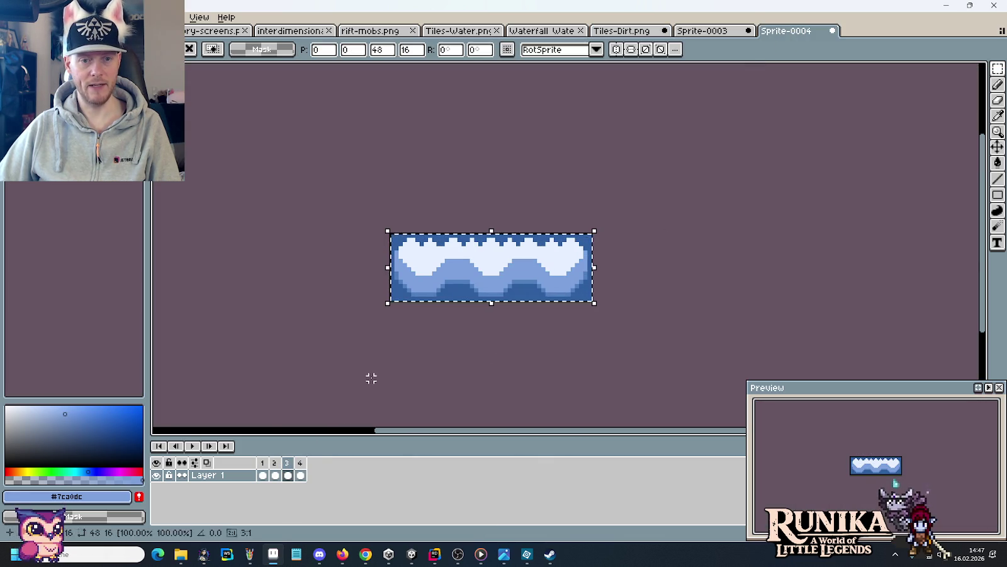
click(192, 445)
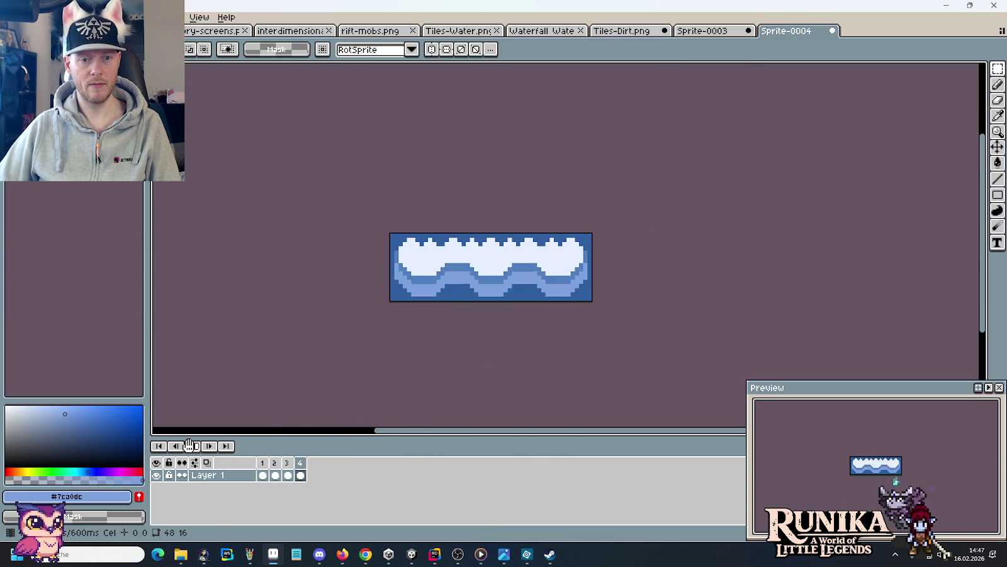
click(630, 31)
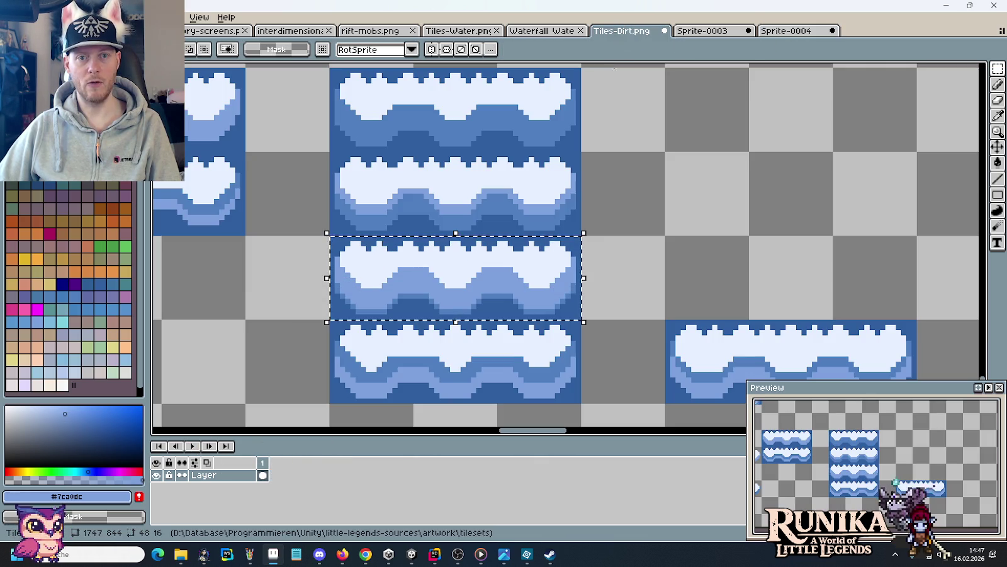
Select and copy the top wave row tile in Tiles-Dirt.png.
scroll(641, 217, up, 2)
key(b)
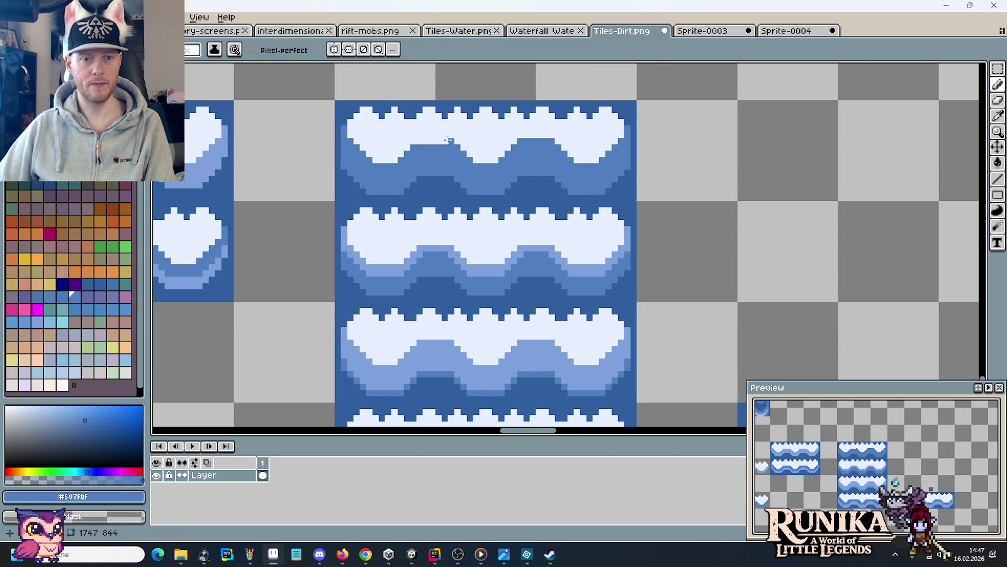
scroll(419, 142, down, 1)
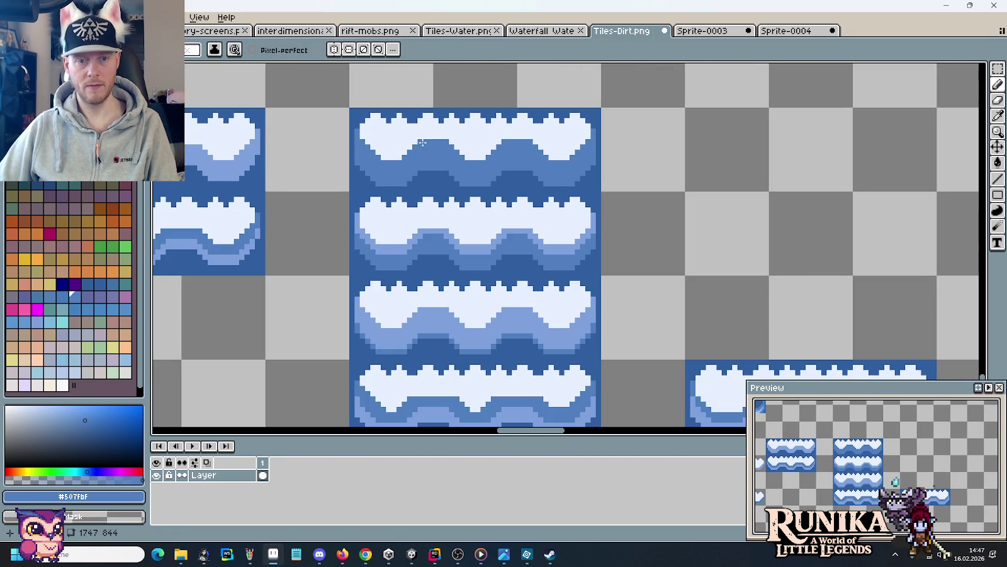
key(m)
drag(568, 142, 404, 151)
key(ctrl+c)
Paste the top wave tile into Sprite-0004's frame, play the loop, and return to the tileset.
click(785, 31)
key(ctrl+v)
key(Return)
click(192, 444)
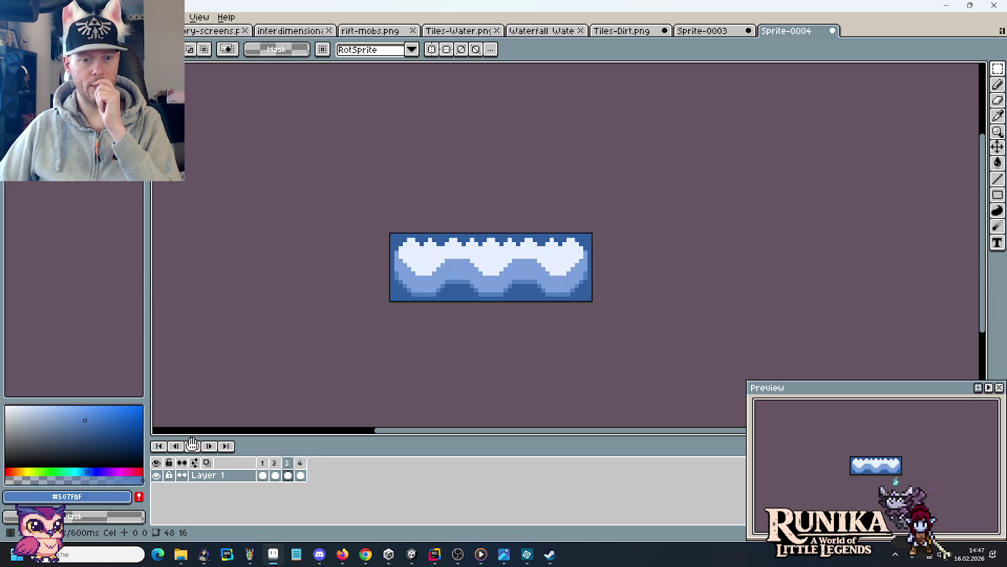
click(627, 31)
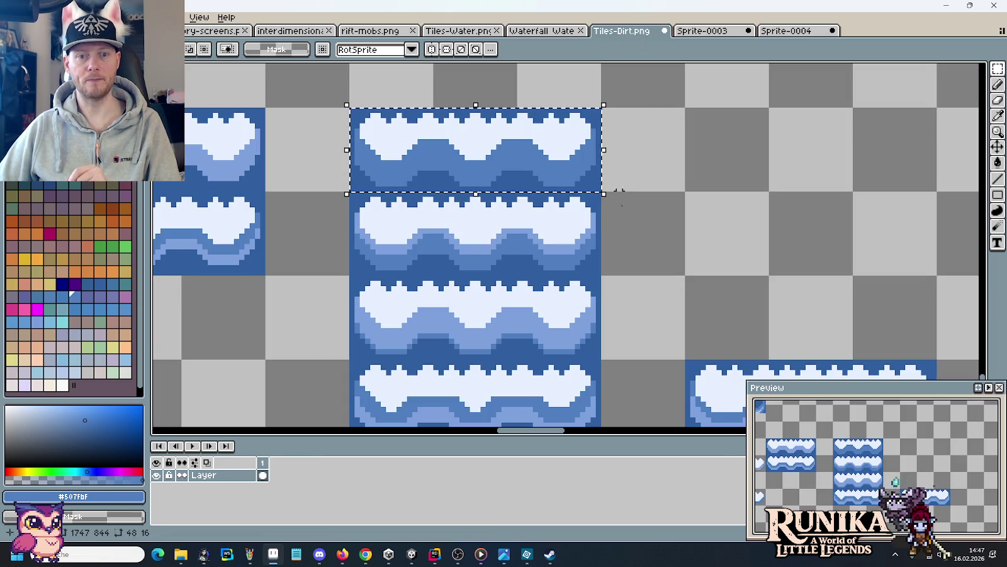
drag(566, 270, 632, 235)
scroll(469, 183, up, 1)
key(i)
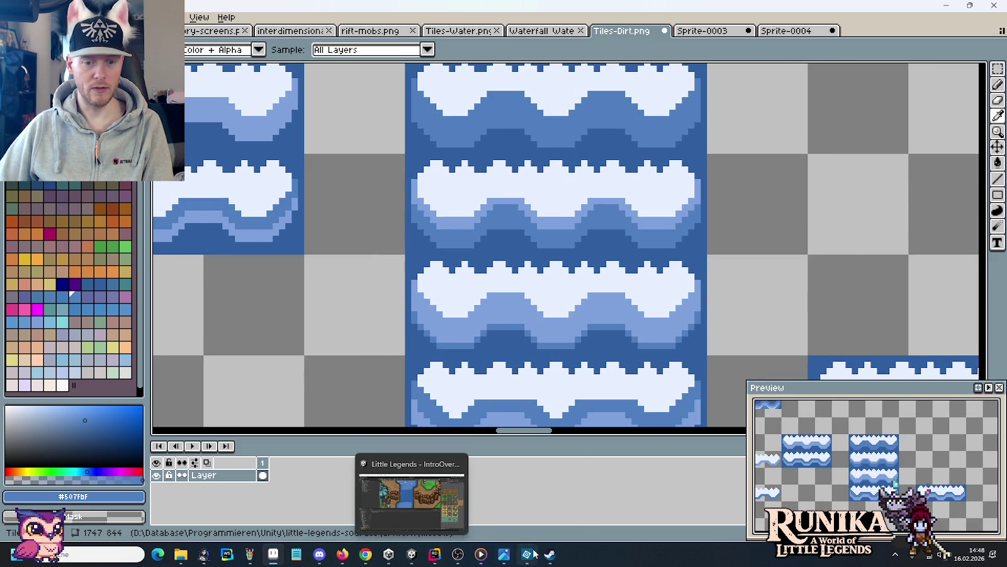
mouse_move(342, 554)
click(395, 500)
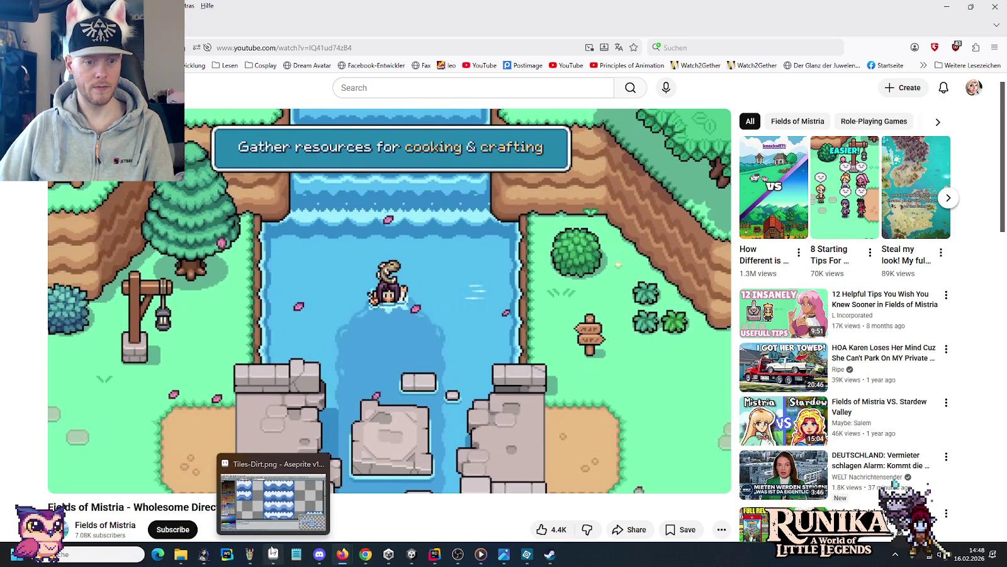
click(273, 553)
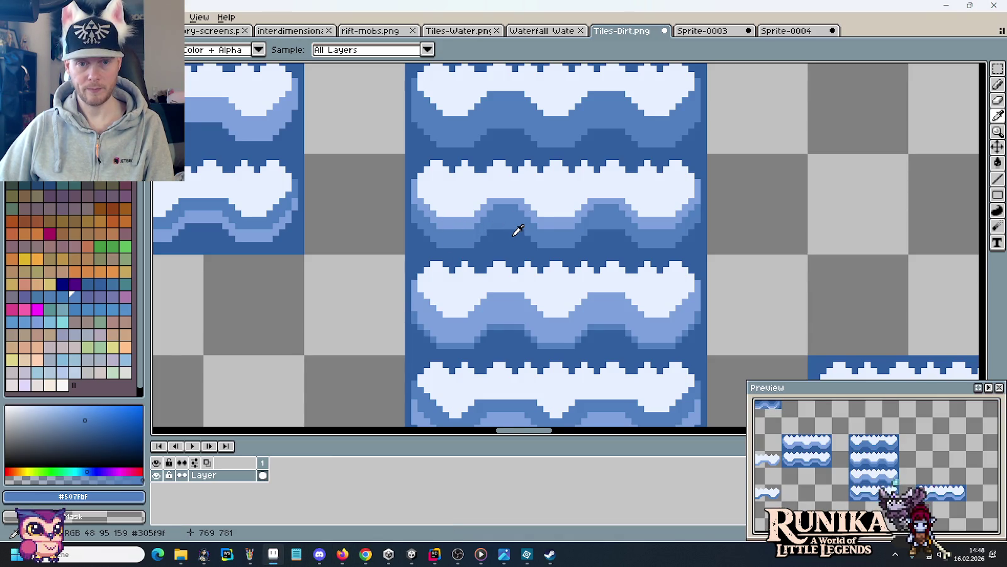
scroll(517, 230, down, 2)
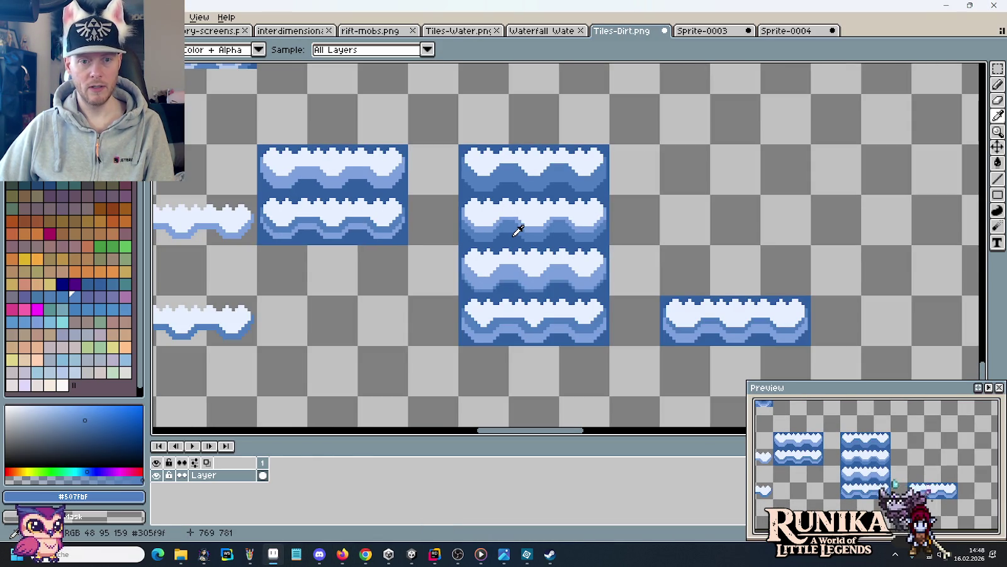
scroll(507, 231, up, 3)
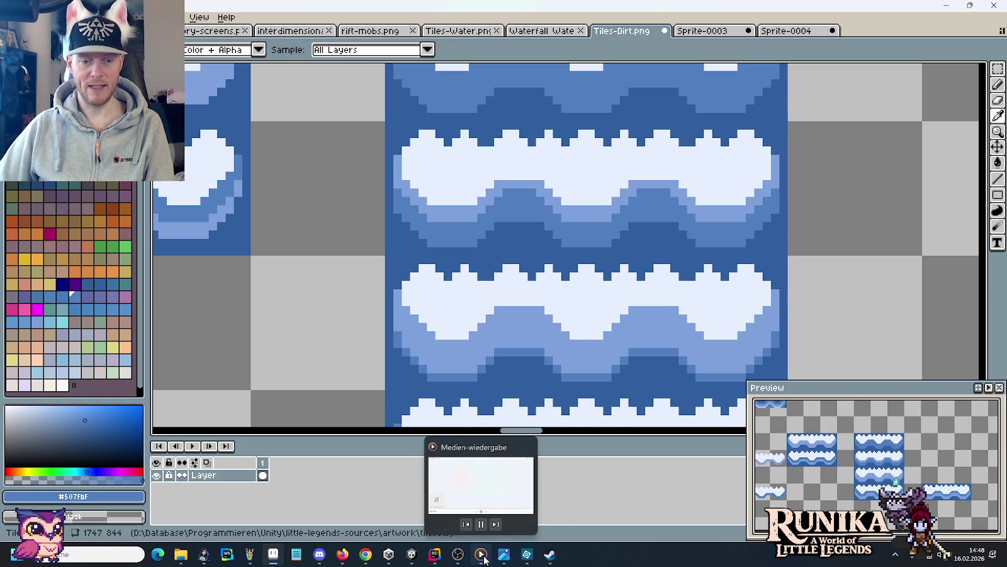
mouse_move(503, 554)
click(397, 498)
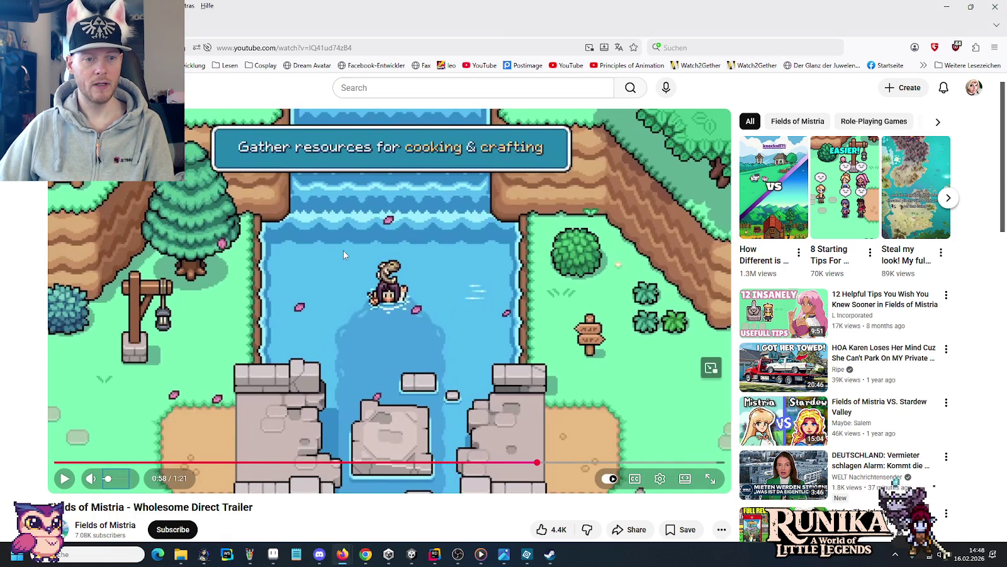
Step the paused trailer's river scene back to 0:57, then return to the Tiles-Dirt.png tileset.
key(period)
key(period)
key(period)
key(period)
key(period)
key(period)
key(period)
key(period)
key(period)
key(comma)
key(comma)
key(comma)
key(comma)
key(comma)
key(comma)
key(comma)
key(comma)
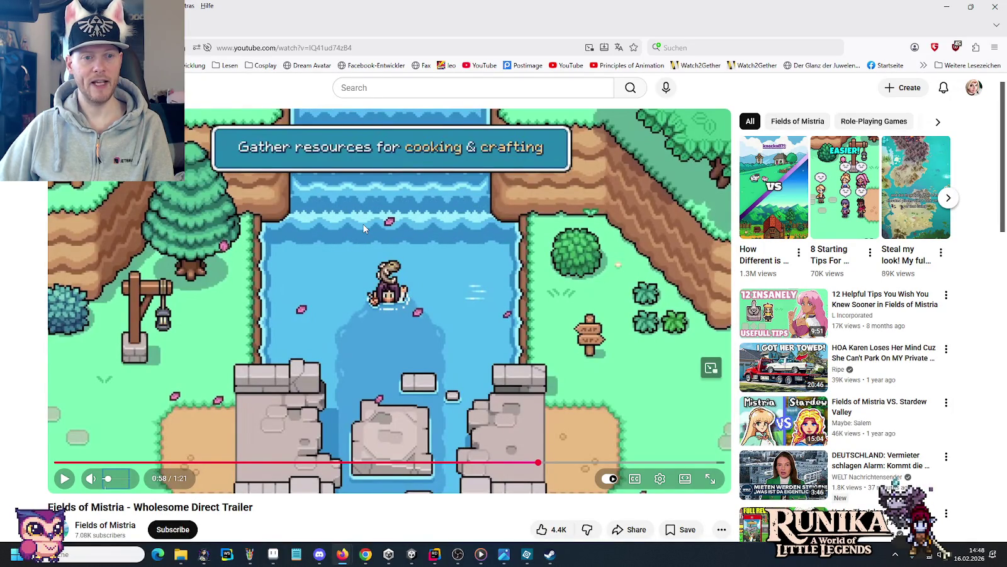
key(comma)
key(comma)
key(comma)
key(comma)
key(comma)
key(comma)
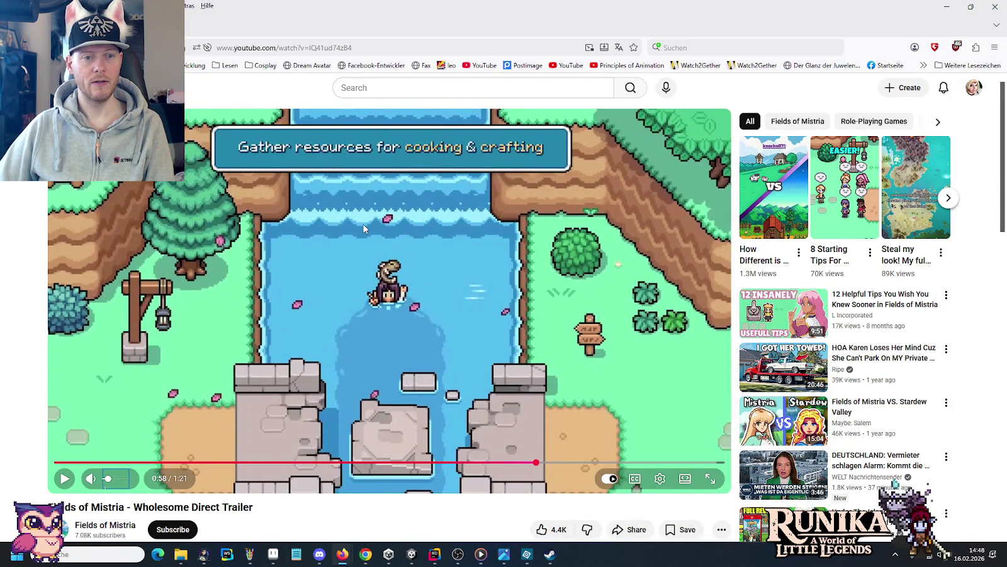
key(comma)
key(comma)
key(comma)
key(comma)
key(comma)
key(comma)
key(comma)
key(comma)
key(comma)
key(comma)
key(comma)
key(comma)
key(comma)
key(comma)
key(comma)
key(comma)
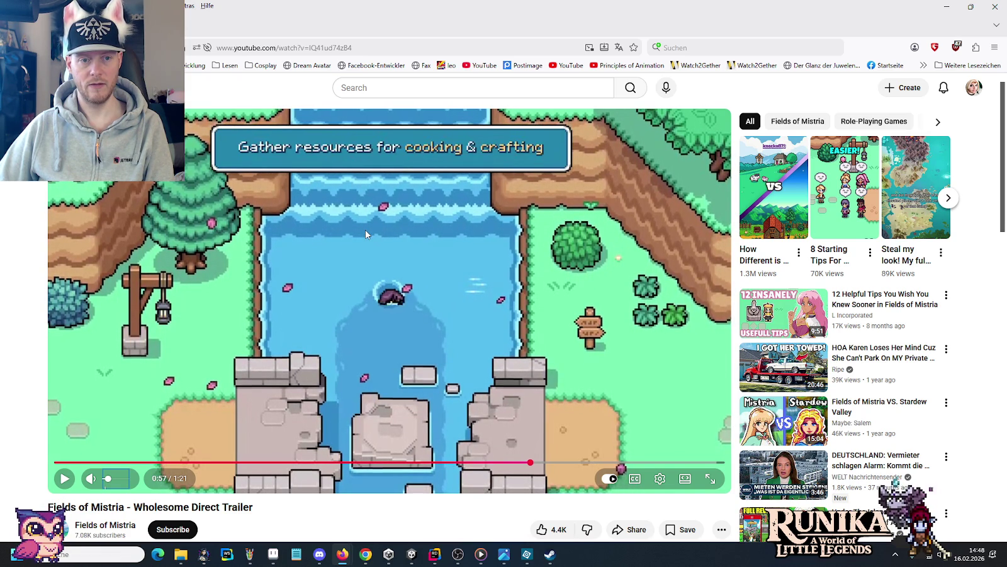
key(comma)
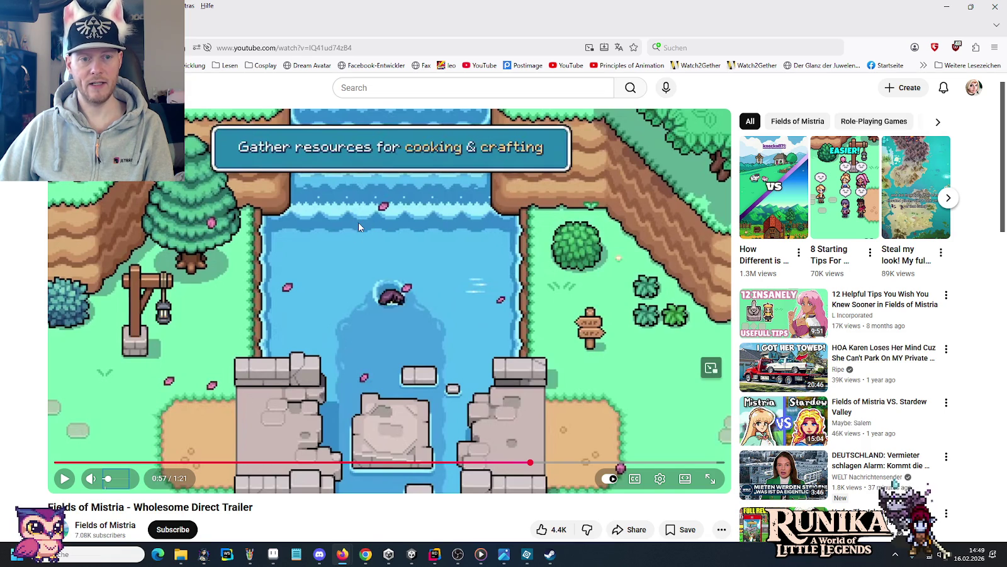
mouse_move(272, 554)
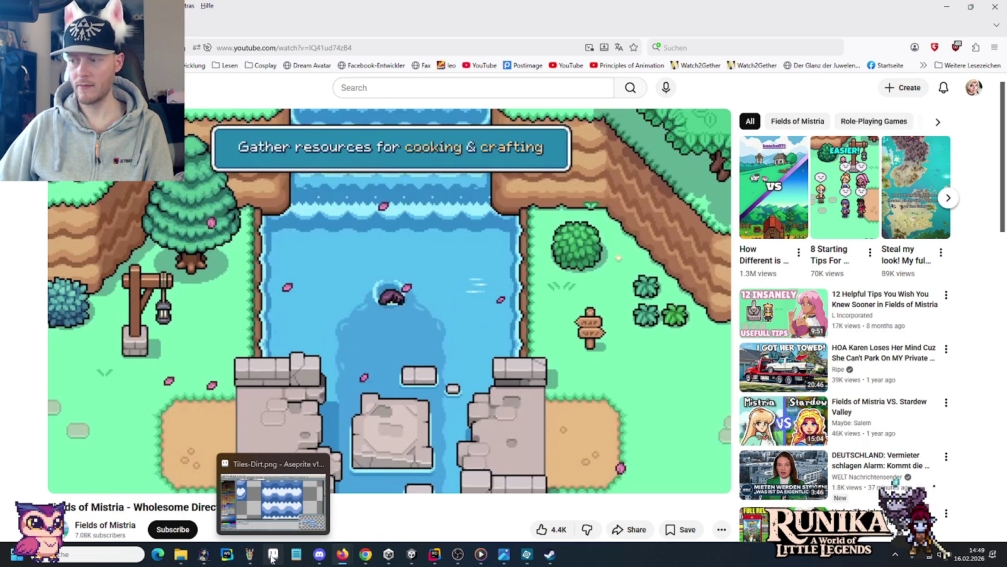
click(272, 555)
Compare the water tiles with the YouTube trailer, switching between the two windows.
scroll(532, 297, down, 2)
scroll(564, 280, down, 1)
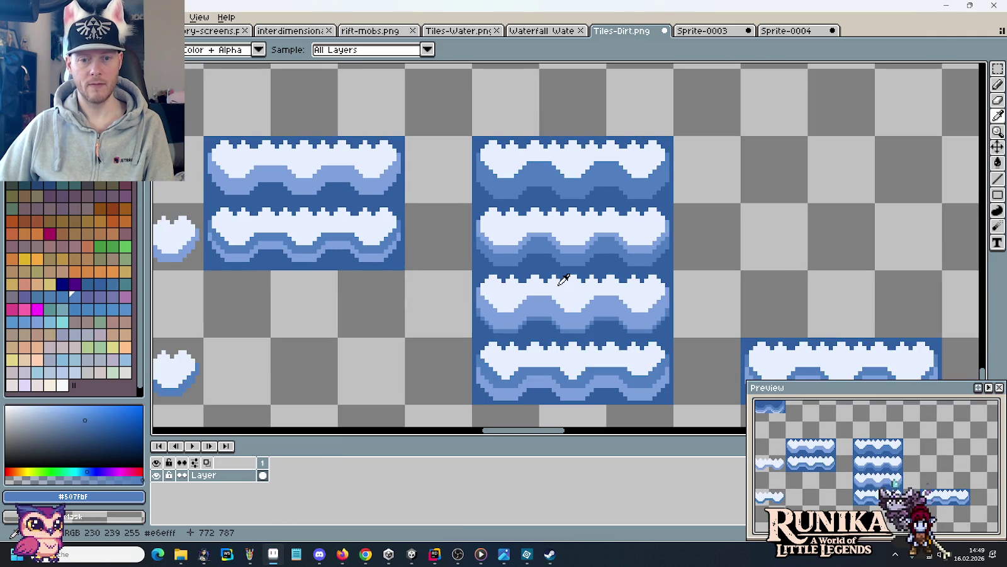
drag(574, 319, 558, 283)
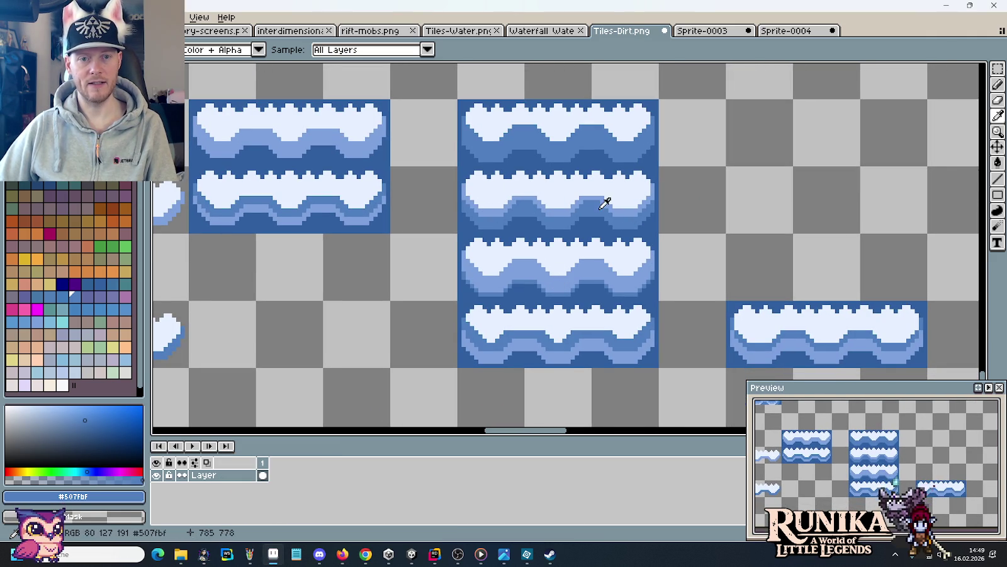
key(alt+Tab)
key(alt+Tab)
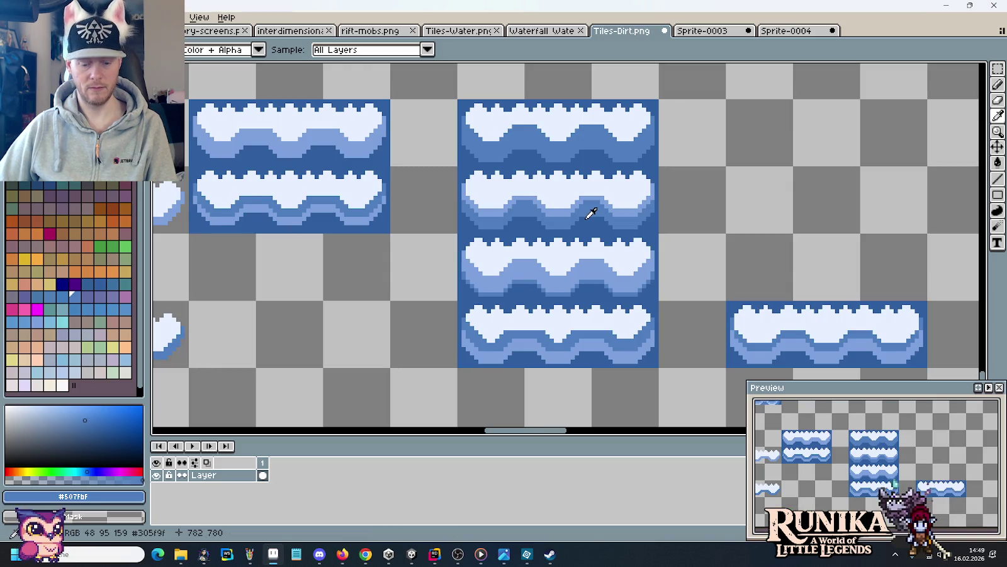
key(alt+Tab)
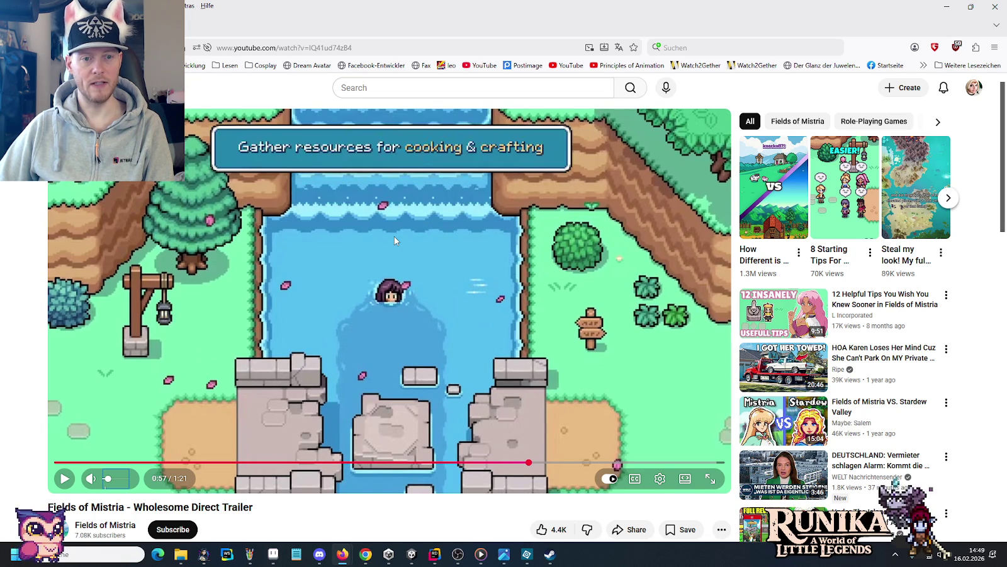
mouse_move(409, 239)
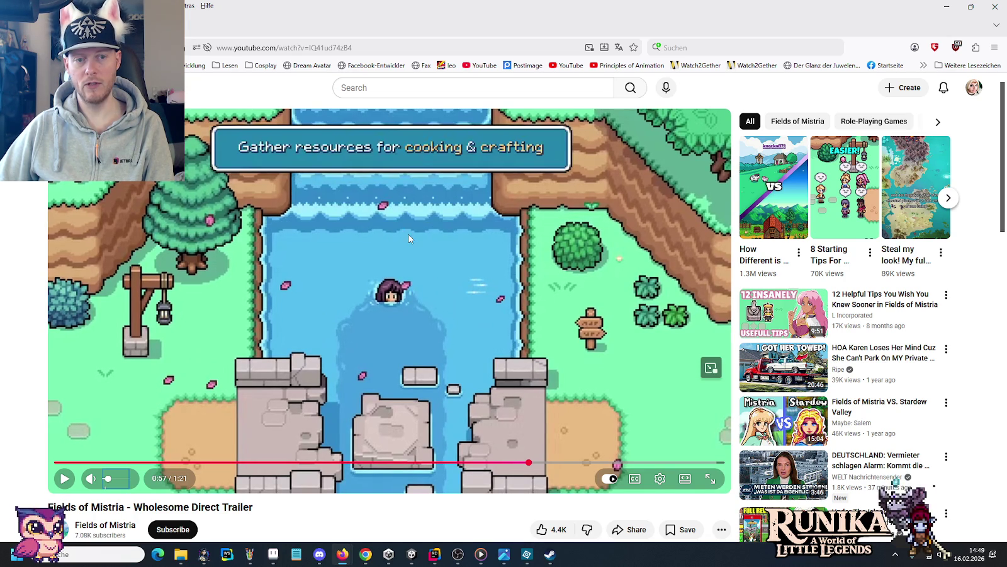
key(alt+Tab)
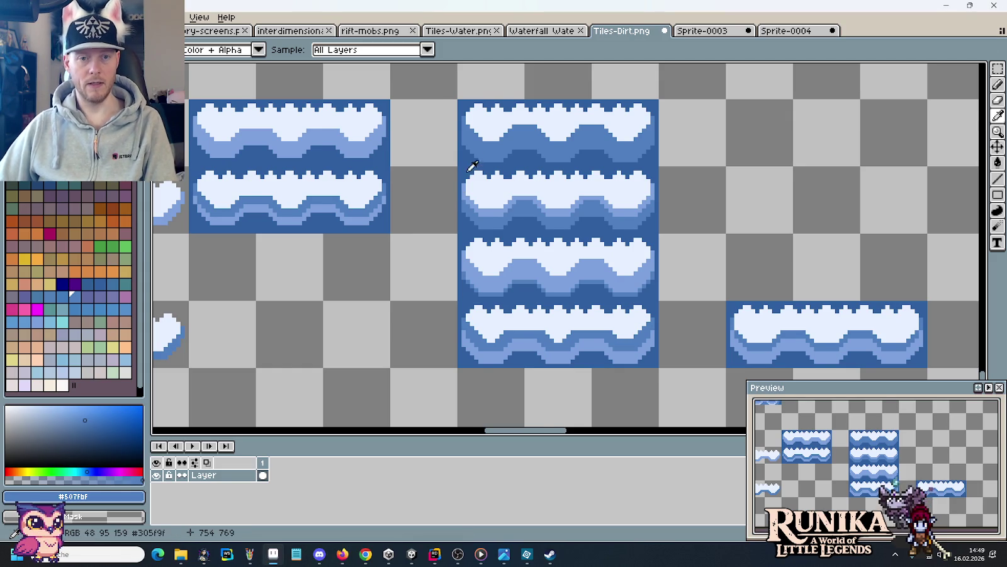
Paint dark blue along the wave band, then undo the last pencil stroke.
scroll(486, 140, up, 1)
scroll(506, 236, up, 1)
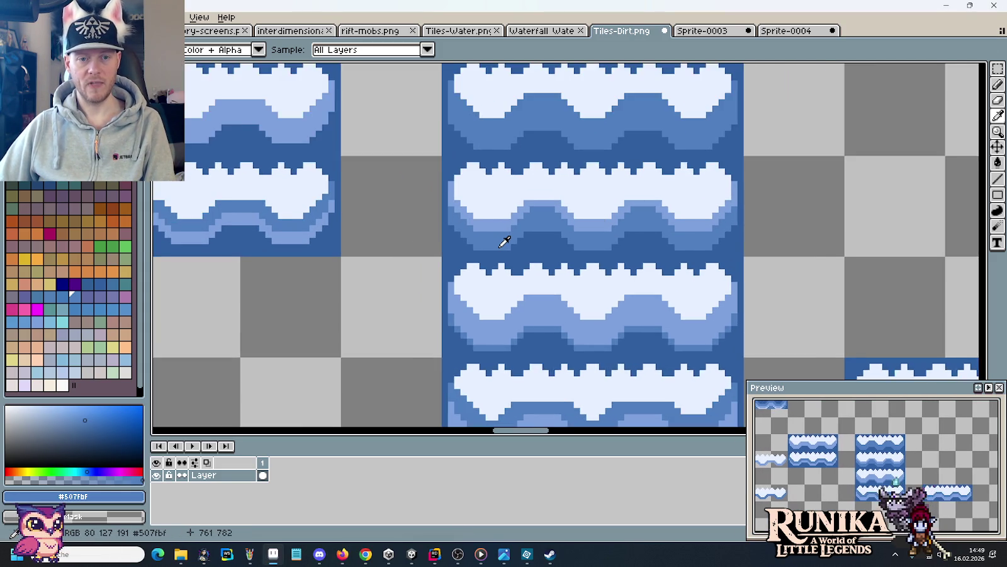
scroll(513, 240, up, 1)
click(542, 244)
key(b)
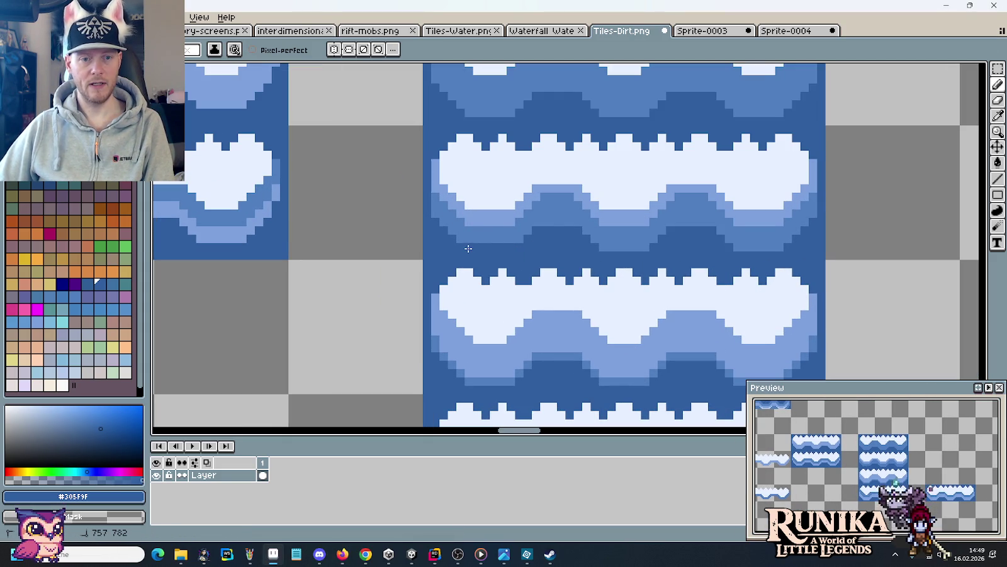
drag(590, 247, 789, 249)
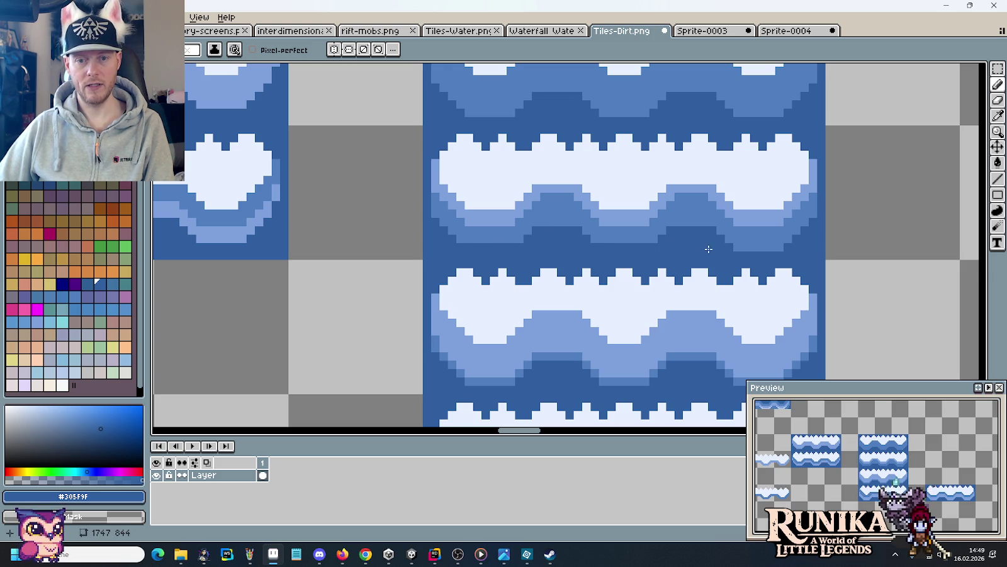
mouse_move(721, 242)
mouse_down()
mouse_move(731, 242)
mouse_move(720, 231)
mouse_up()
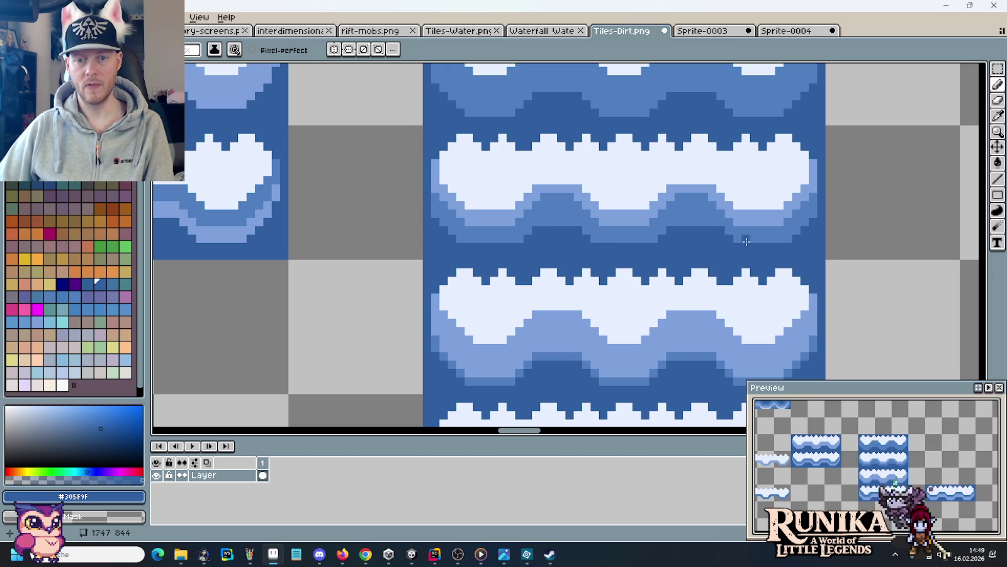
alt+click(733, 238)
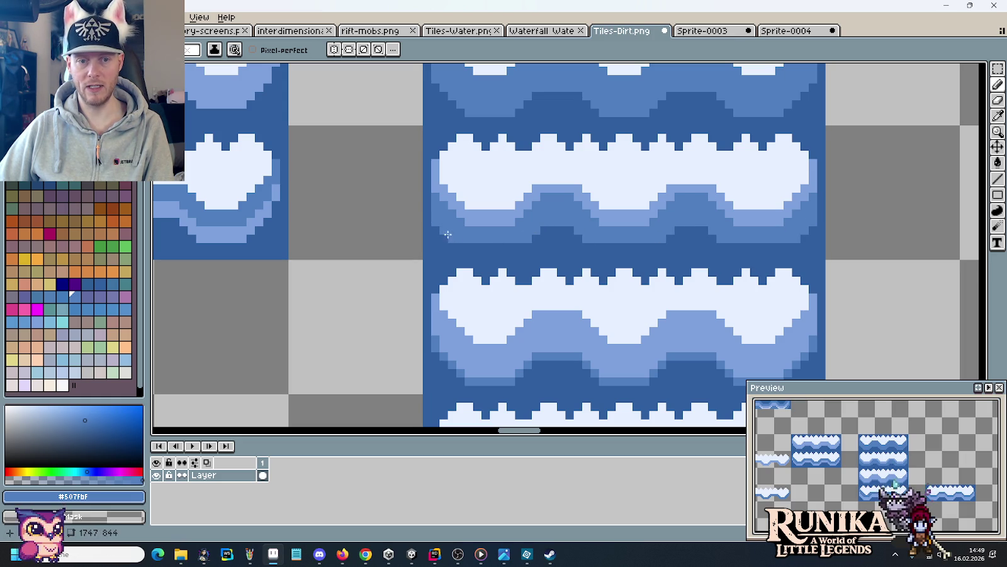
key(ctrl+z)
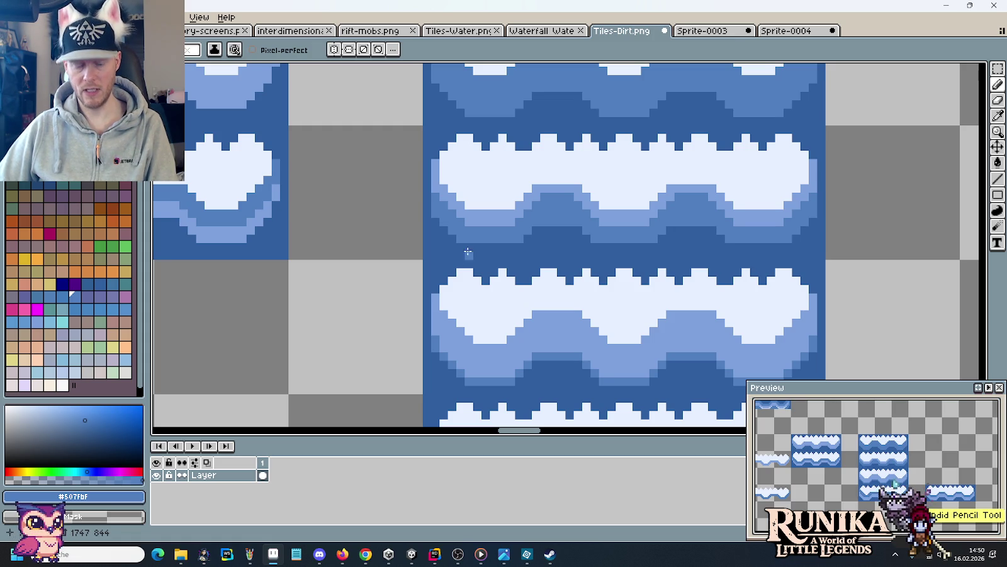
Marquee-select a narrow strip of the water tile, then clear the selection.
scroll(494, 252, down, 1)
scroll(542, 283, up, 2)
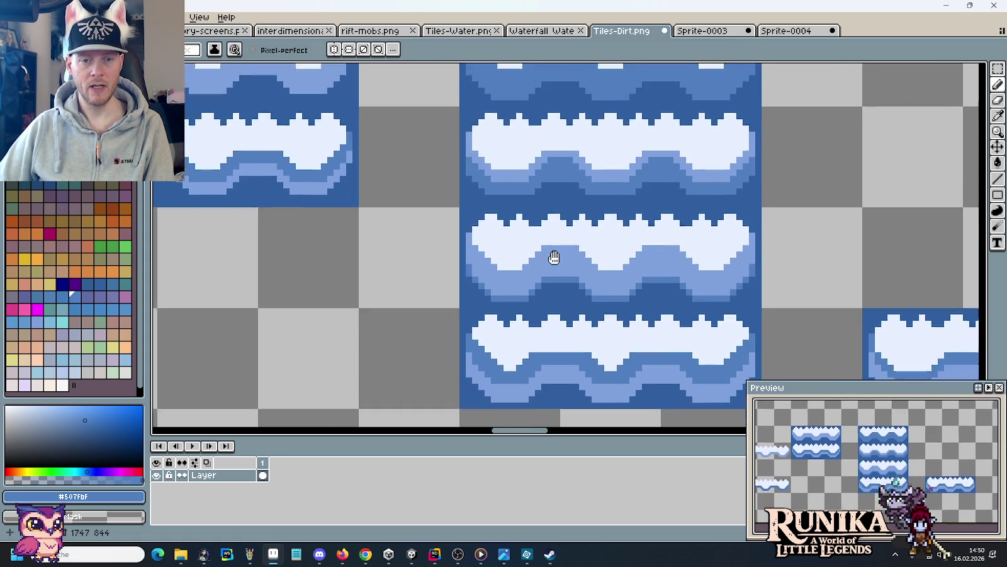
key(alt)
scroll(554, 261, down, 2)
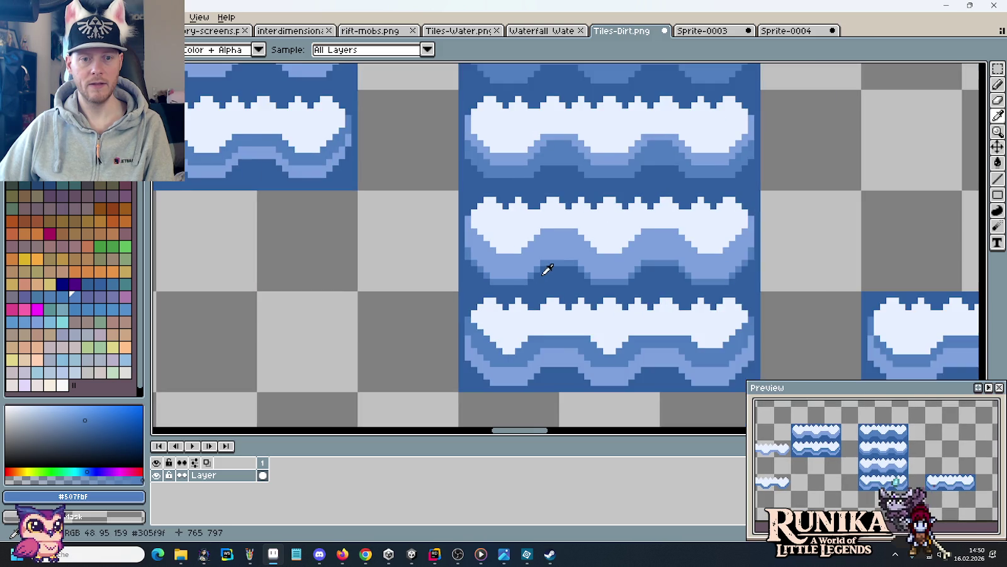
scroll(531, 276, up, 1)
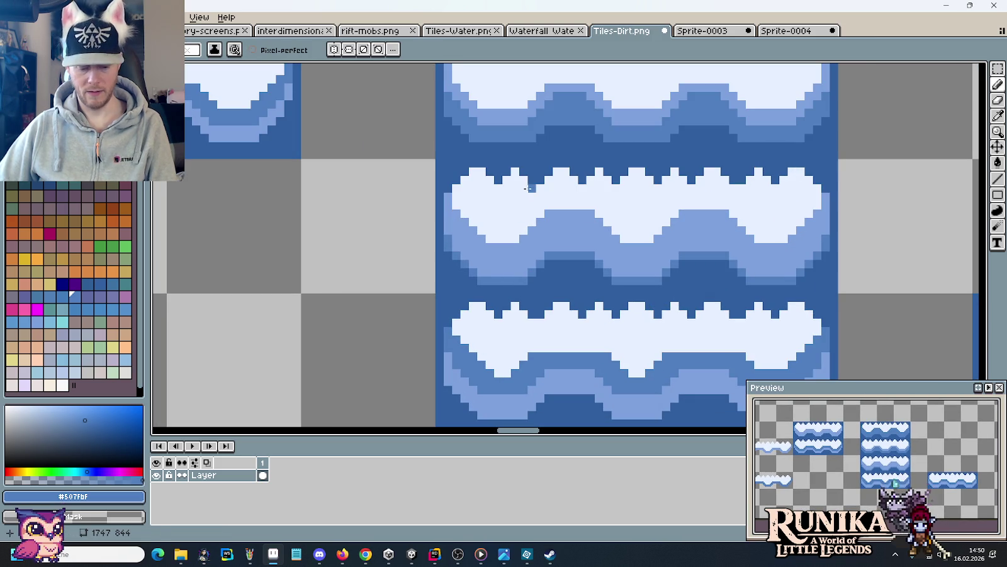
key(m)
drag(601, 119, 532, 314)
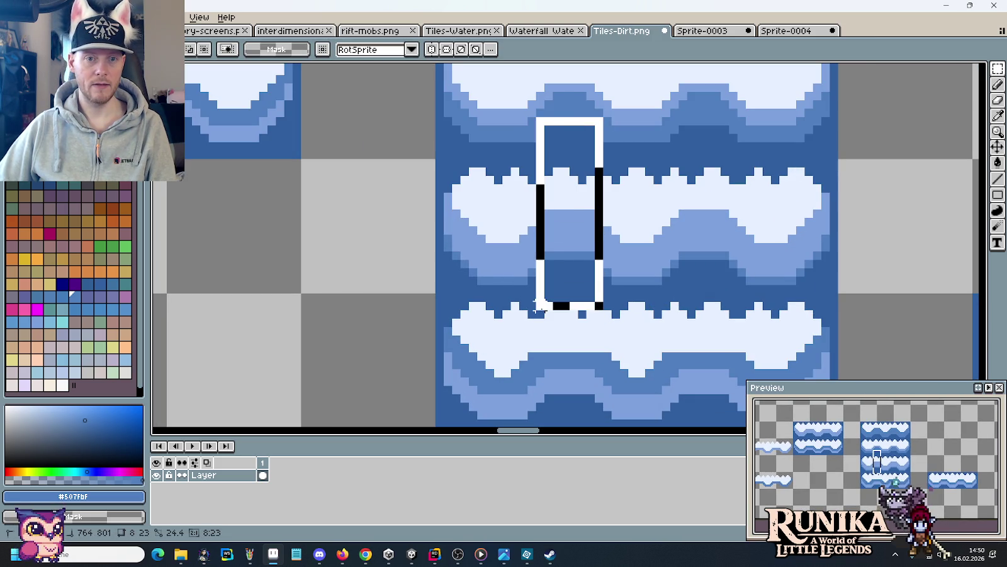
click(532, 307)
Lighten pixels along the dark wave band, then bring the trailer to the front.
key(b)
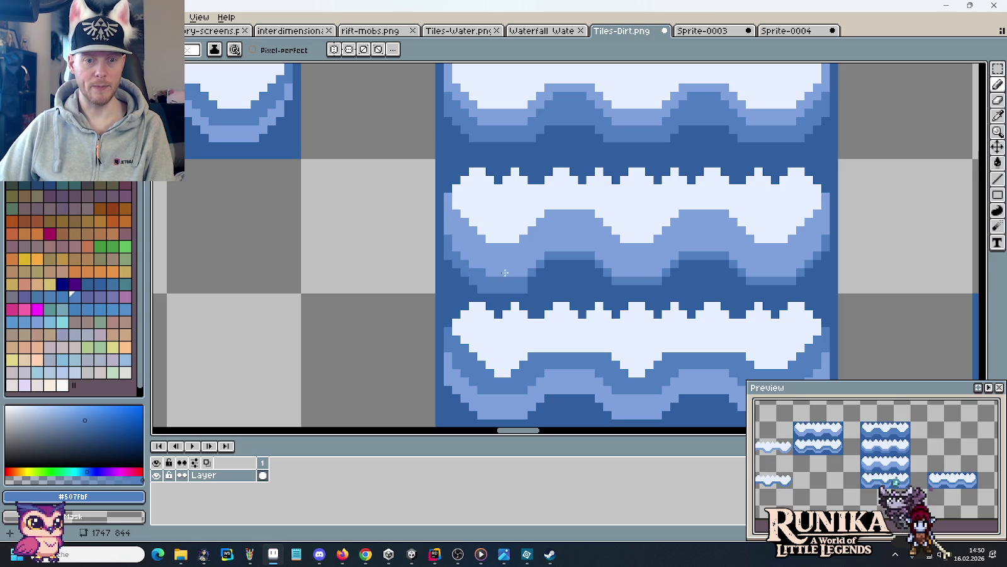
mouse_move(537, 271)
mouse_down()
mouse_move(592, 268)
mouse_move(661, 289)
mouse_move(680, 270)
mouse_move(718, 265)
mouse_move(791, 288)
mouse_up()
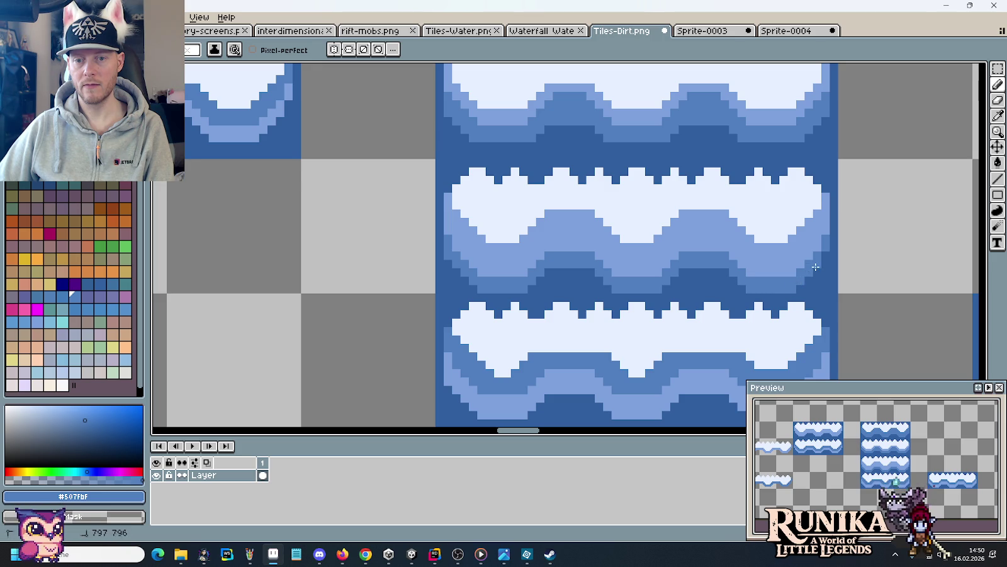
key(alt+Tab)
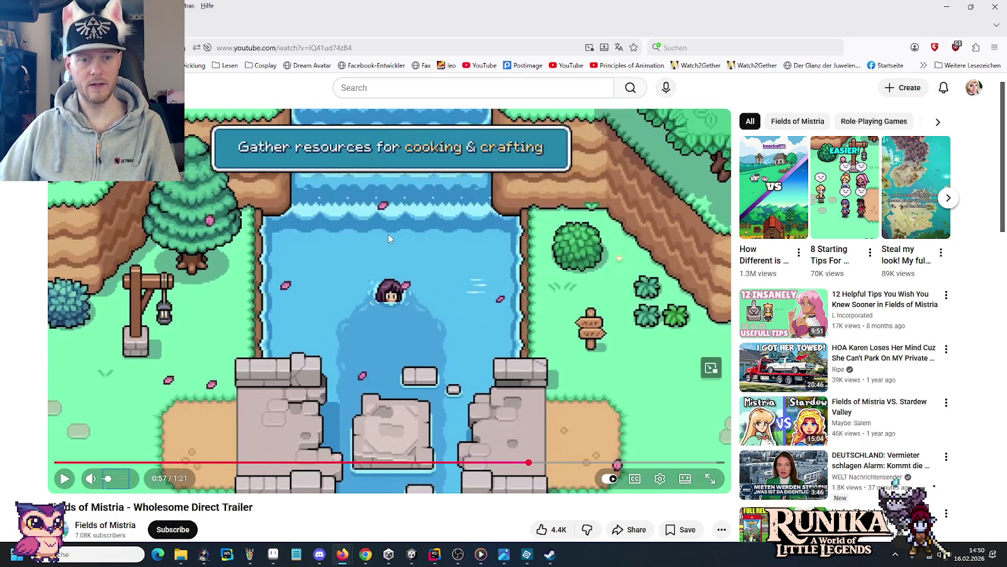
Step the paused trailer forward three frames, comparing its water ripple with Aseprite's tiles.
key(alt+Tab)
key(alt+Tab)
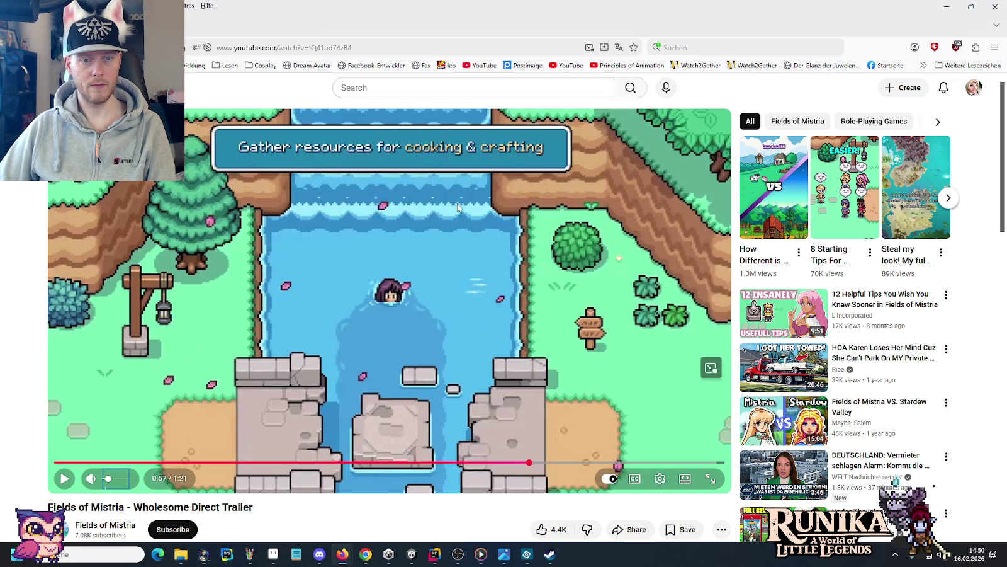
key(period)
key(period)
key(period)
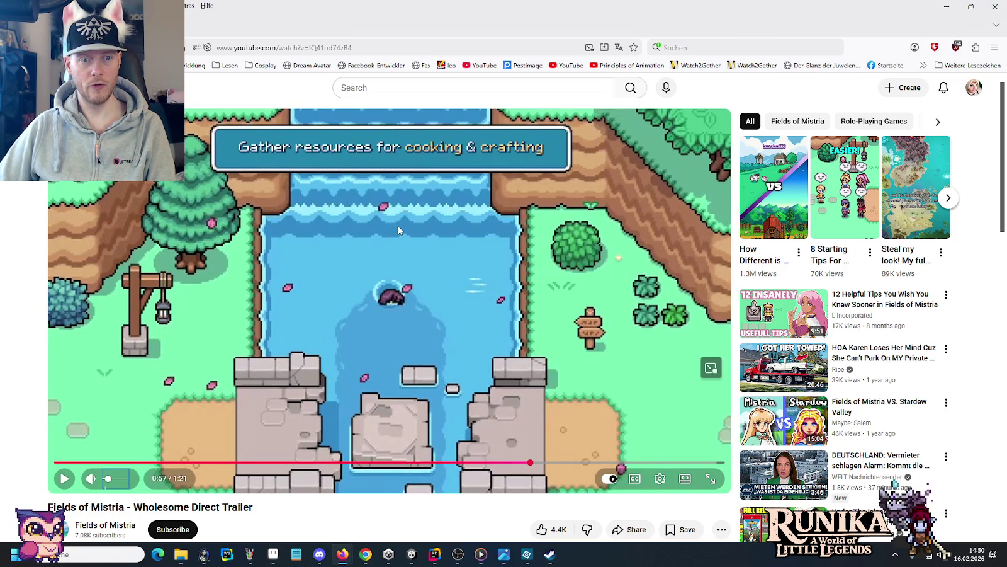
key(period)
key(alt+Tab)
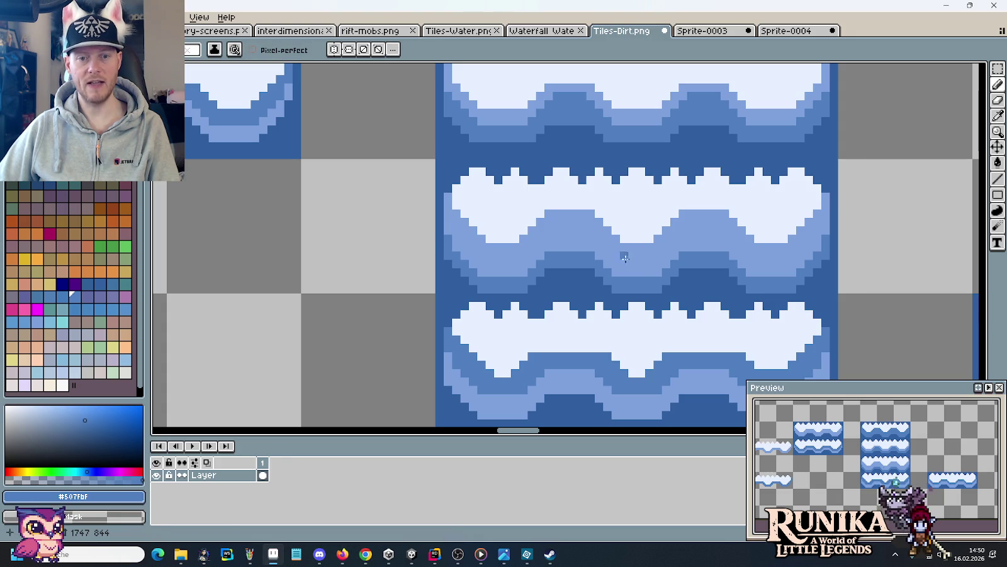
key(alt+Tab)
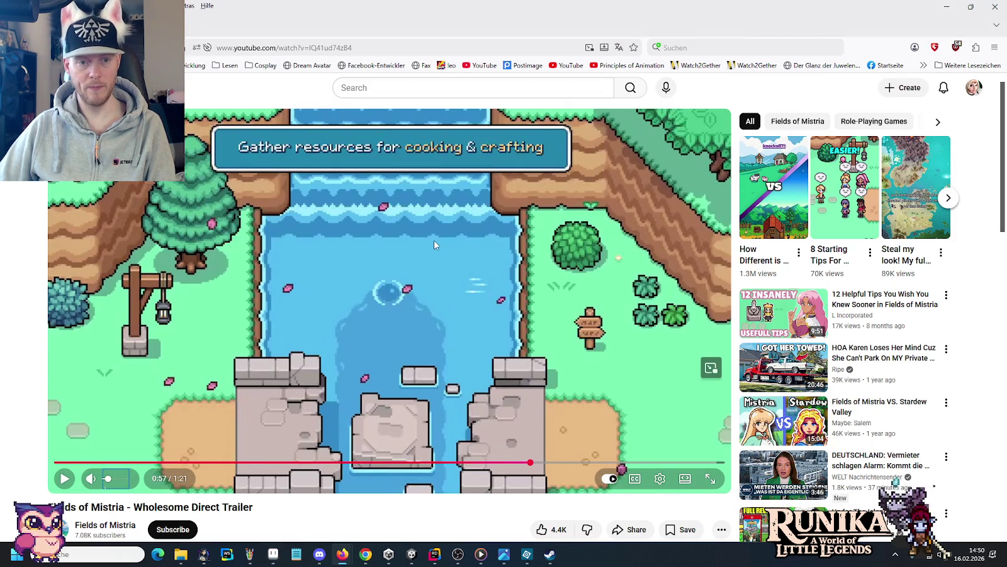
key(period)
key(period)
key(period)
key(period)
key(period)
key(period)
key(period)
key(period)
key(period)
key(alt+Tab)
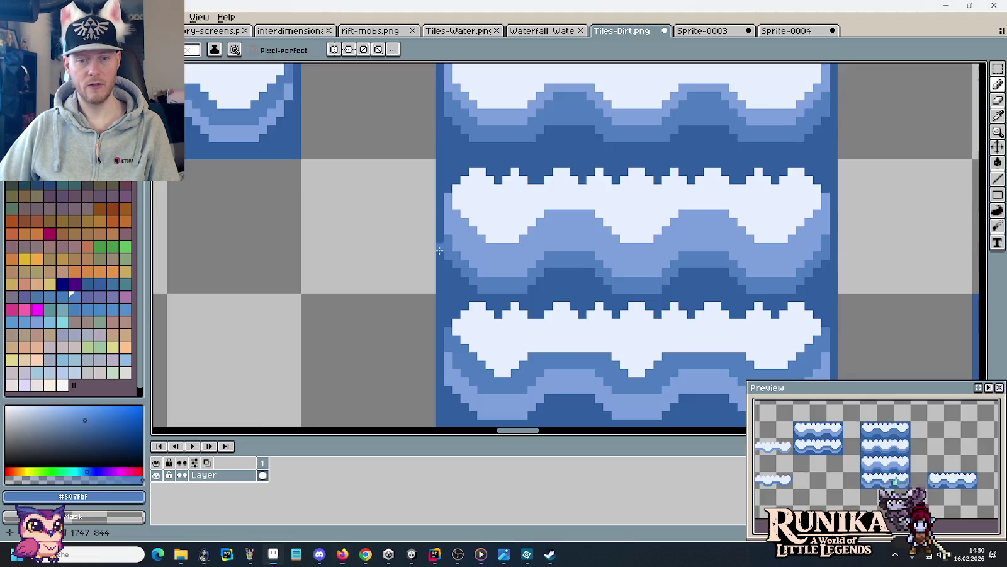
scroll(572, 260, down, 1)
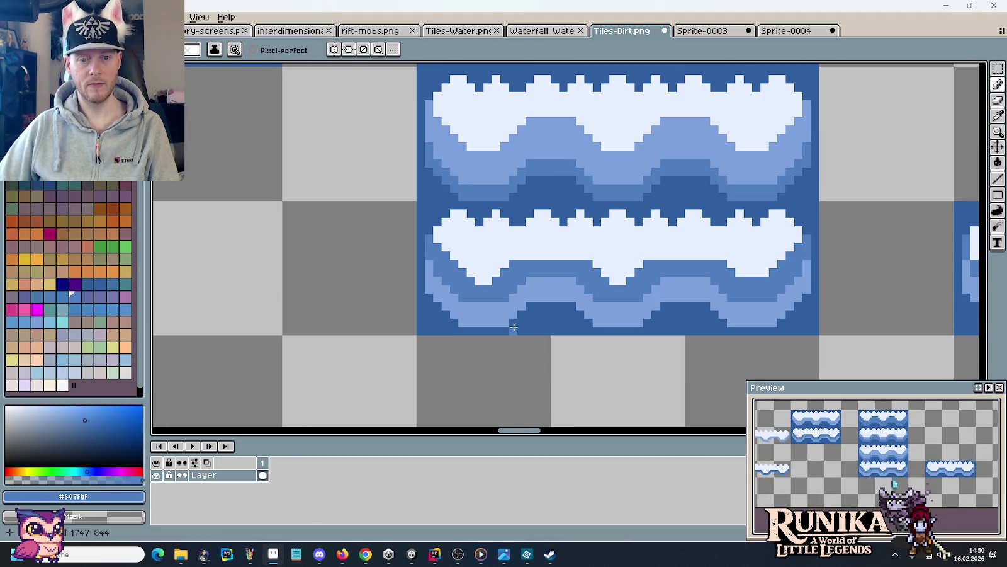
key(alt+Tab)
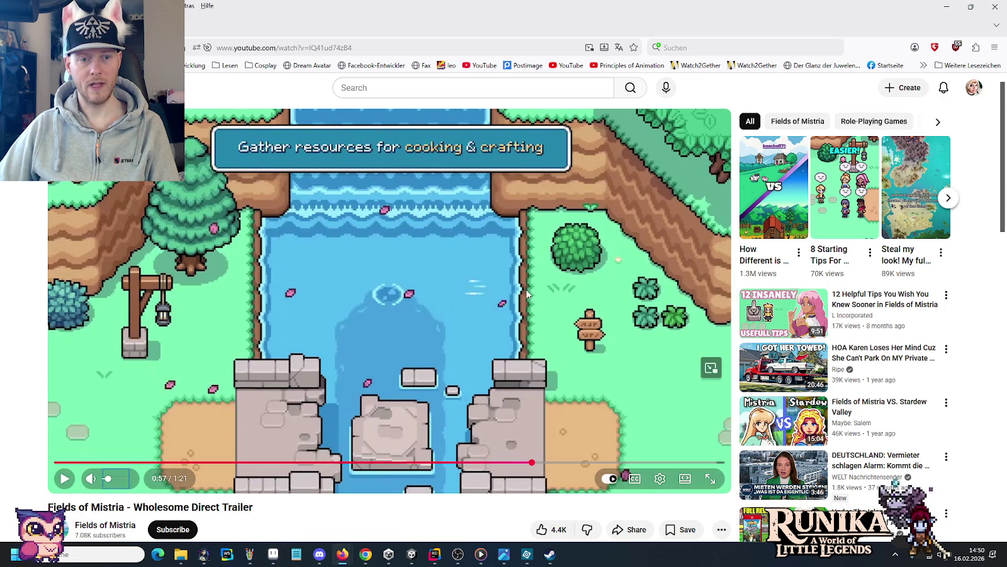
key(alt+Tab)
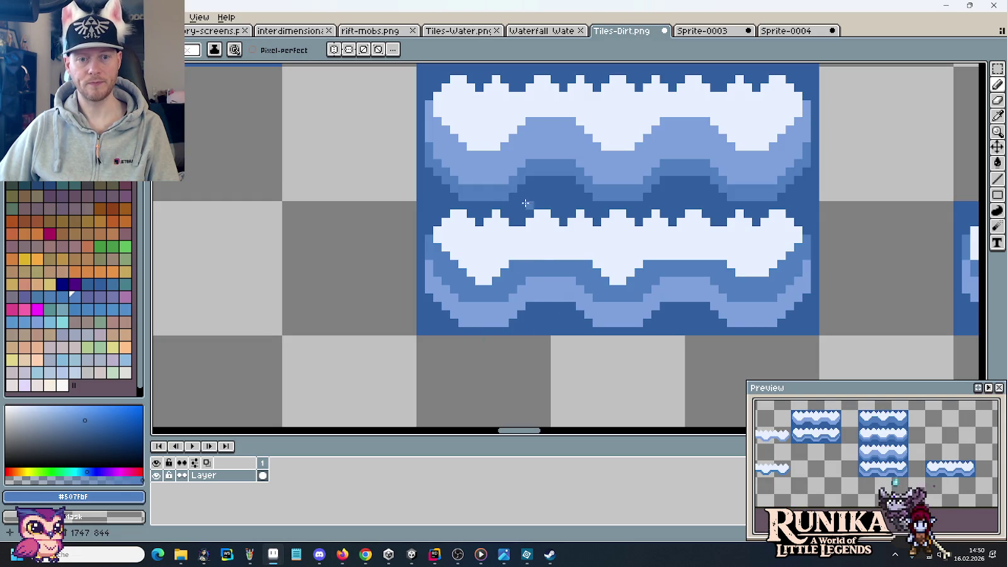
Select and deselect a tall strip, then pick dark blue #305F9F for the pencil.
key(m)
drag(600, 135, 530, 334)
key(ctrl+d)
key(i)
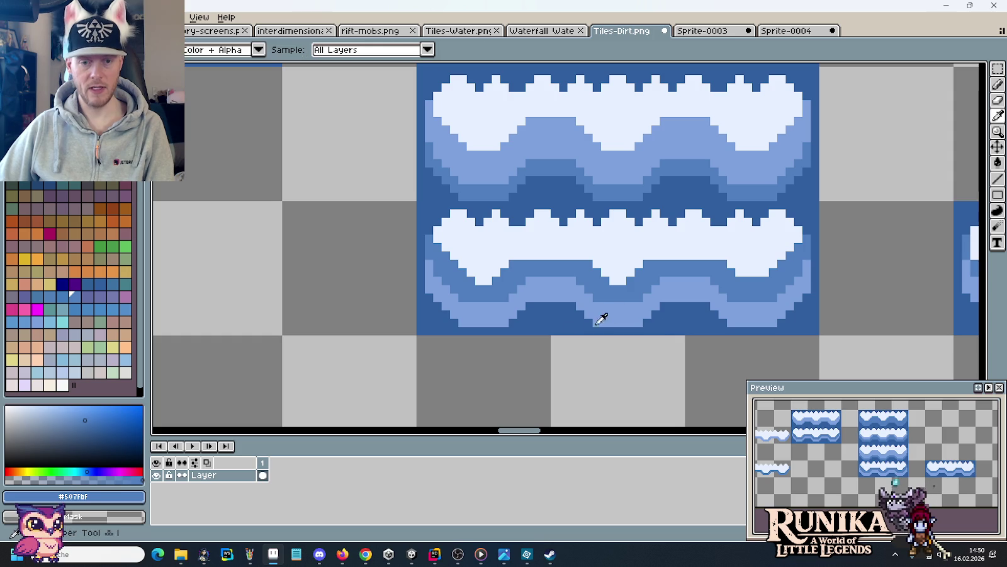
click(577, 307)
key(b)
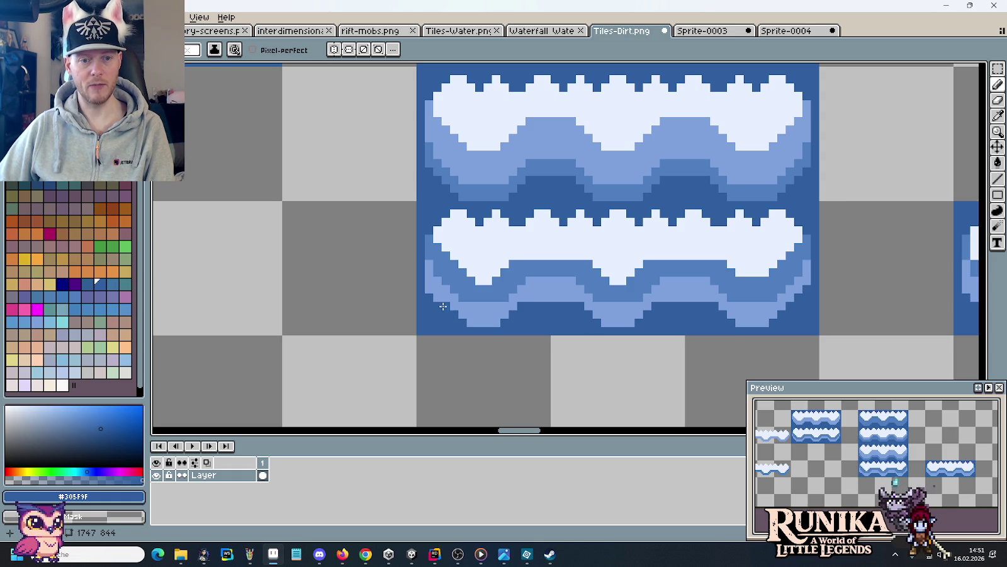
Zoom out to view all the water tiles of Tiles-Dirt.png.
scroll(439, 295, down, 3)
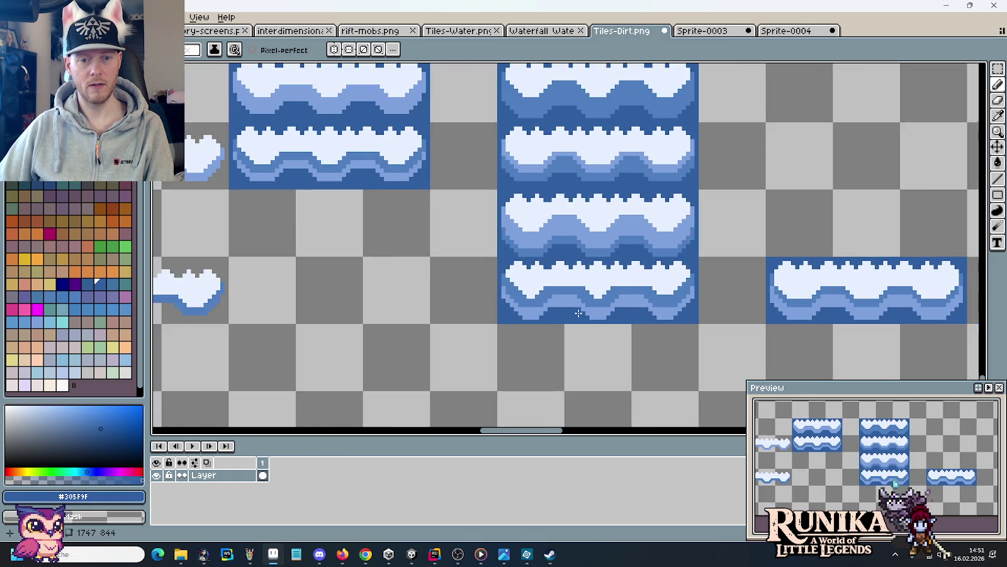
scroll(591, 209, up, 1)
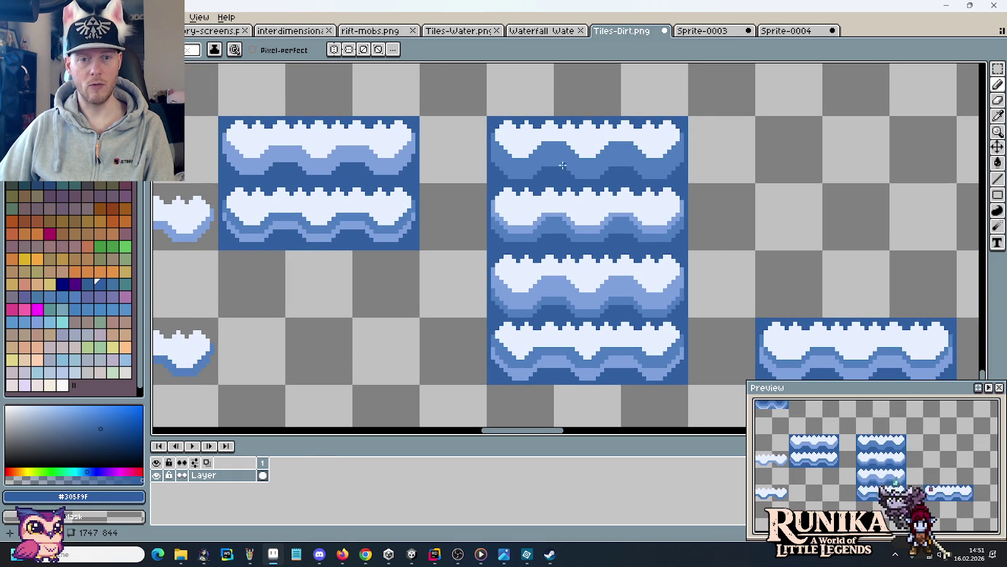
scroll(546, 199, up, 2)
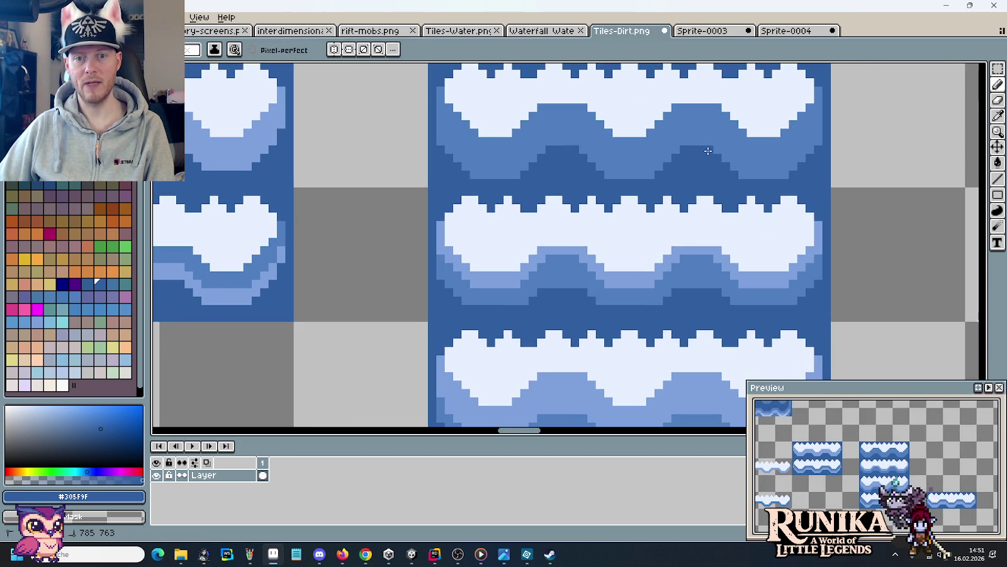
scroll(638, 205, down, 3)
scroll(648, 207, up, 1)
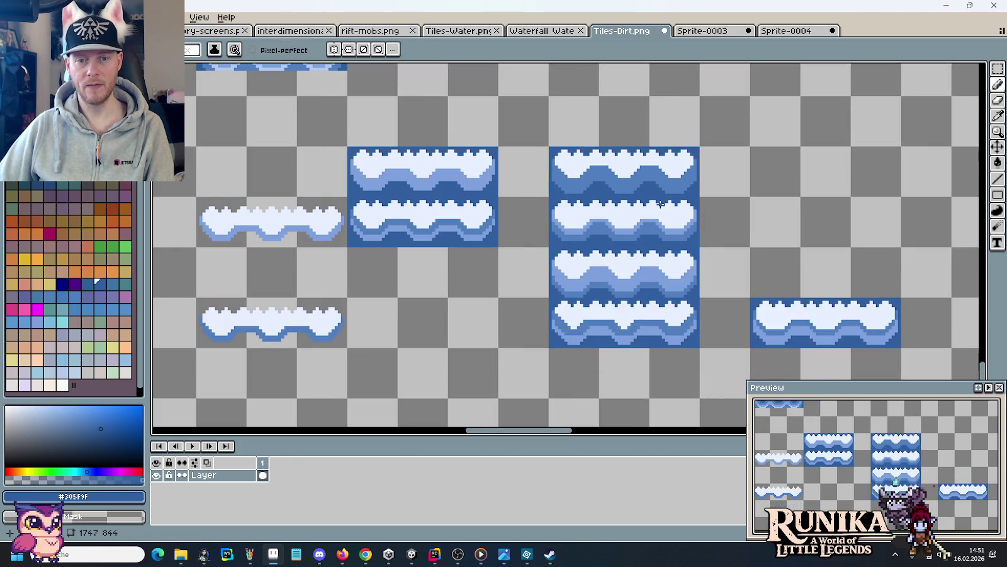
scroll(661, 214, up, 1)
Select the top water tile in Tiles-Dirt.png and paste it into Sprite-0004.
drag(671, 217, 654, 216)
key(m)
drag(522, 151, 634, 164)
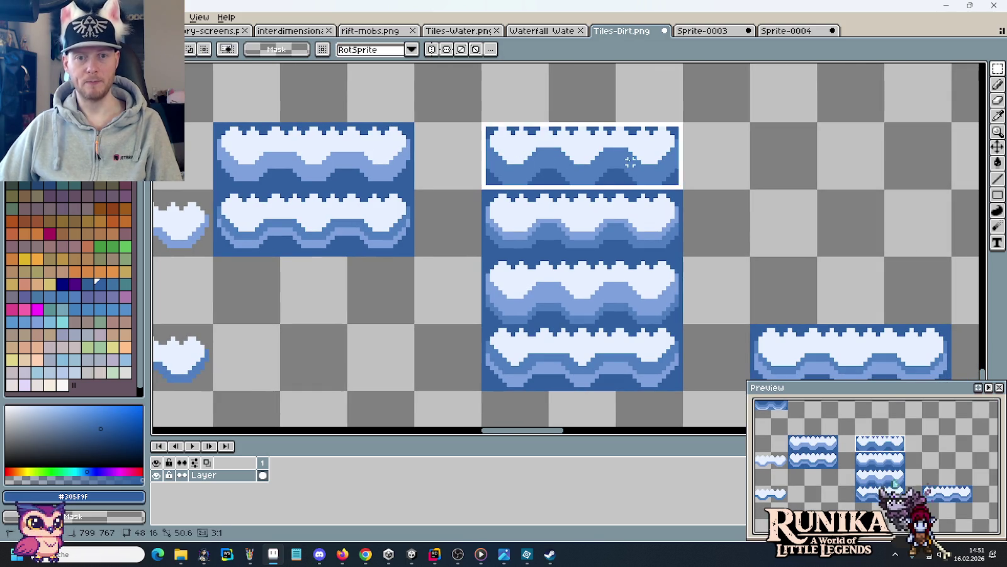
key(ctrl+s)
click(784, 31)
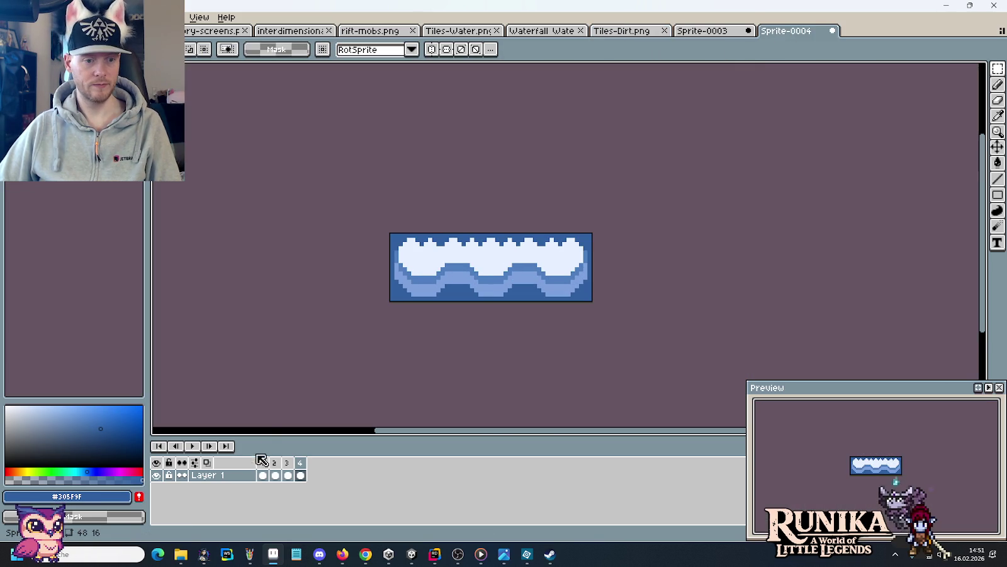
key(ctrl+v)
Paste a wave strip into frame 2 of Sprite-0004 and line it up.
click(622, 30)
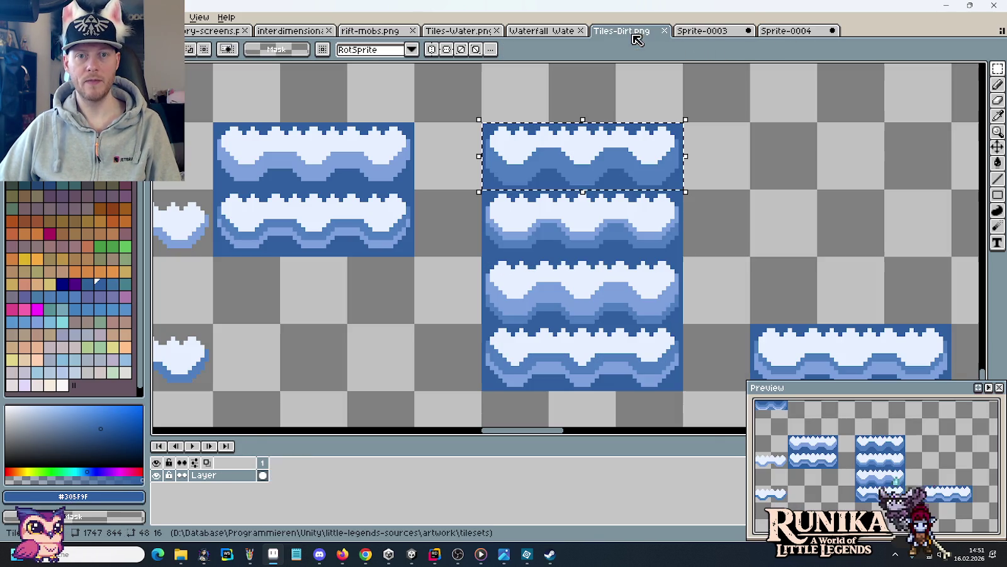
key(ctrl+v)
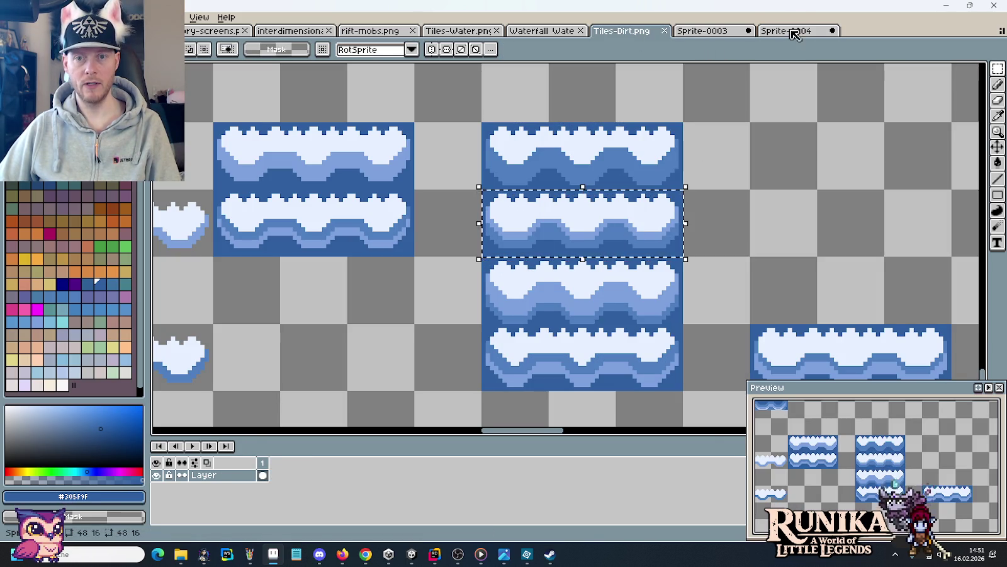
click(787, 30)
click(277, 464)
click(277, 464)
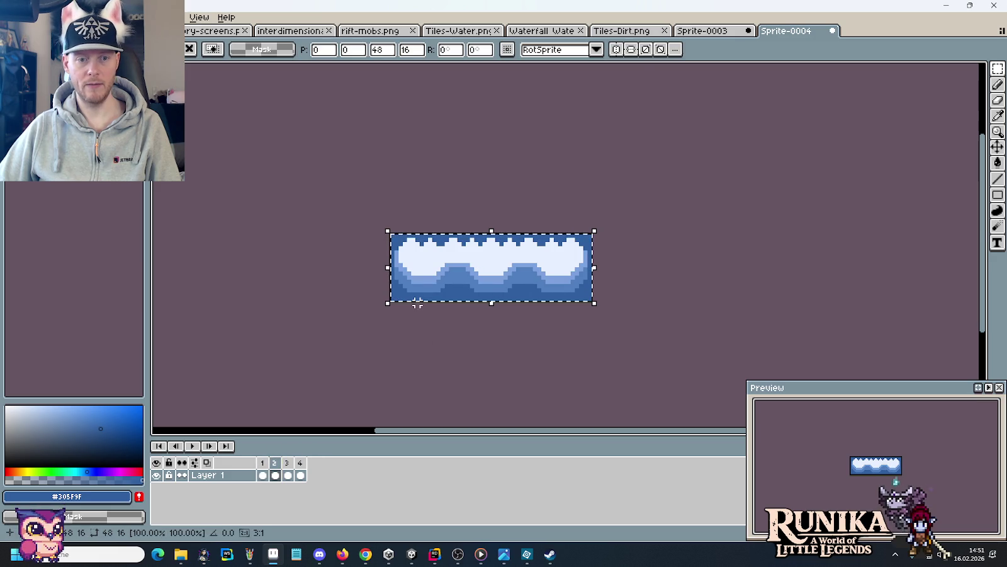
drag(497, 277, 641, 288)
key(ctrl+c)
Copy the third wave strip from Tiles-Dirt.png into frame 3.
click(787, 31)
key(ctrl+v)
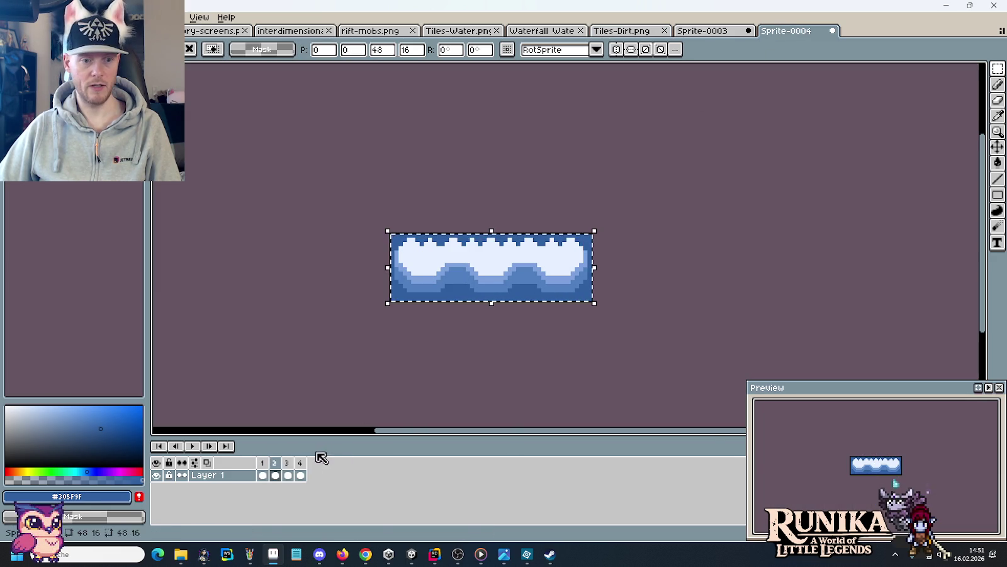
click(287, 474)
key(ctrl+c)
click(628, 32)
key(ctrl+v)
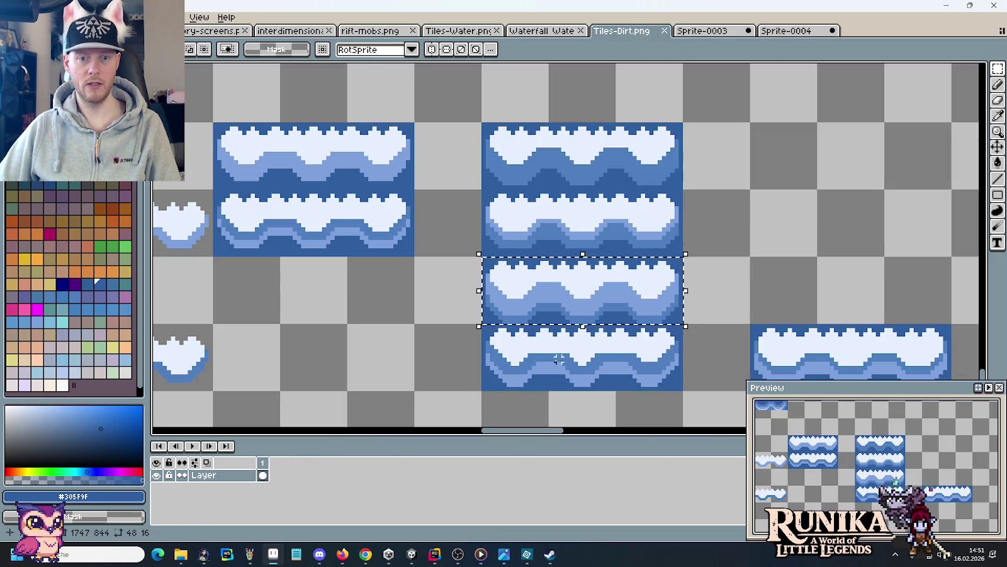
Paste the fourth wave strip into frame 4 and play the animation.
key(ctrl+c)
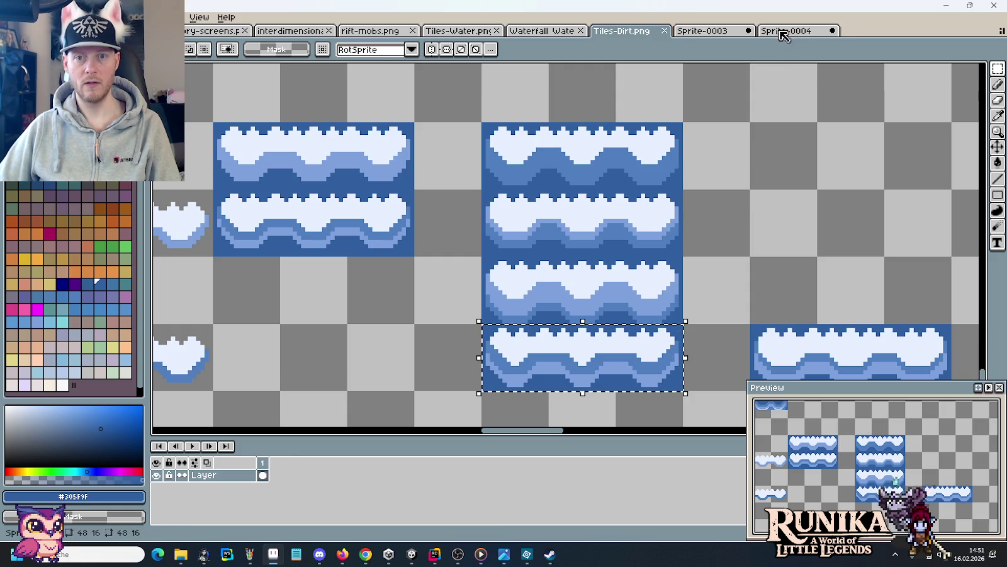
click(787, 31)
key(ctrl+v)
click(338, 407)
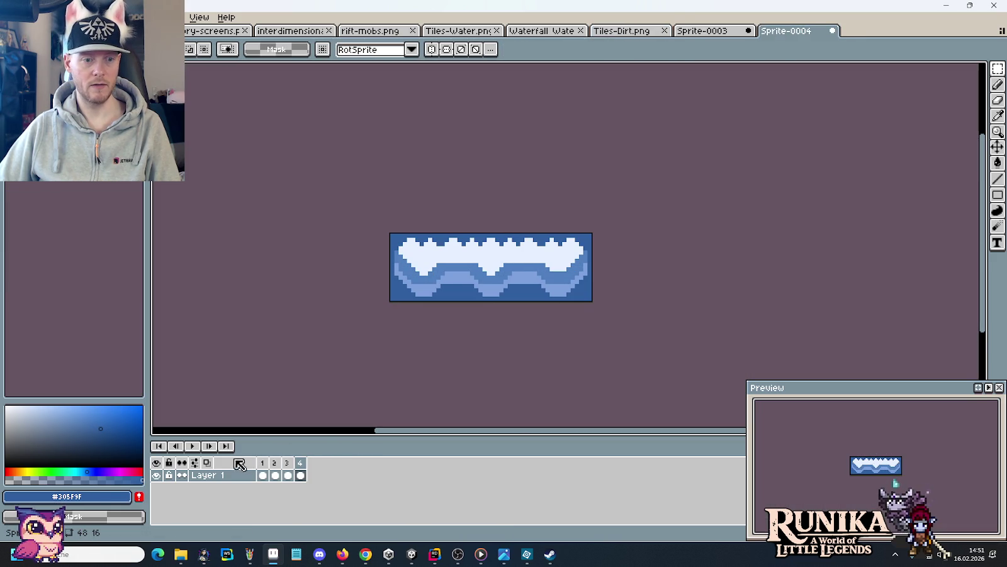
click(195, 445)
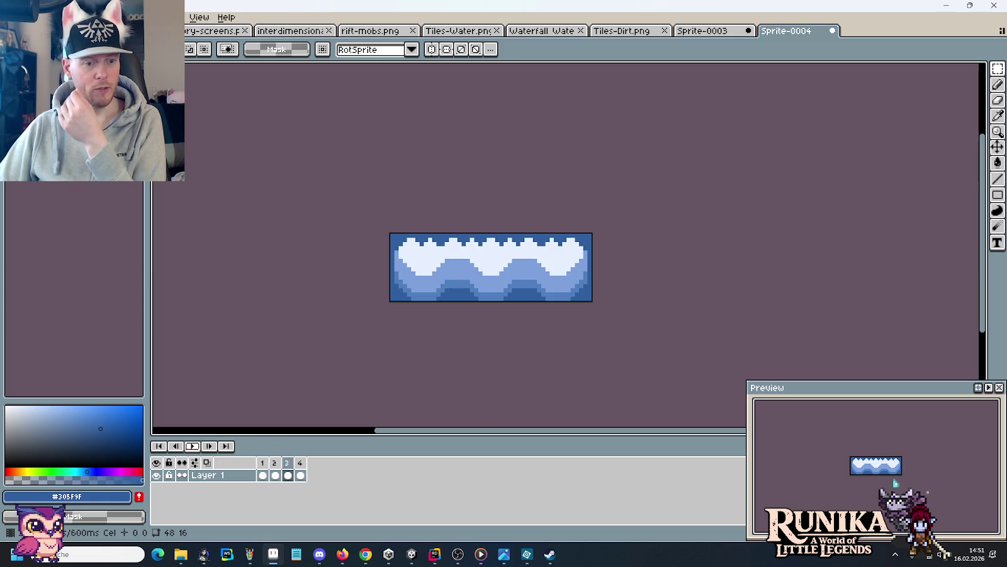
Stop playback and step through frames 1–4 three times to check the loop.
click(263, 473)
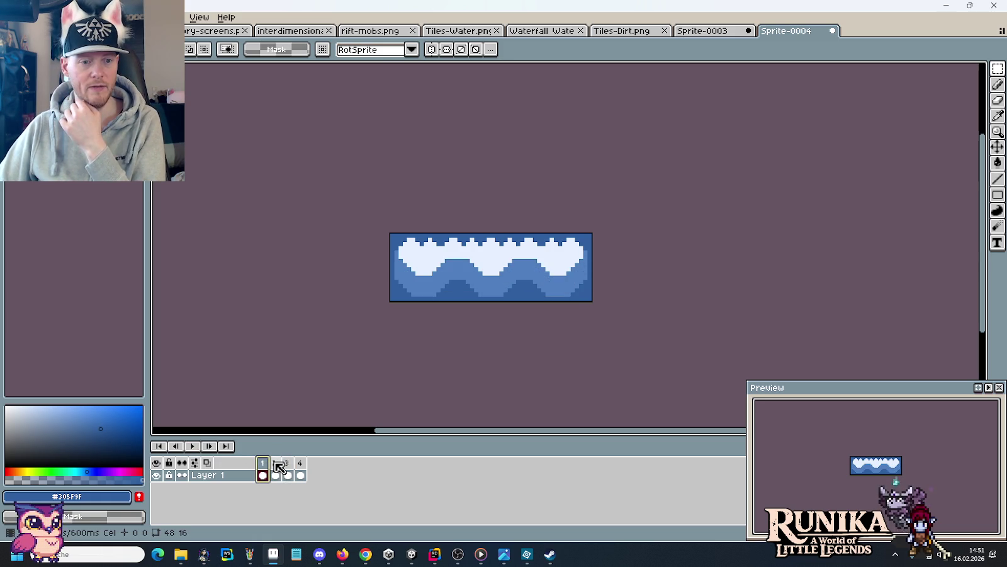
click(278, 464)
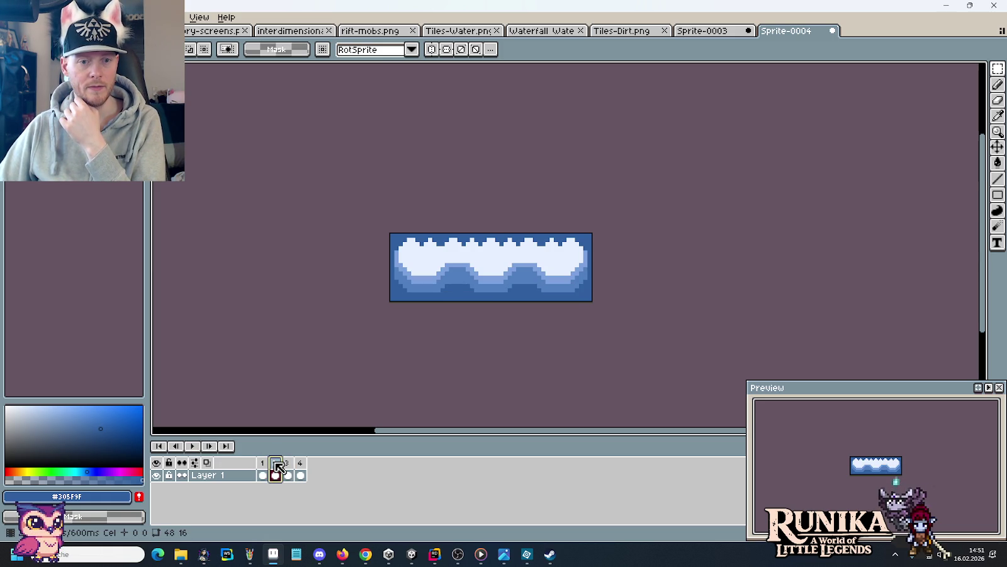
click(291, 464)
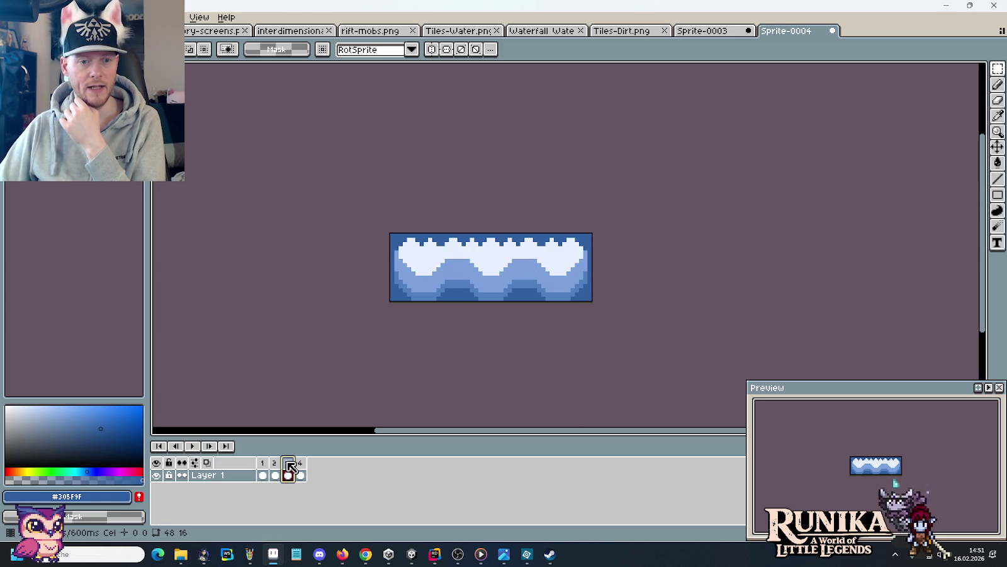
click(302, 465)
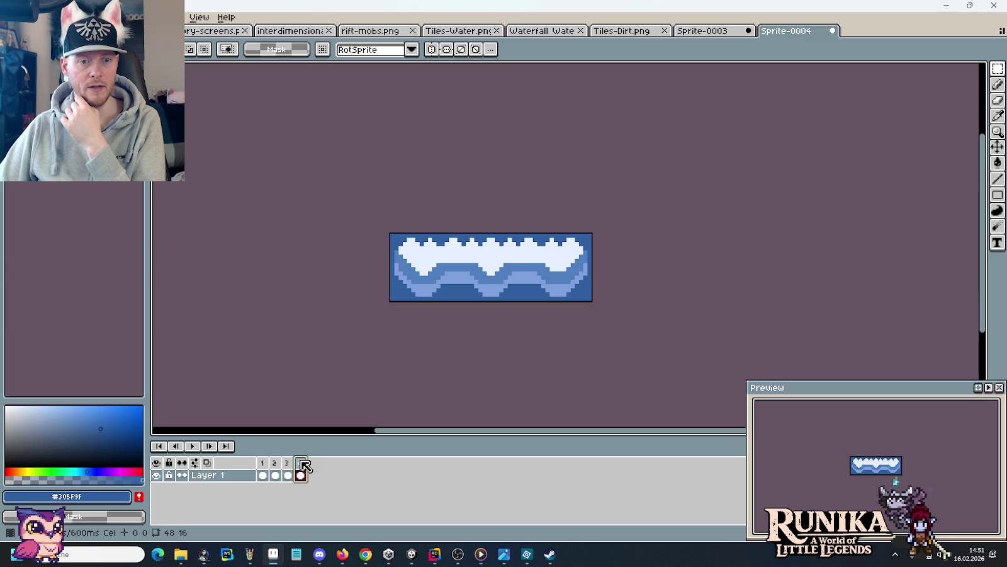
click(265, 463)
click(277, 465)
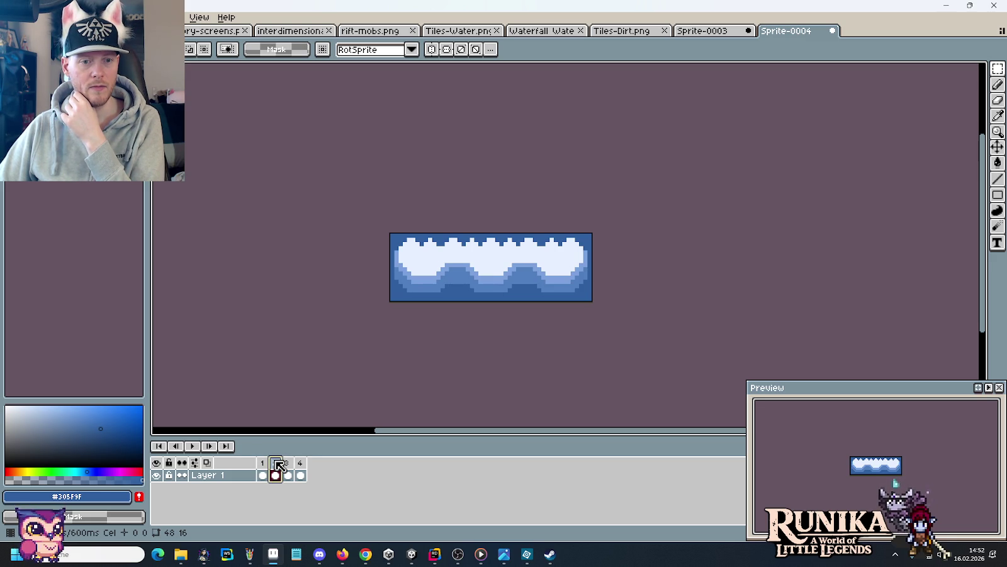
click(292, 464)
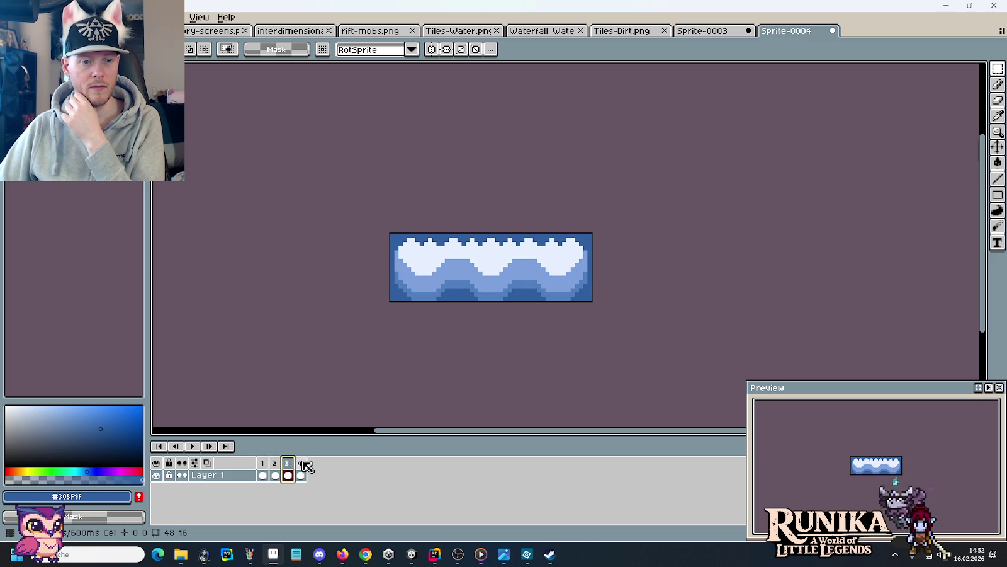
click(302, 463)
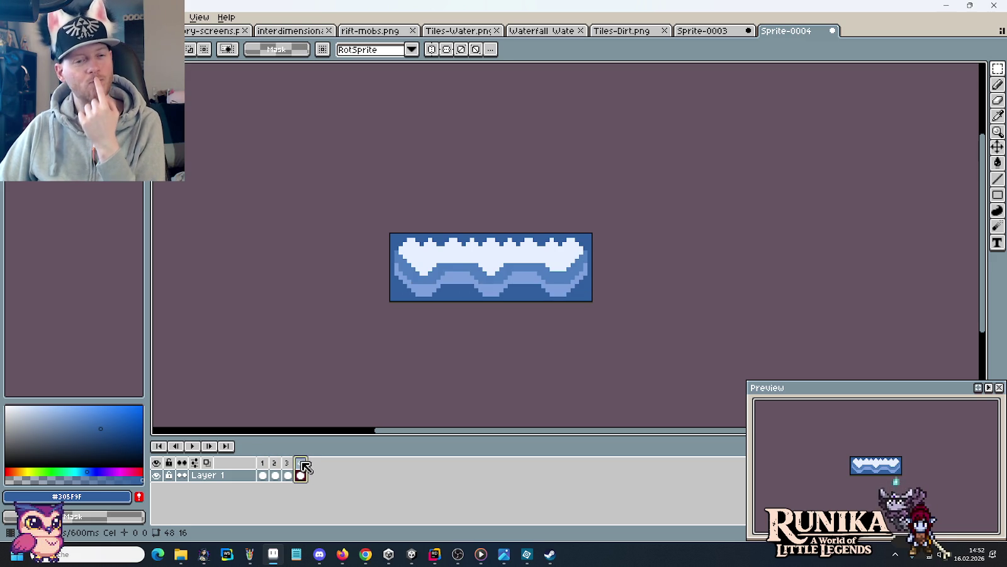
click(261, 466)
click(276, 466)
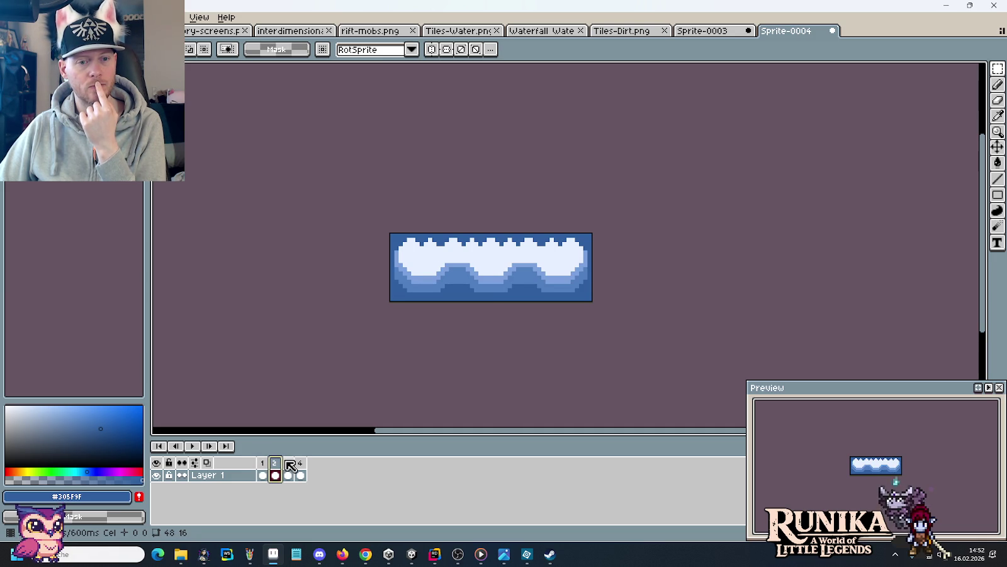
click(289, 466)
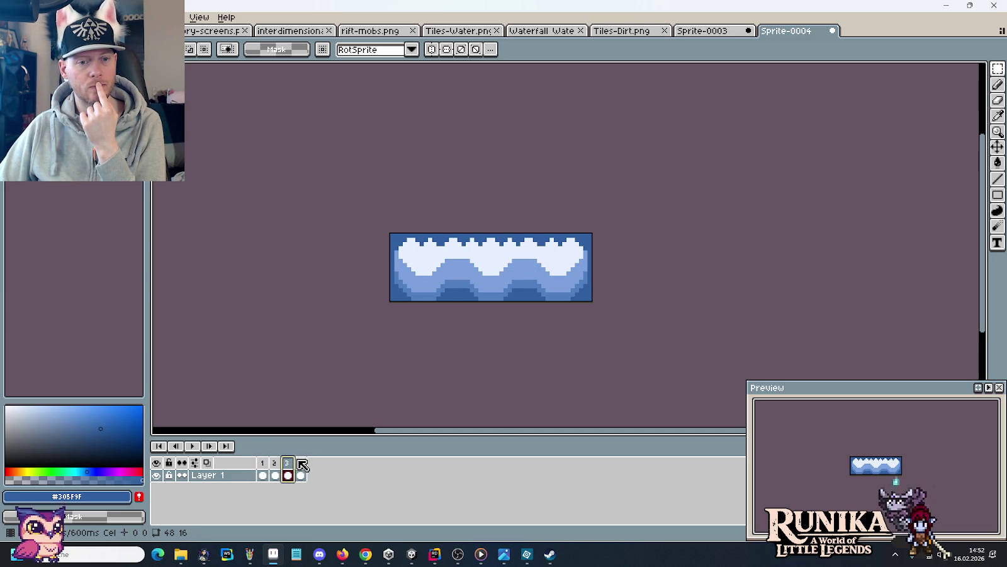
click(302, 465)
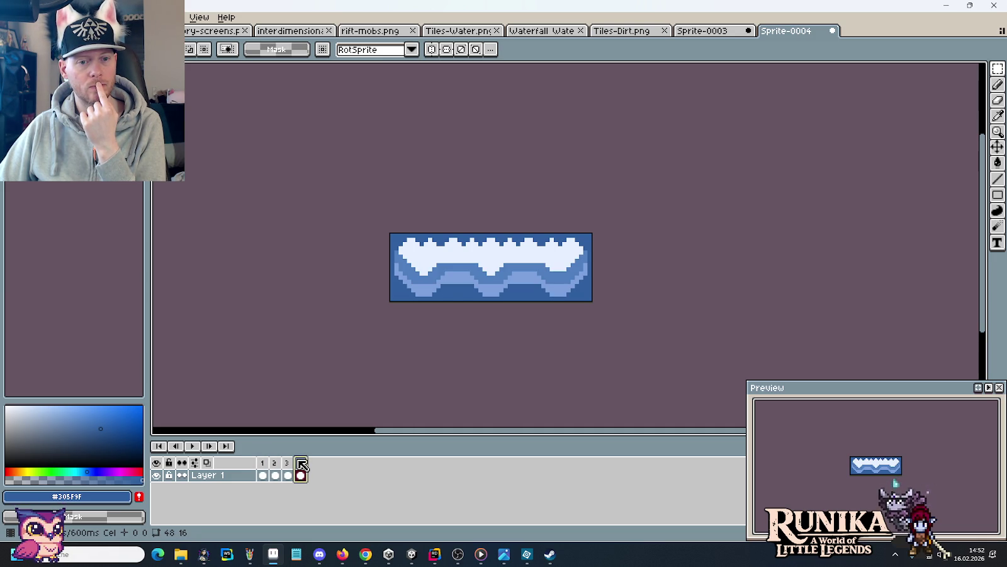
click(263, 465)
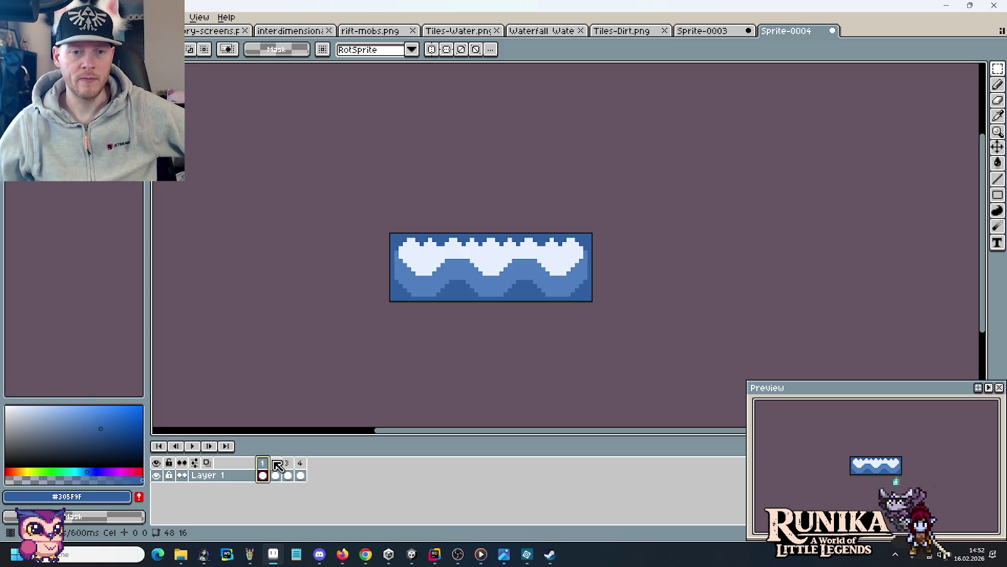
Flip between frames 1 and 2 to compare their waves, then show Sprite-0003.
click(275, 462)
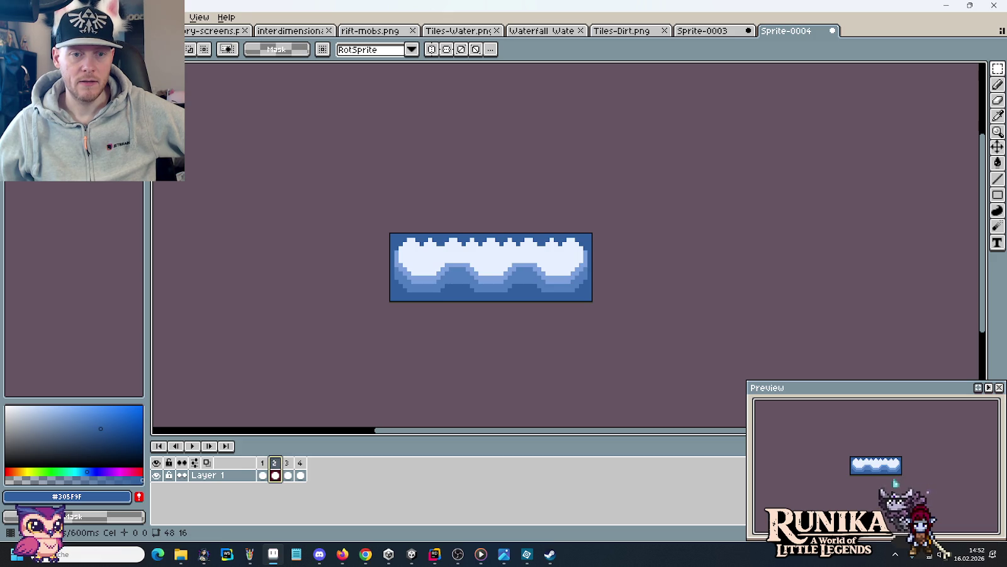
click(264, 468)
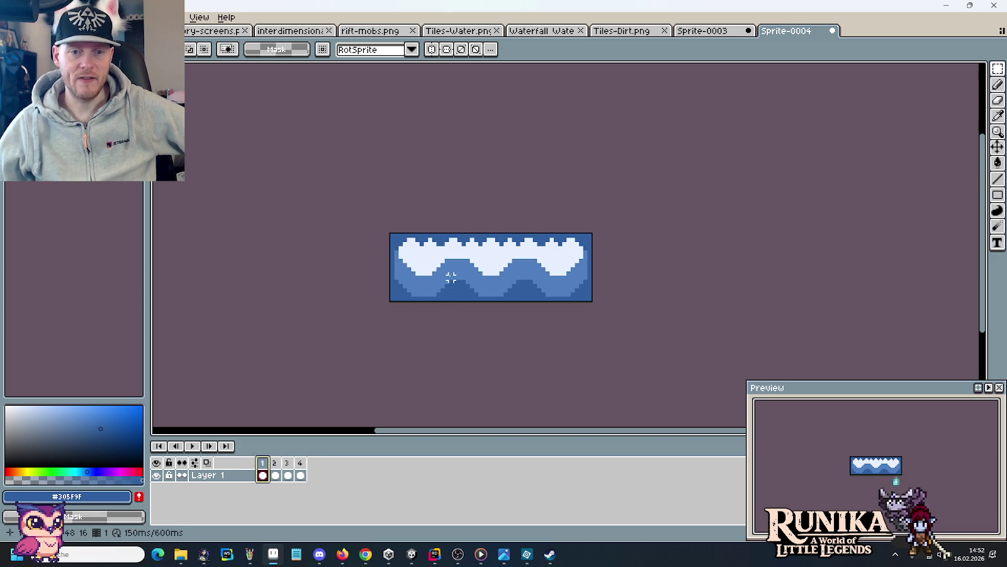
click(278, 463)
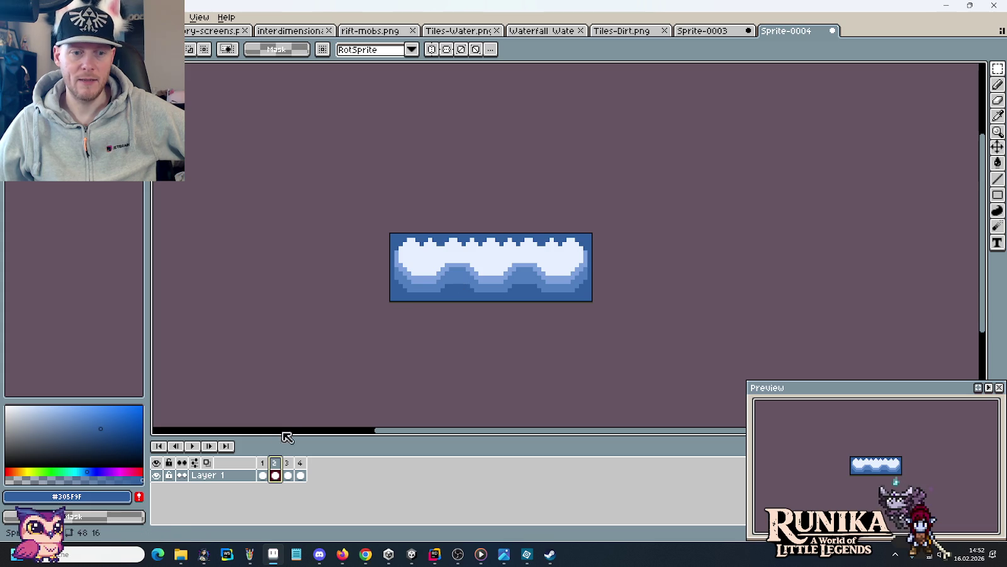
click(262, 463)
click(275, 463)
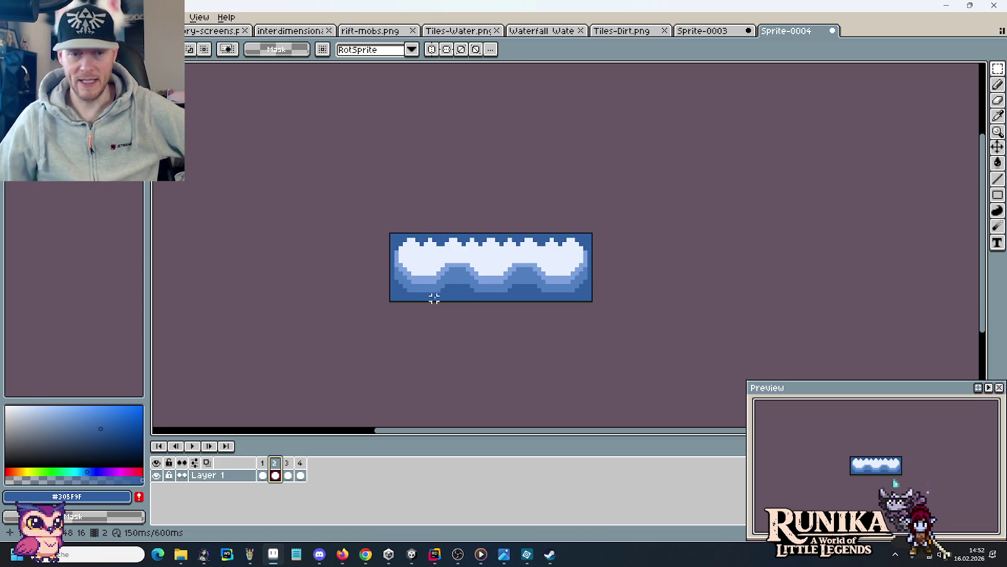
click(264, 464)
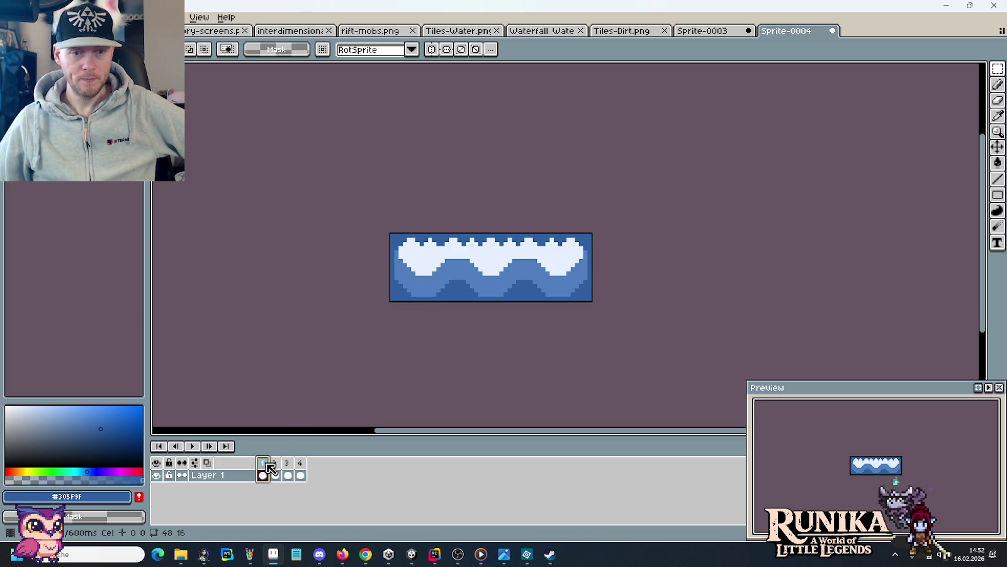
click(275, 463)
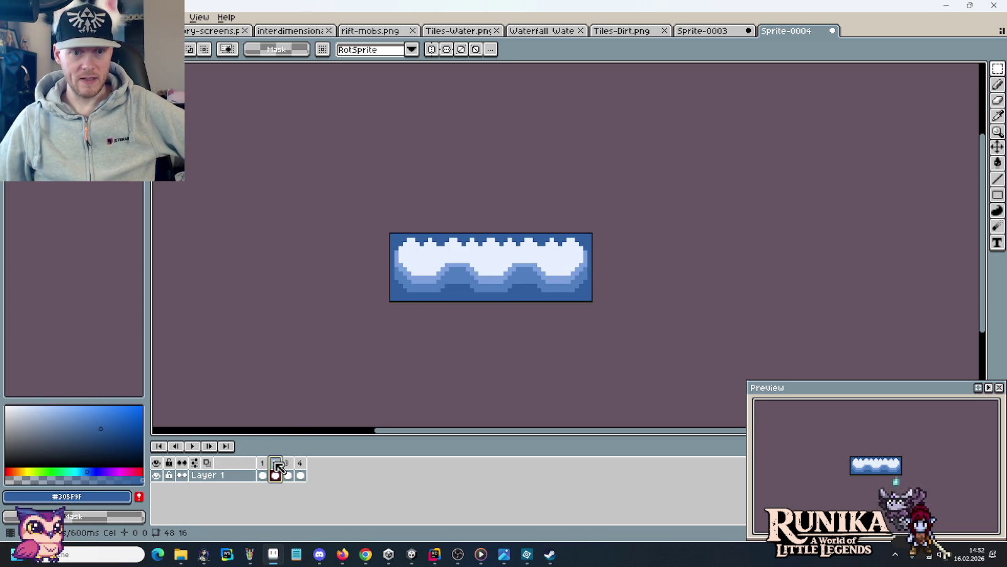
click(263, 466)
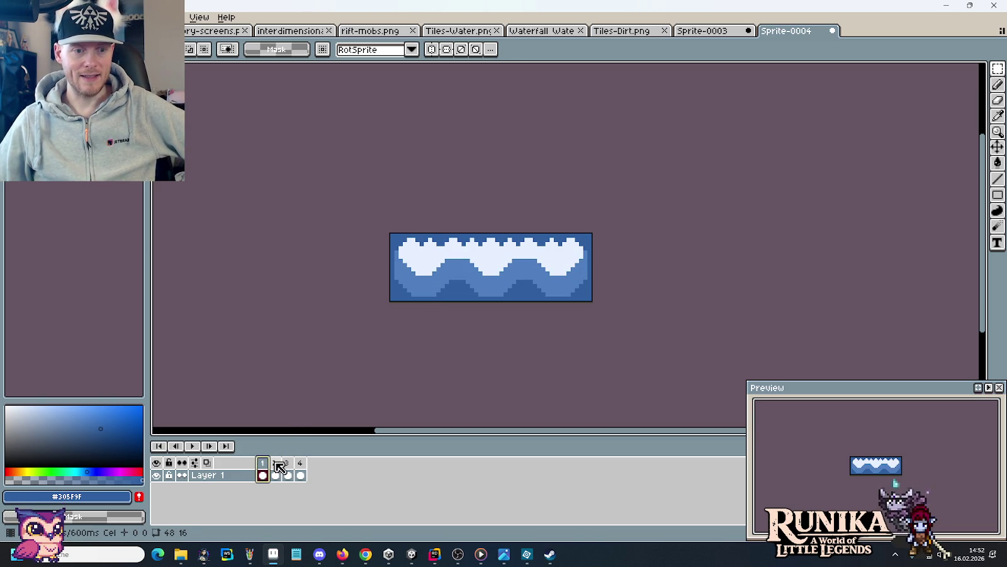
click(276, 464)
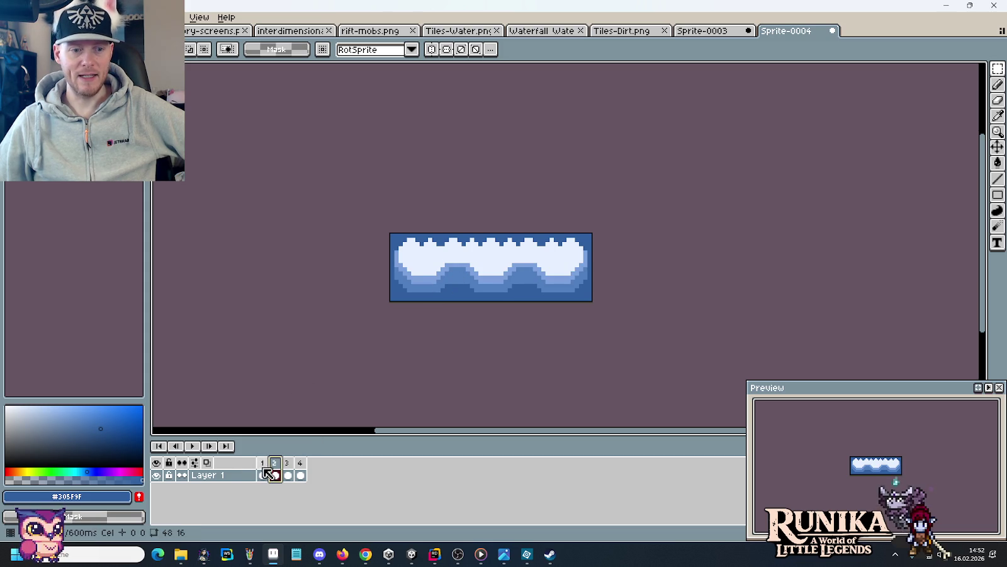
click(264, 463)
click(277, 464)
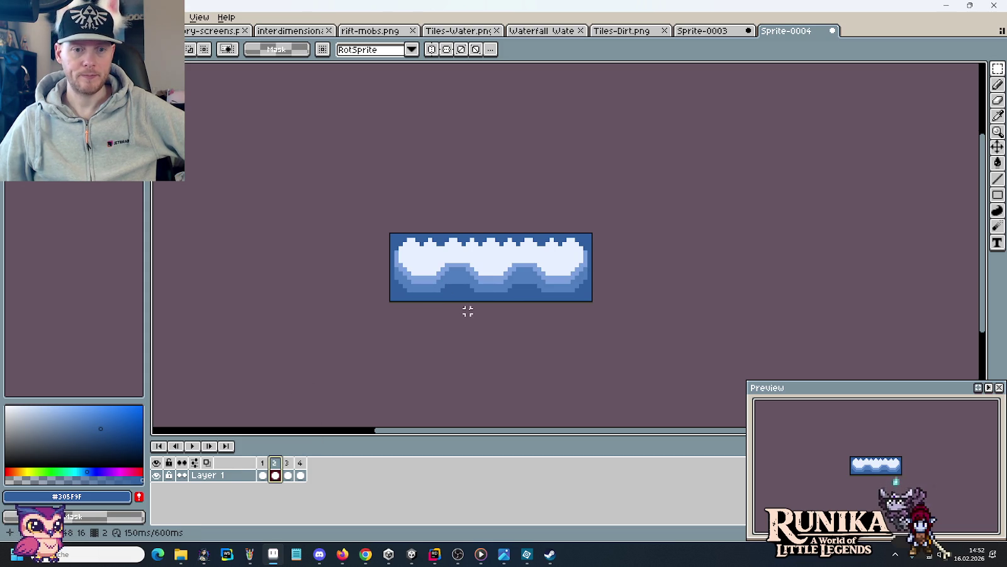
click(717, 32)
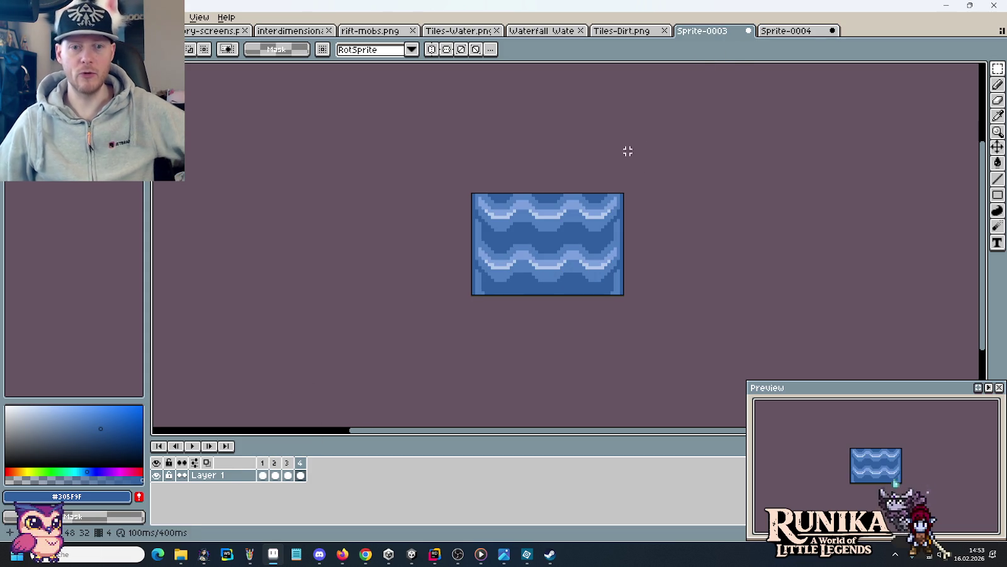
Back in Tiles-Dirt.png, marquee-select the second 48×16 water tile in the middle column.
click(609, 35)
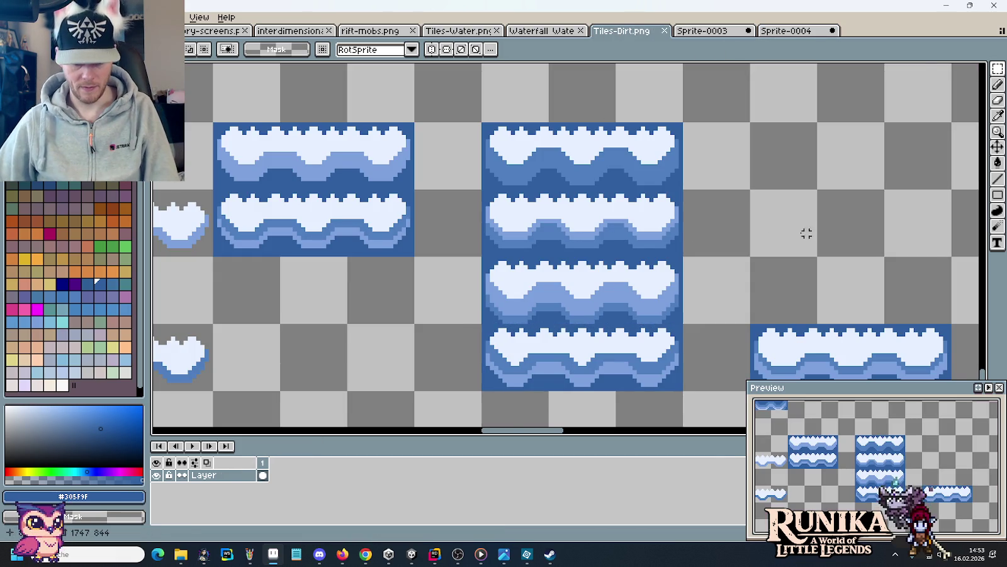
scroll(614, 265, up, 1)
scroll(481, 258, up, 3)
key(b)
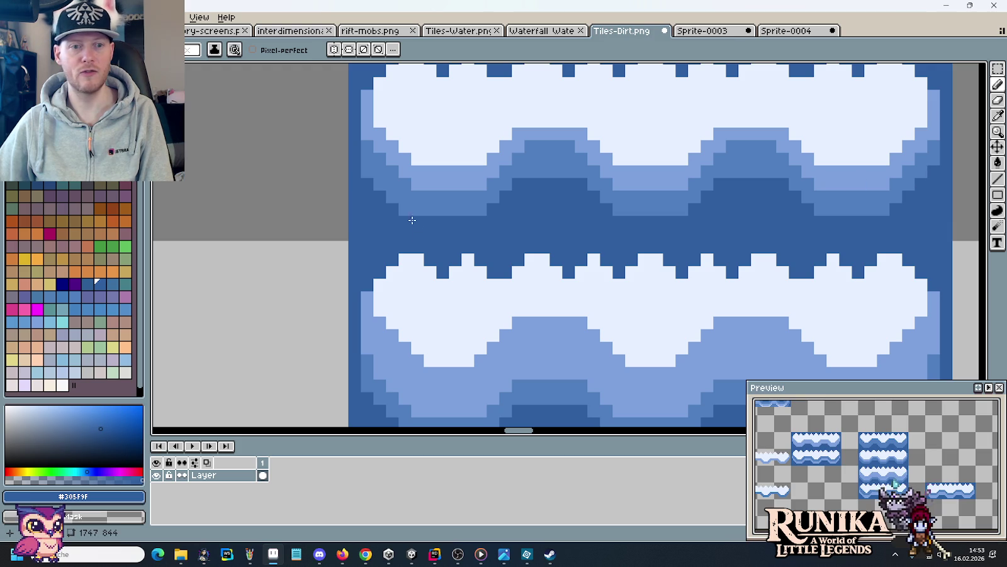
scroll(370, 177, down, 2)
scroll(370, 176, down, 2)
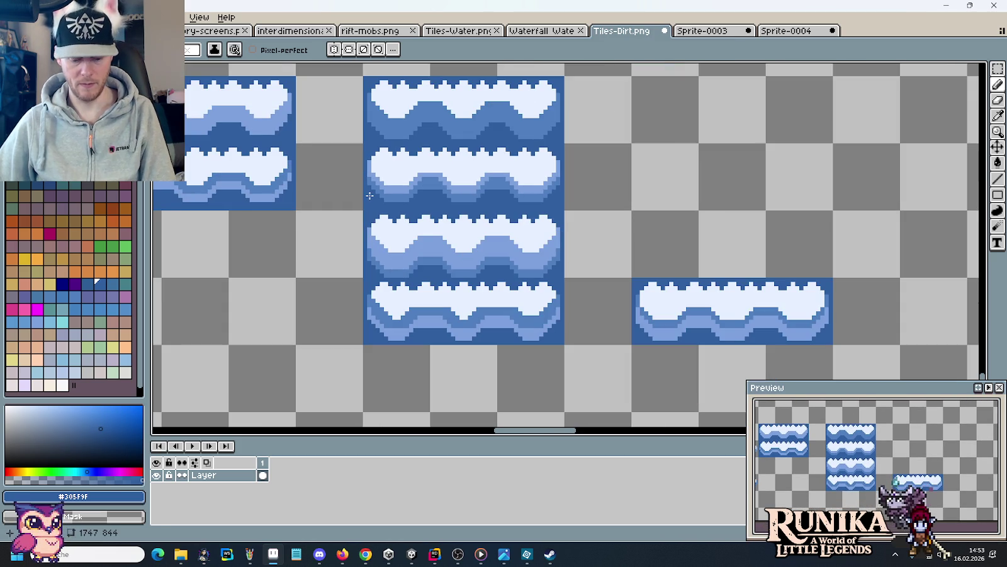
key(m)
drag(377, 175, 524, 170)
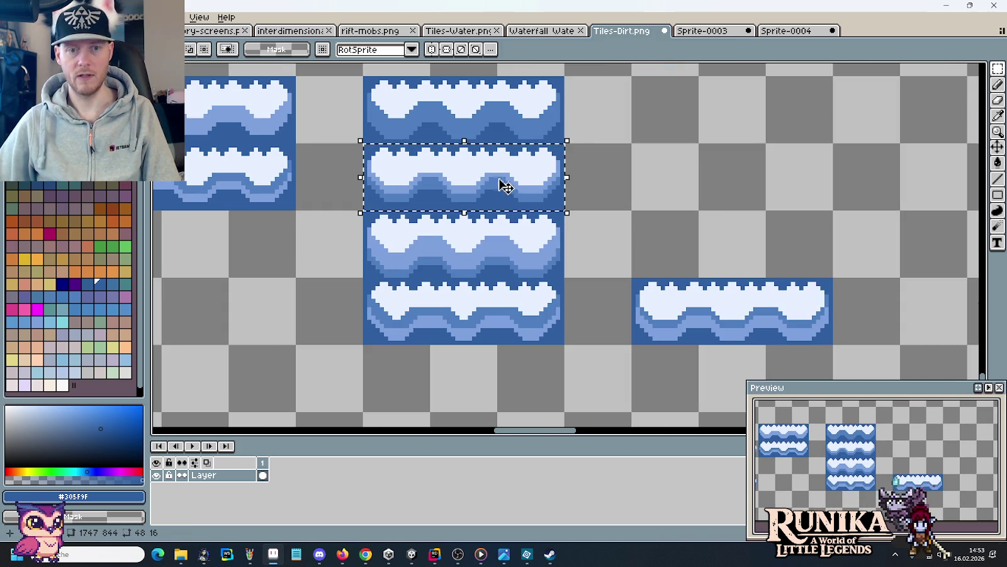
In Sprite-0004, step through frames 1–4, then play and stop the animation.
click(786, 33)
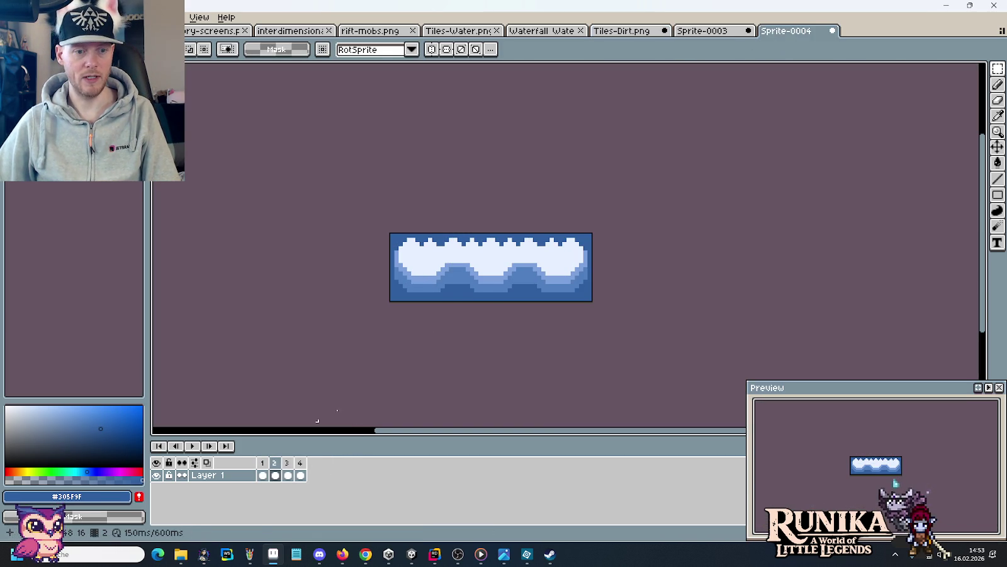
click(263, 474)
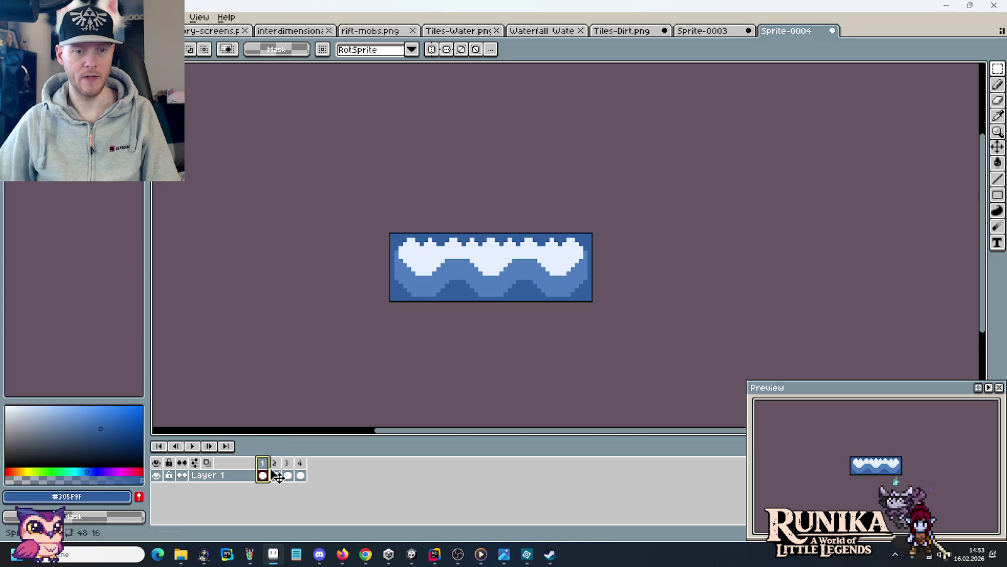
click(276, 474)
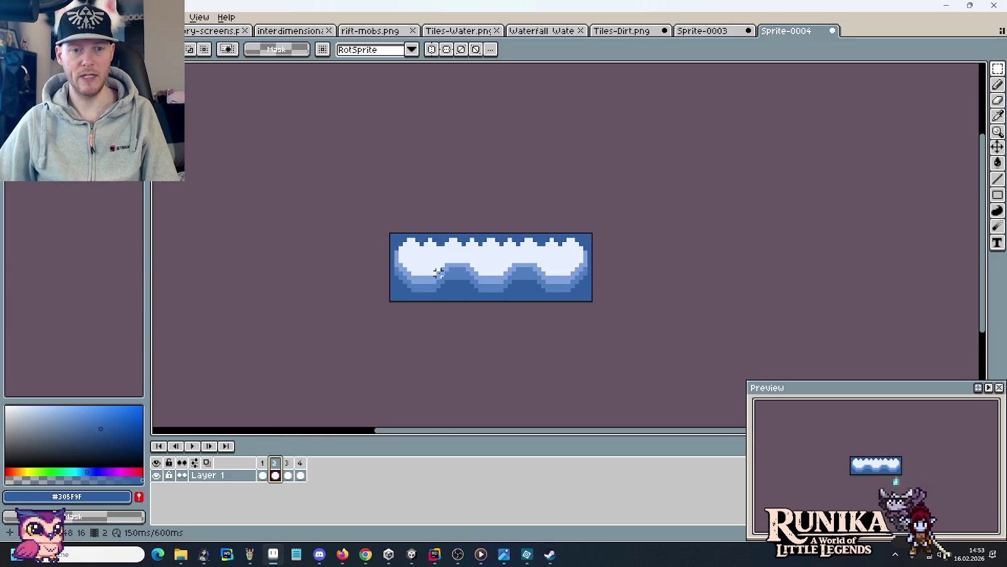
click(287, 465)
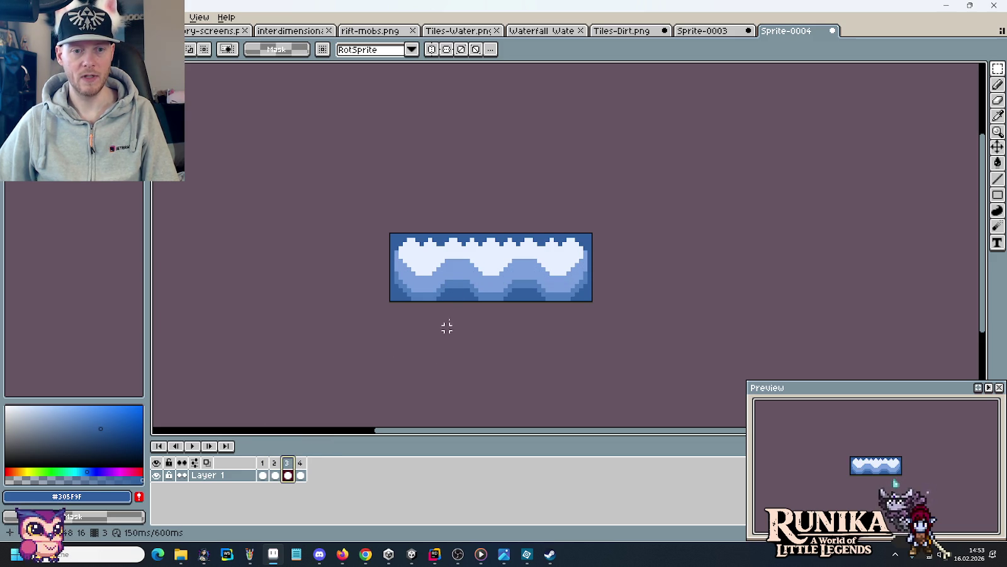
click(302, 466)
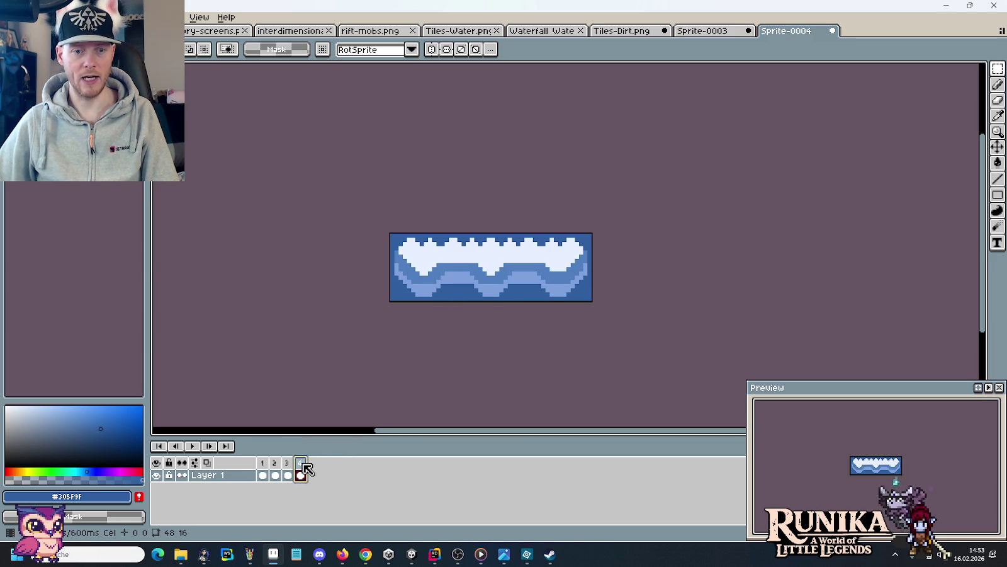
click(263, 463)
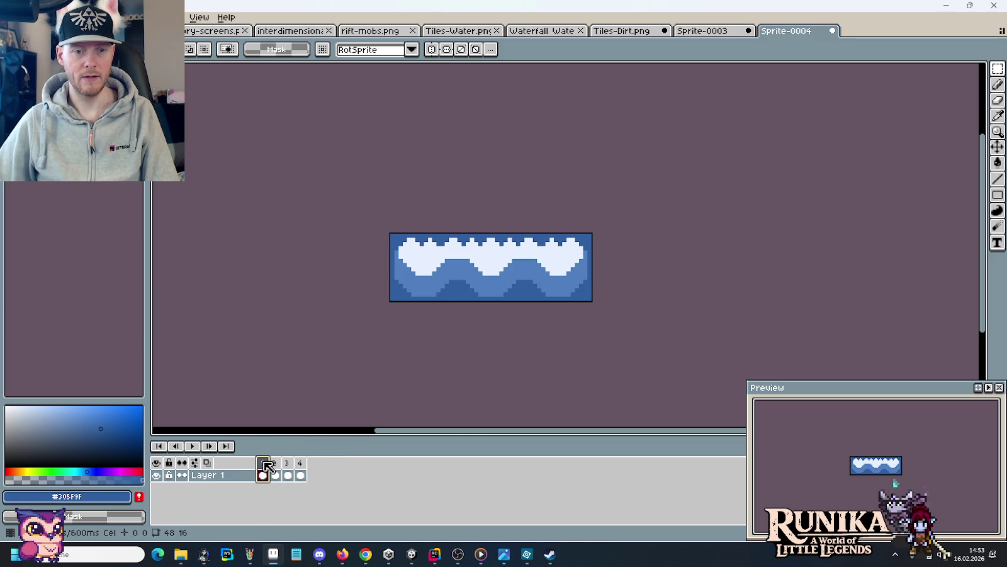
click(191, 445)
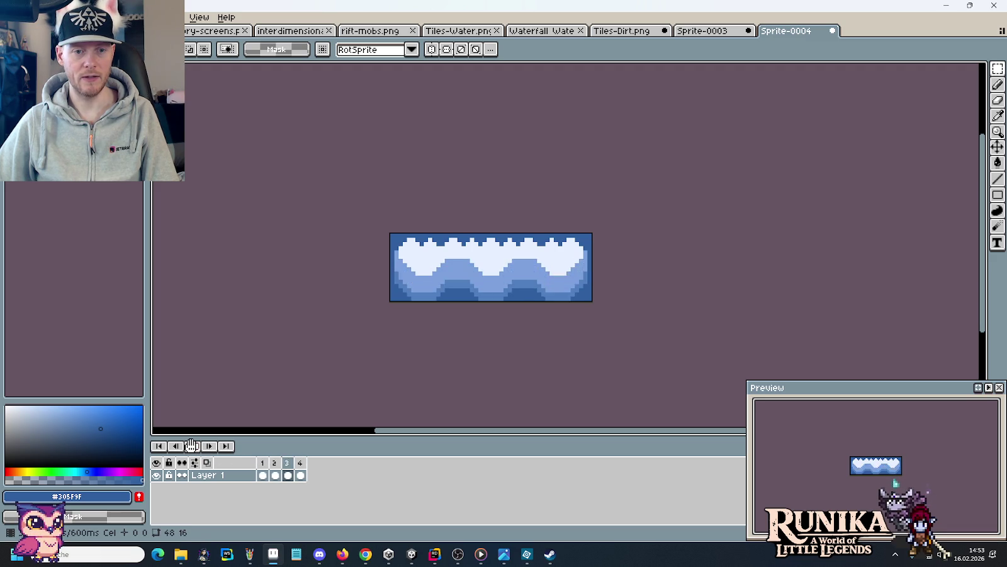
click(191, 446)
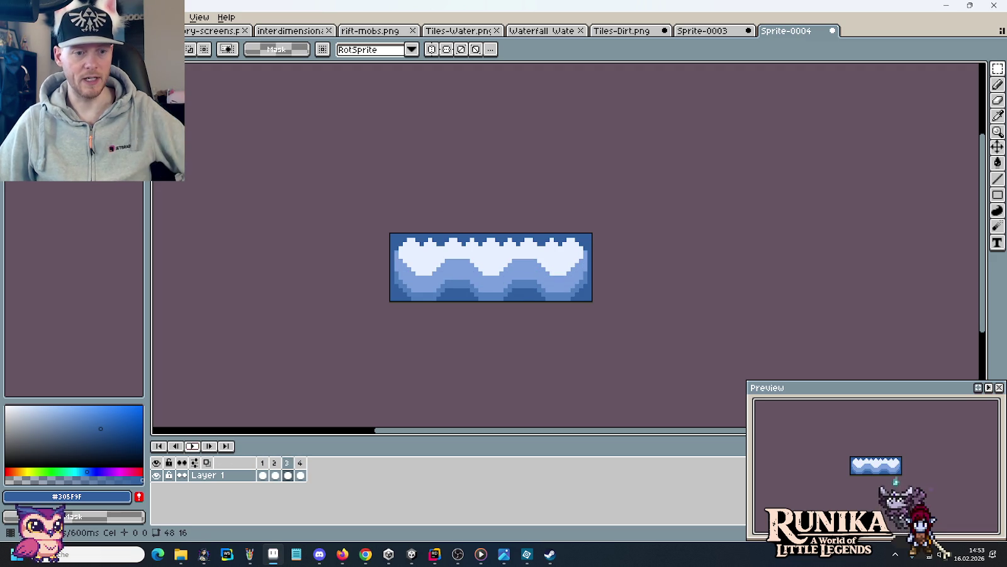
Review frames 2–4 again, comparing frames 3 and 4, then switch to Sprite-0003.
click(274, 463)
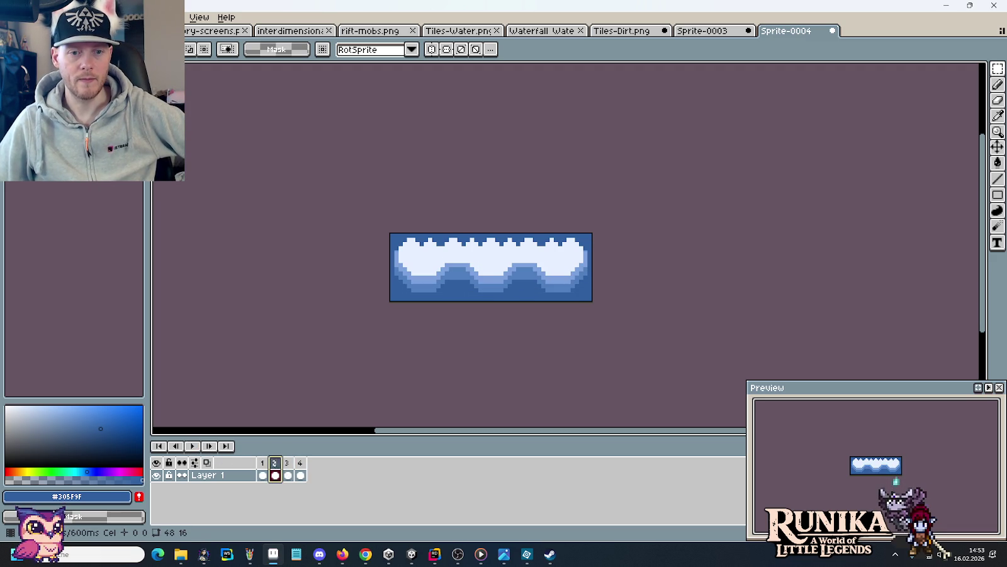
click(289, 469)
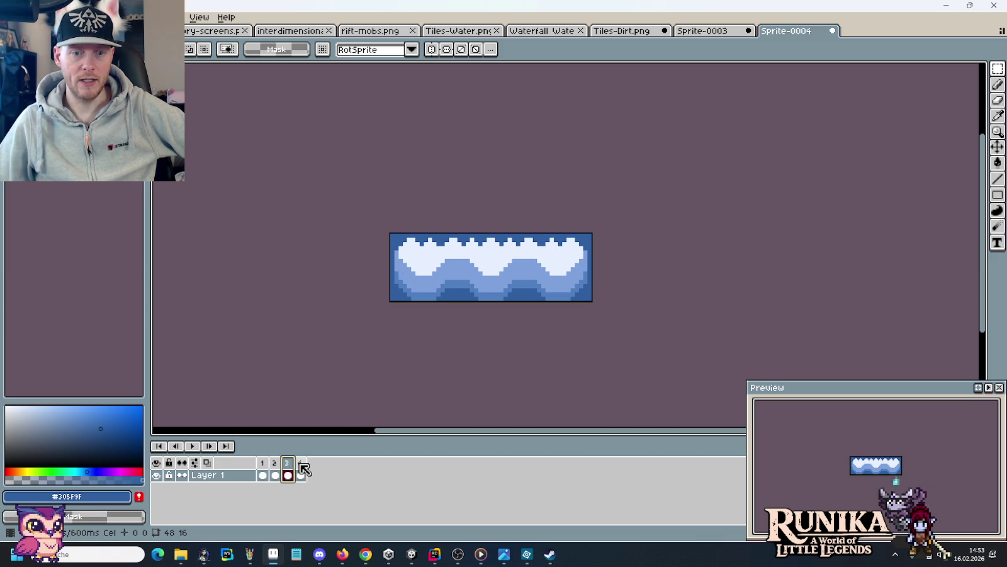
click(302, 469)
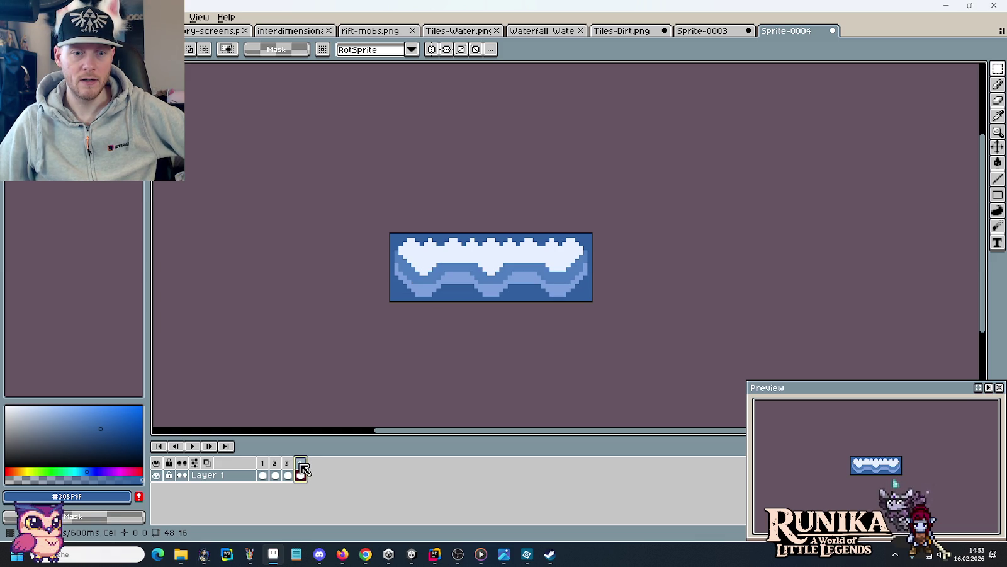
click(288, 469)
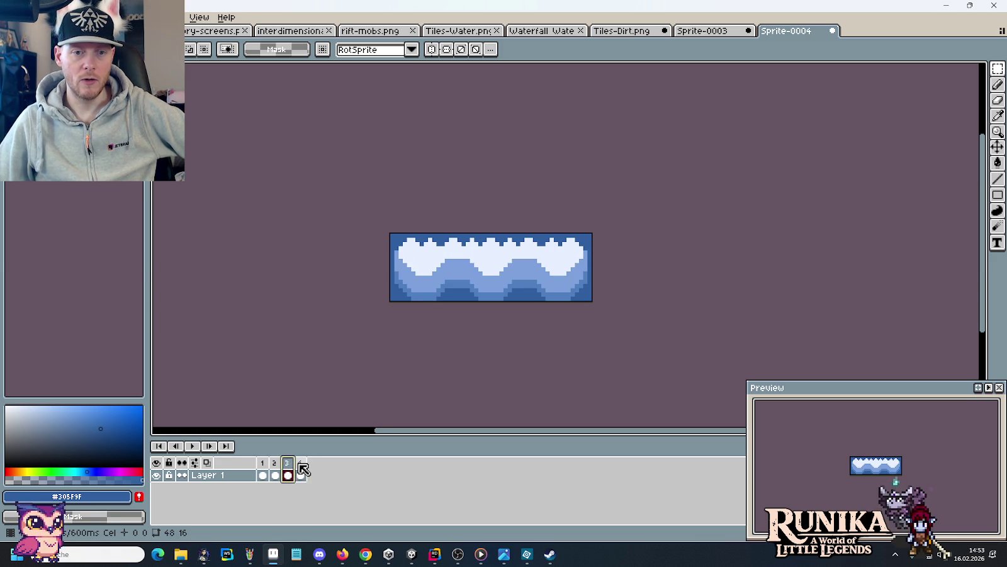
click(301, 469)
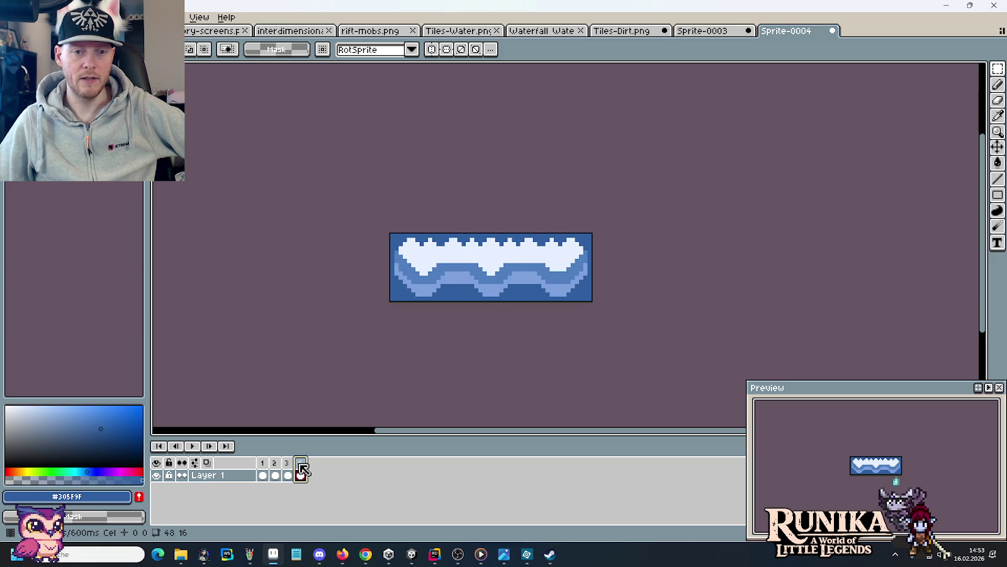
key(Return)
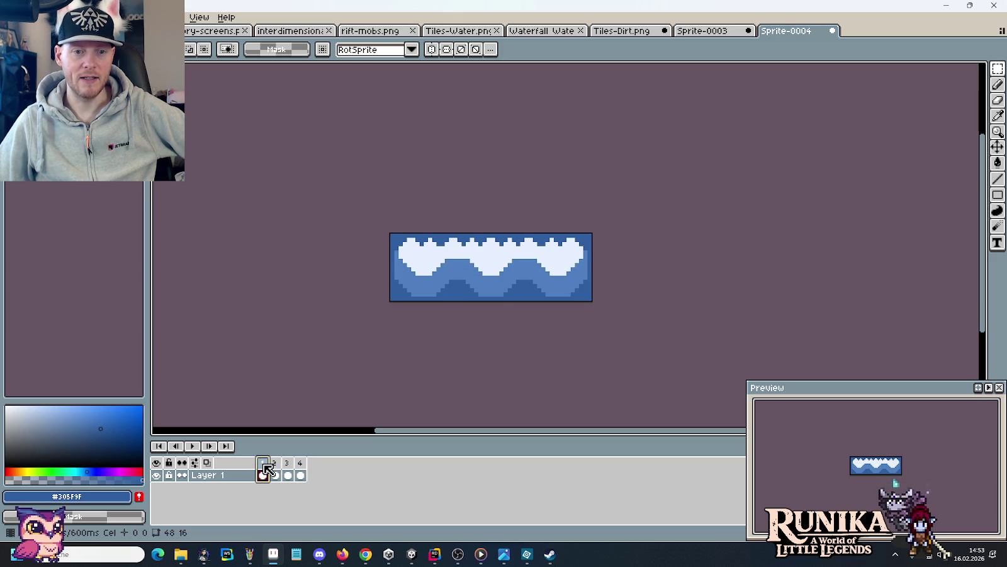
click(302, 469)
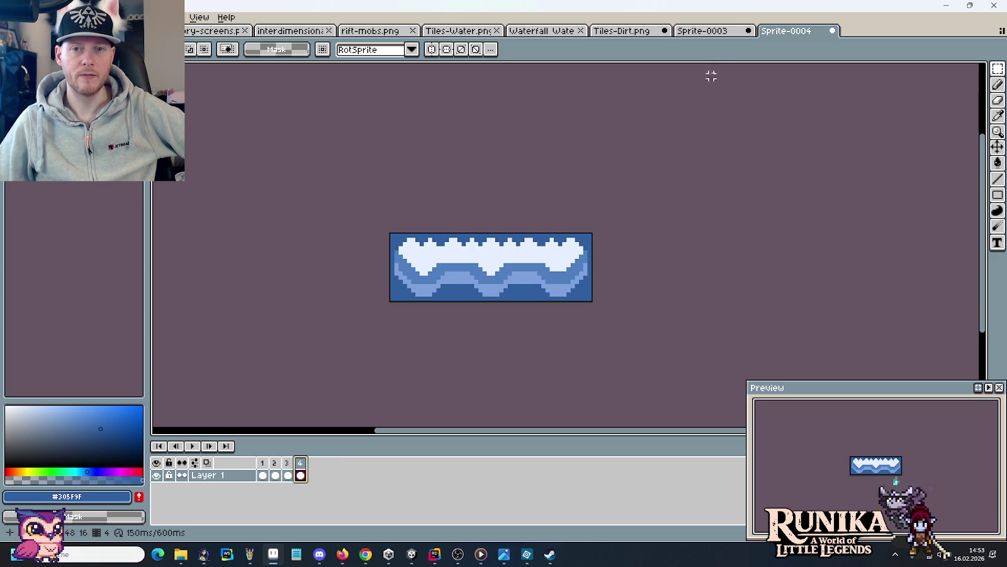
click(714, 31)
In Tiles-Dirt.png, paint light blue #7ca0dc steps along the water tile's bottom edge.
click(622, 31)
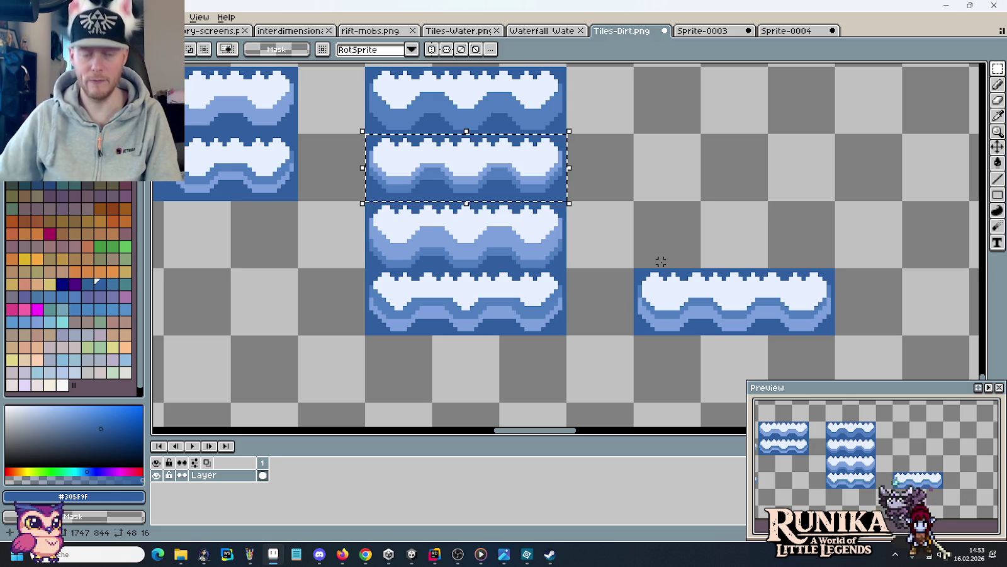
click(455, 354)
scroll(441, 345, up, 2)
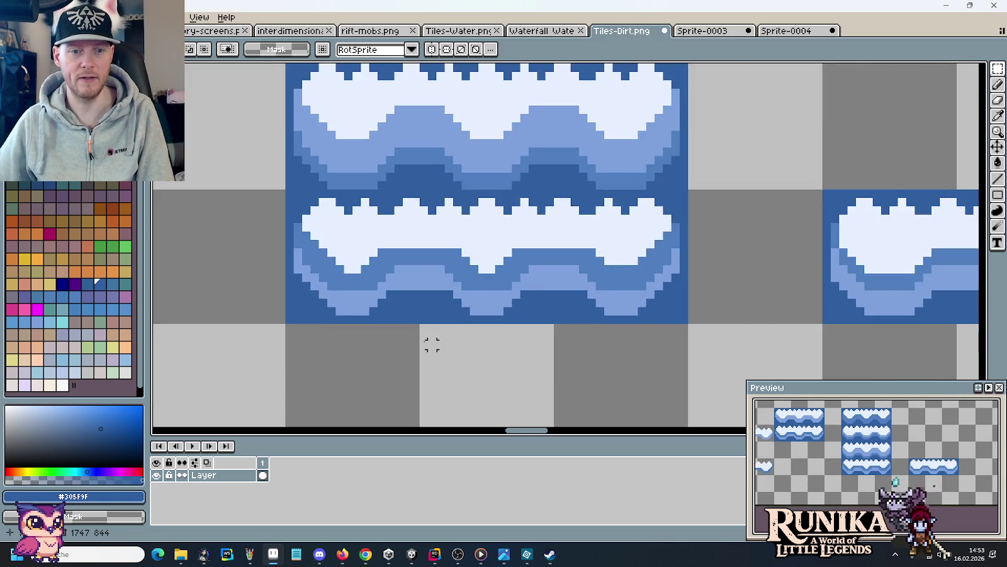
scroll(409, 311, up, 2)
alt+click(377, 255)
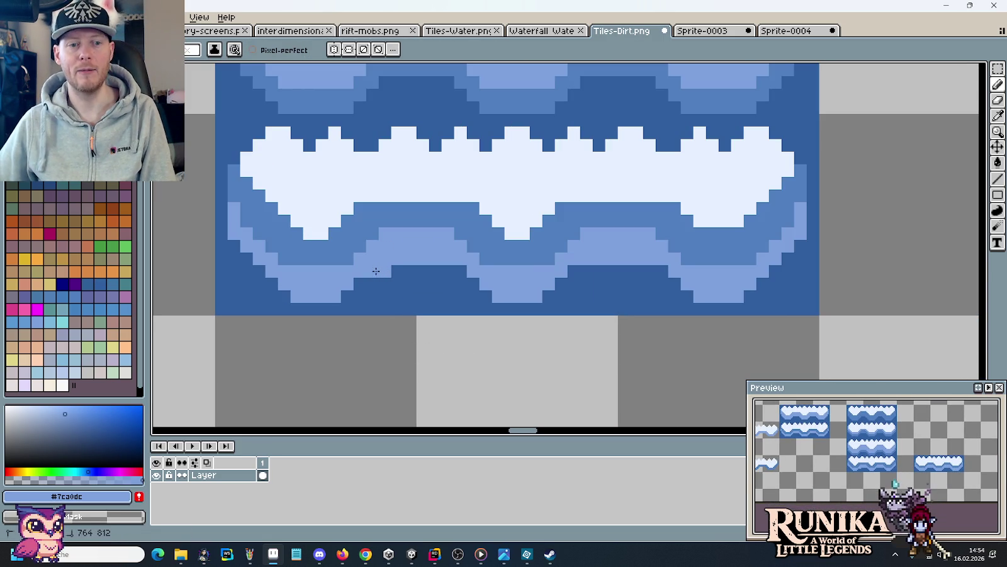
mouse_move(358, 297)
mouse_down()
mouse_move(343, 309)
mouse_move(297, 304)
mouse_up()
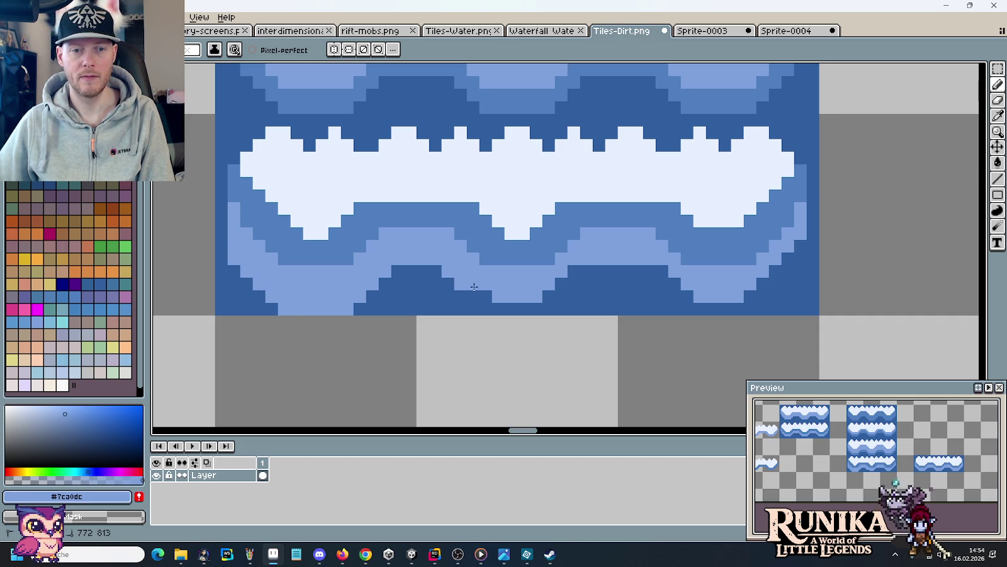
drag(490, 306, 537, 309)
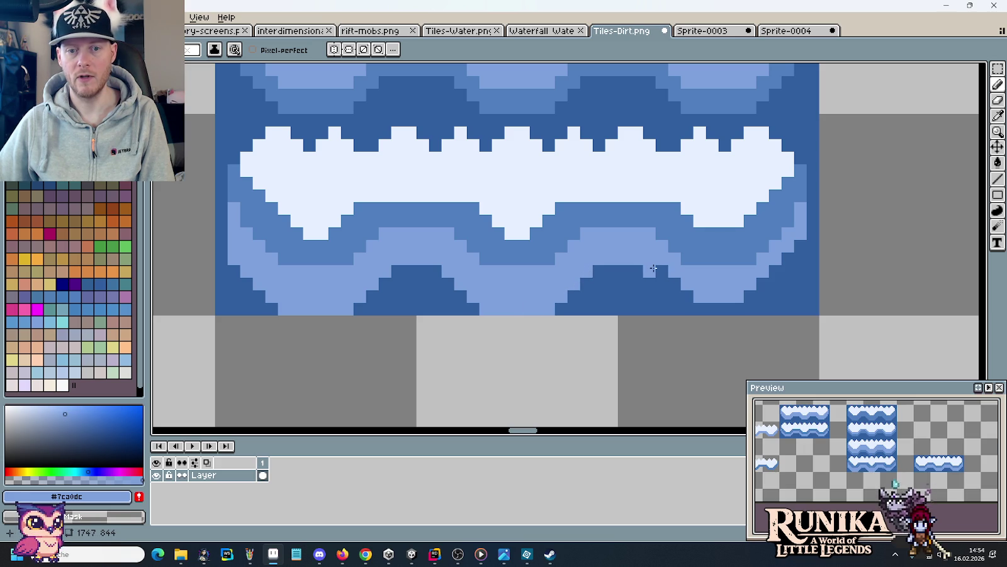
drag(683, 297, 738, 308)
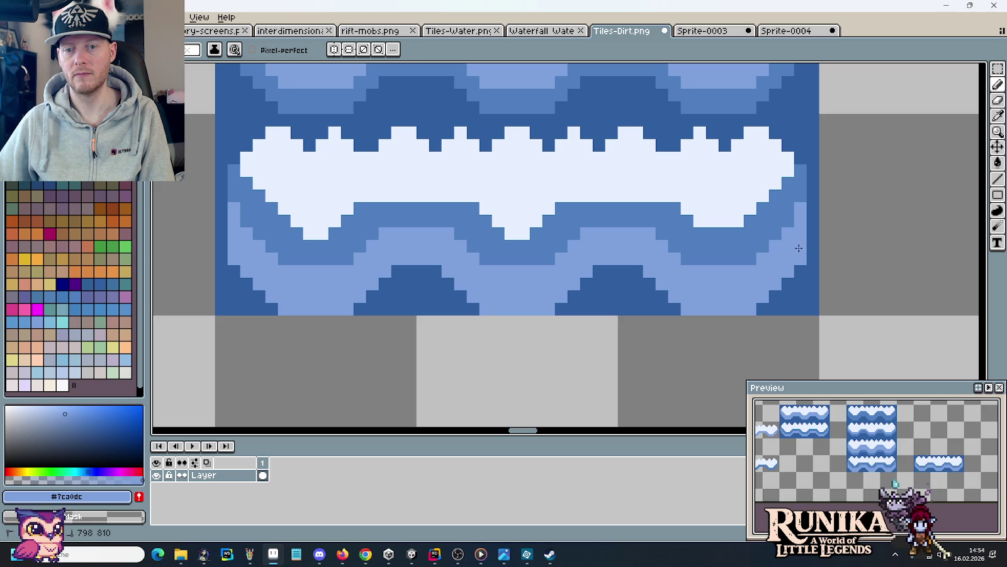
Select the edited water tile and switch to Sprite-0004.
scroll(761, 278, down, 2)
scroll(761, 278, down, 1)
key(m)
drag(765, 259, 590, 257)
click(784, 31)
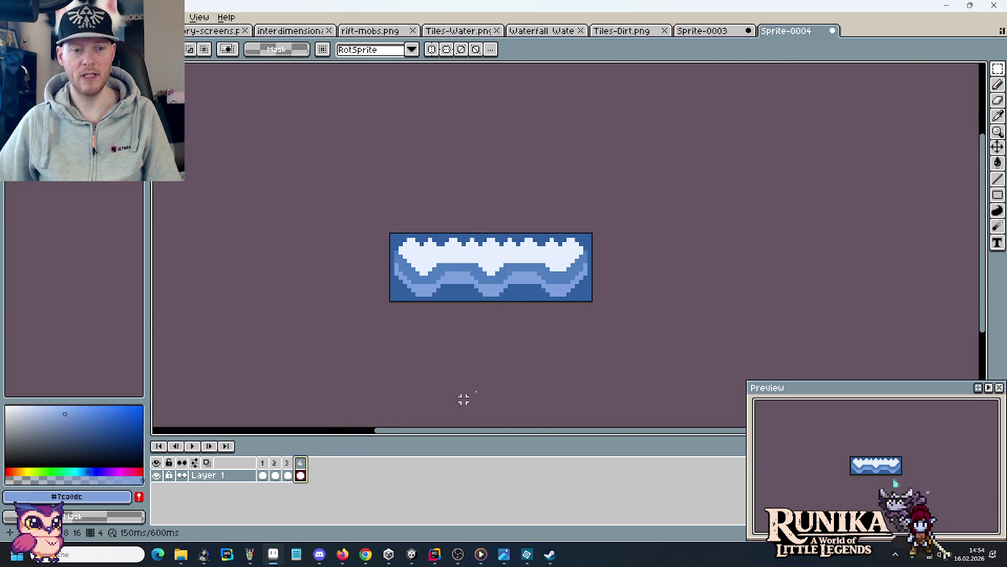
Place the updated wave tile in frame 4 of Sprite-0004 and play the loop.
key(ctrl+a)
key(ctrl+d)
click(192, 446)
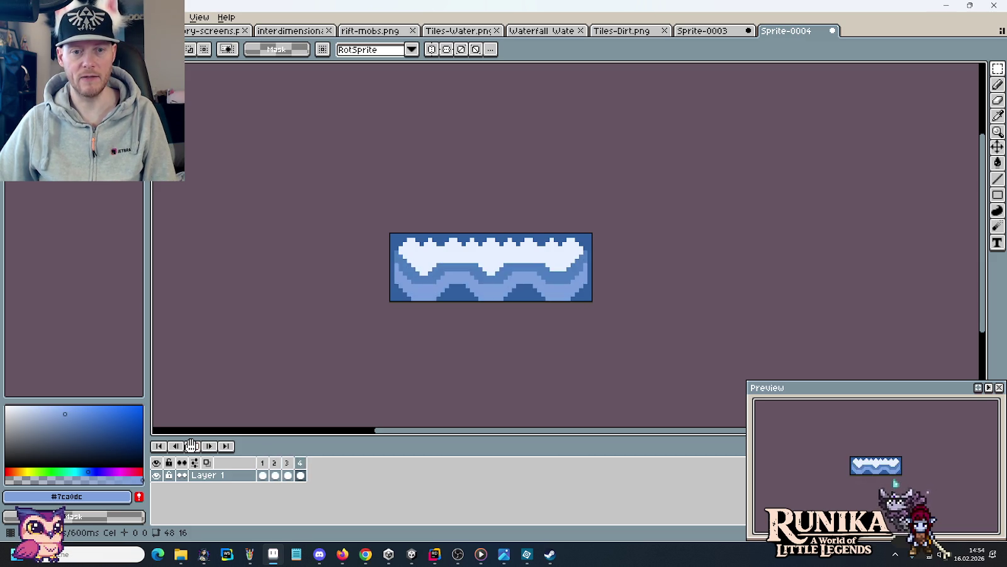
click(192, 446)
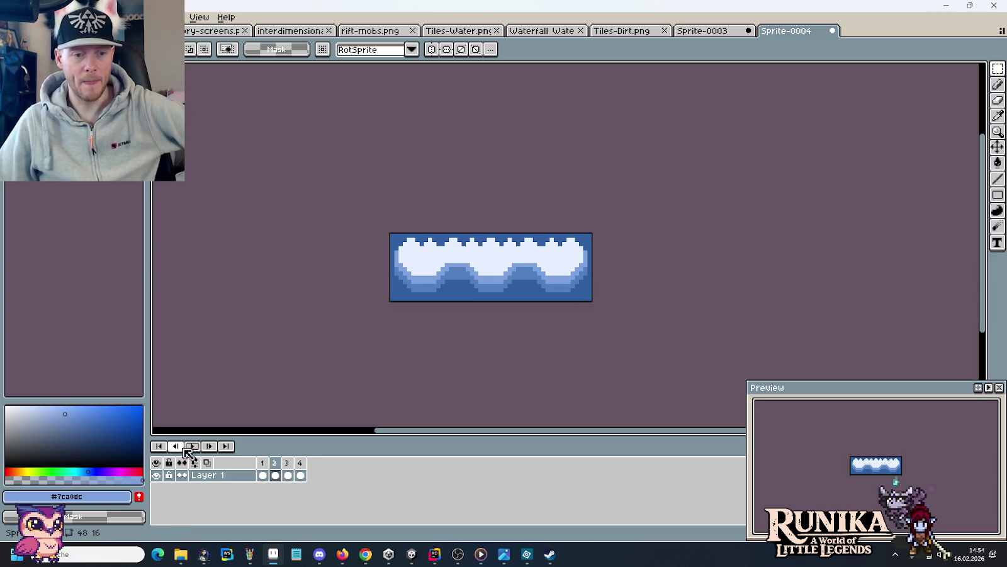
Step through frames 1–4, then return to the Tiles-Dirt.png tileset.
click(263, 467)
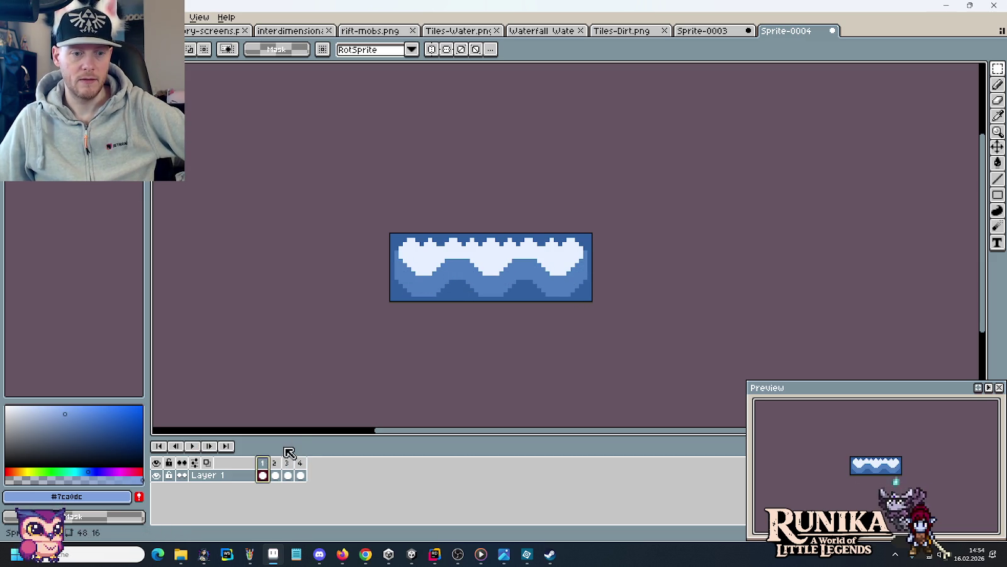
click(279, 466)
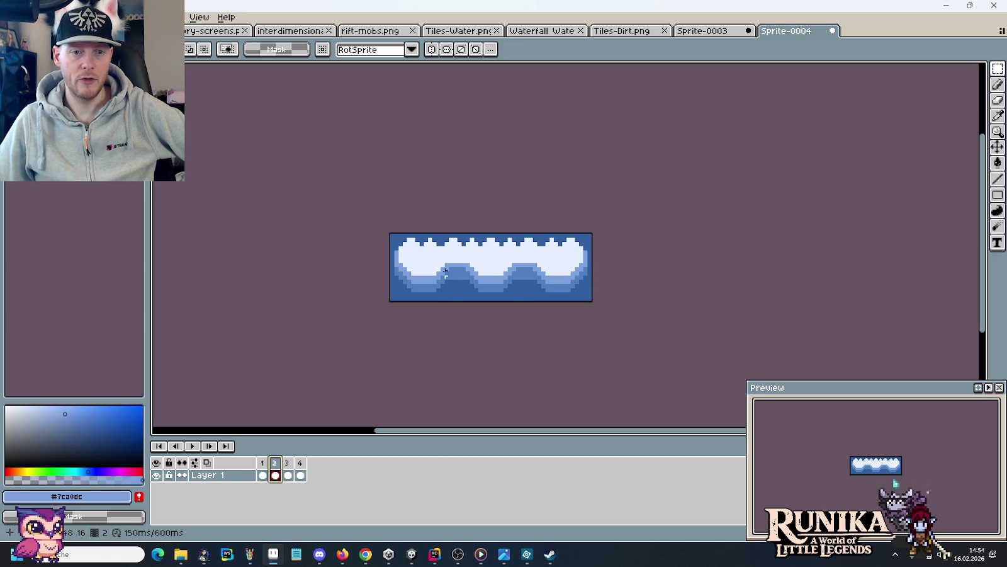
click(290, 464)
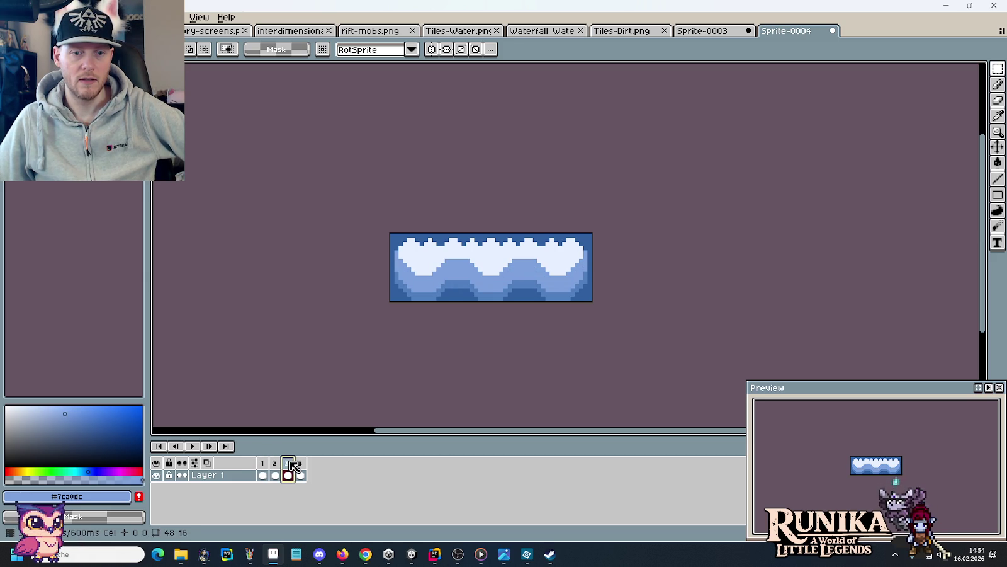
click(301, 463)
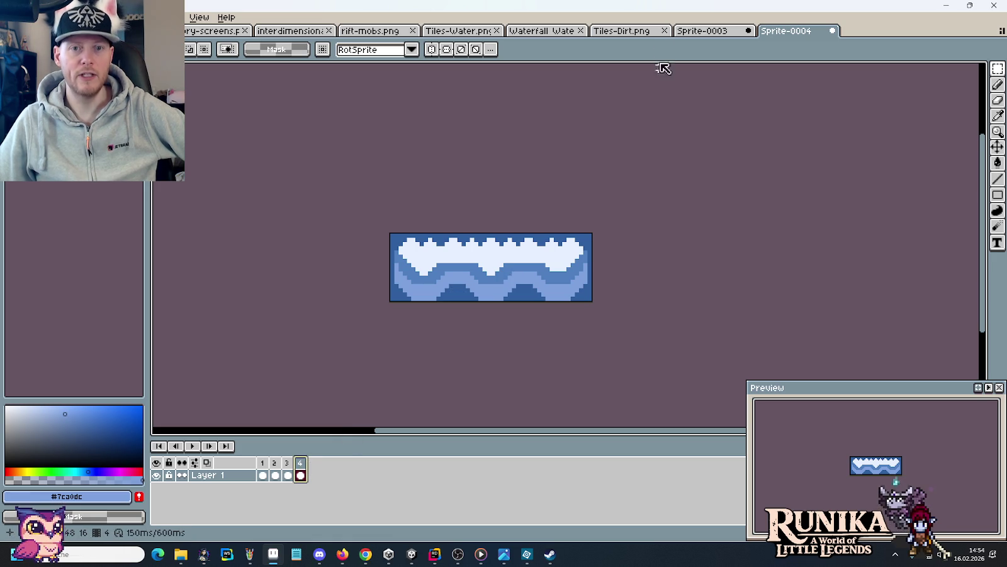
click(702, 31)
click(630, 30)
Repaint the top row of the dark-blue wave bump in light blue.
key(ctrl+d)
scroll(605, 337, up, 3)
key(i)
key(b)
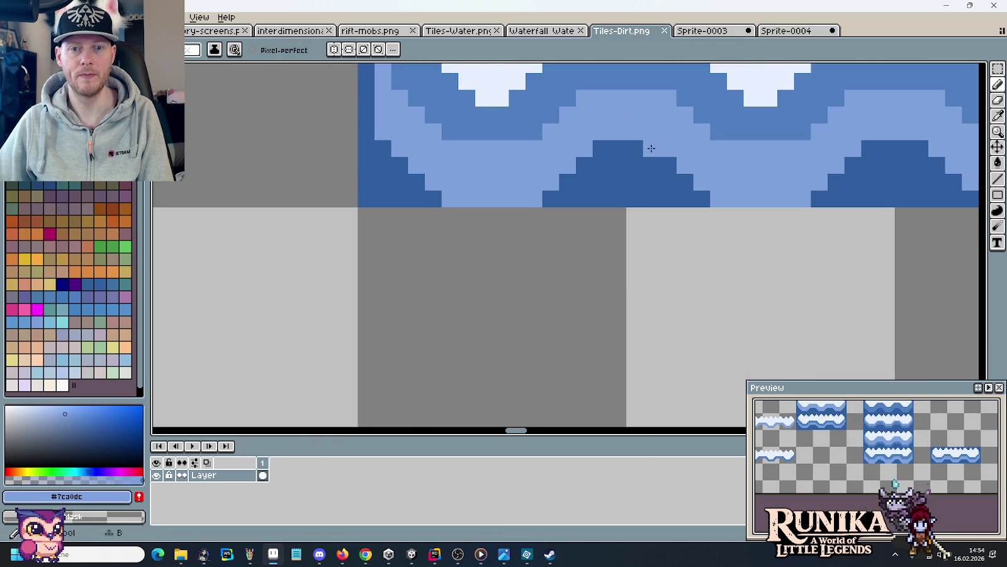
drag(647, 148, 596, 148)
click(581, 167)
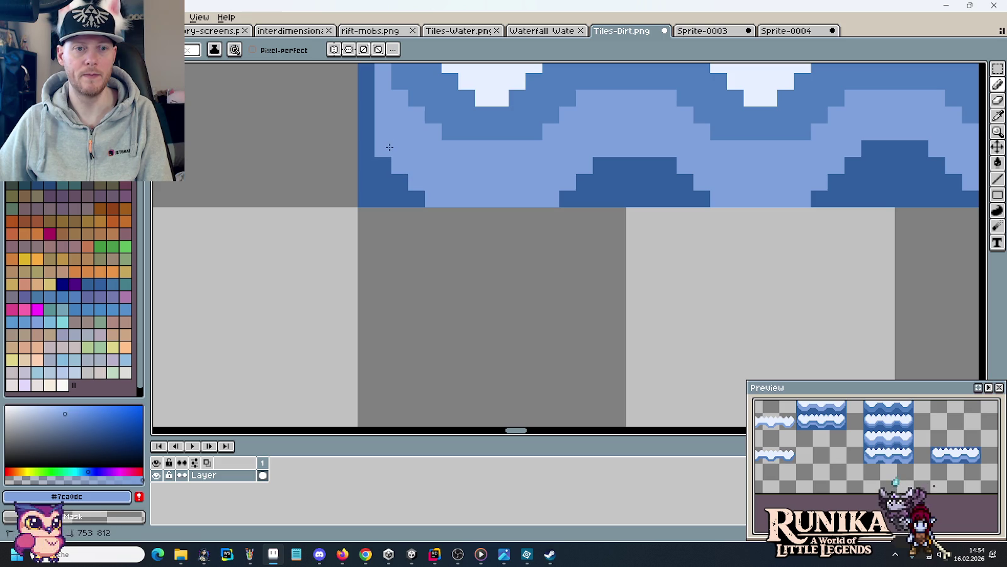
scroll(722, 201, right, 4)
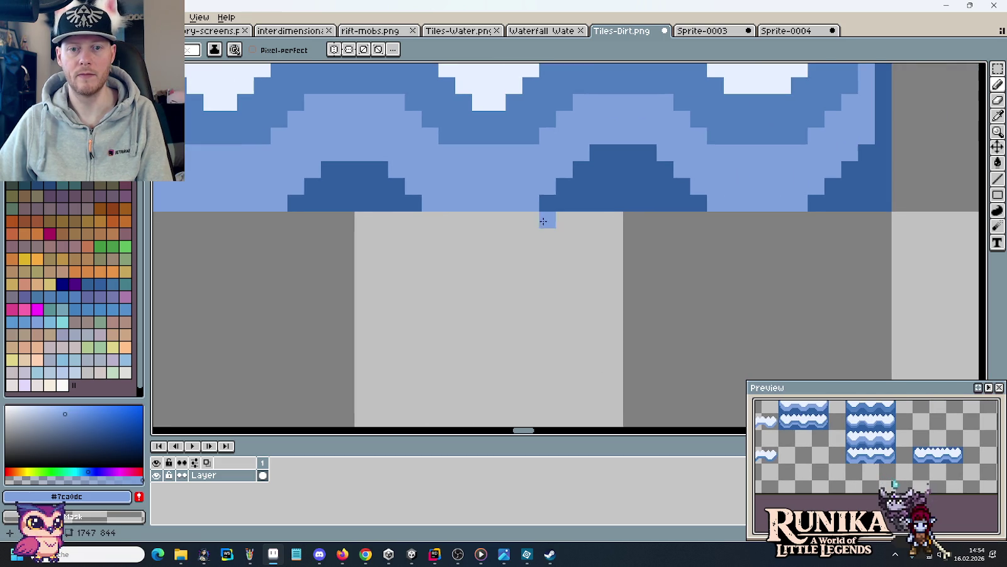
drag(595, 158, 658, 167)
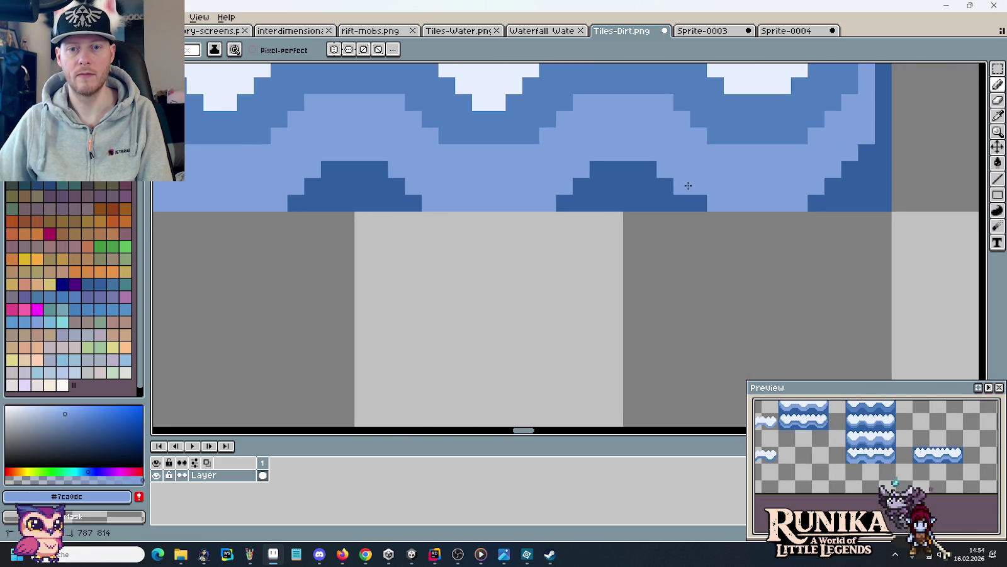
mouse_move(799, 211)
mouse_down()
mouse_move(713, 239)
mouse_move(428, 147)
mouse_up()
scroll(711, 222, down, 3)
Copy the edited 48x16 water tile into frame 4 of Sprite-0004.
key(m)
key(ctrl+c)
click(764, 32)
click(300, 462)
key(ctrl+v)
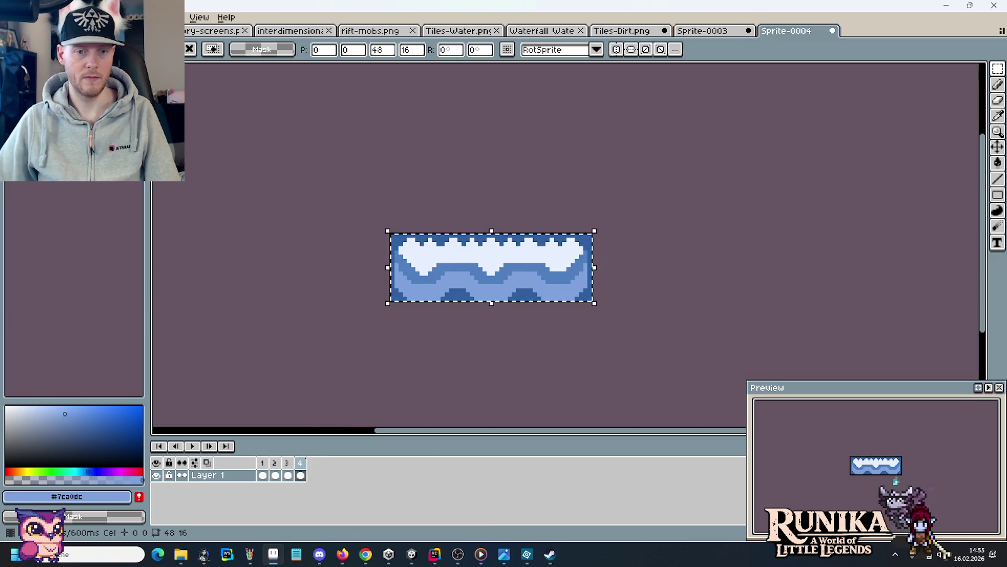
Commit the tile in frame 4, play the loop, and step through frames 1–4.
click(299, 384)
click(194, 447)
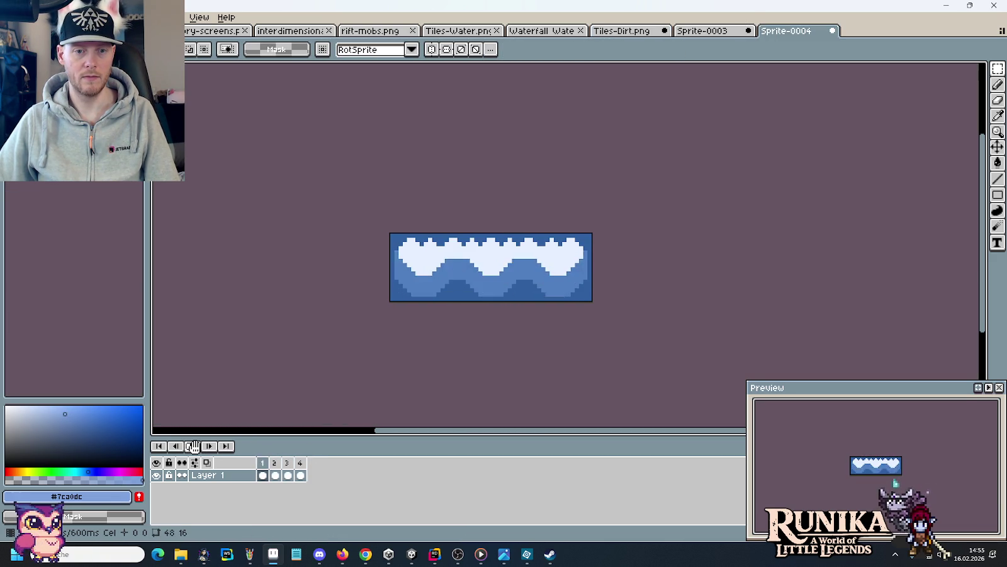
click(194, 446)
click(264, 469)
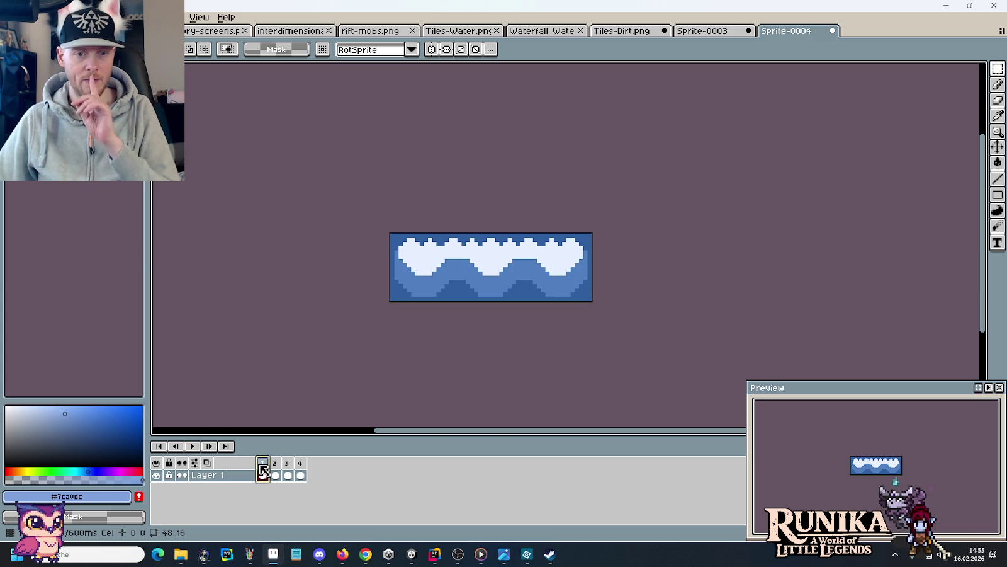
click(277, 463)
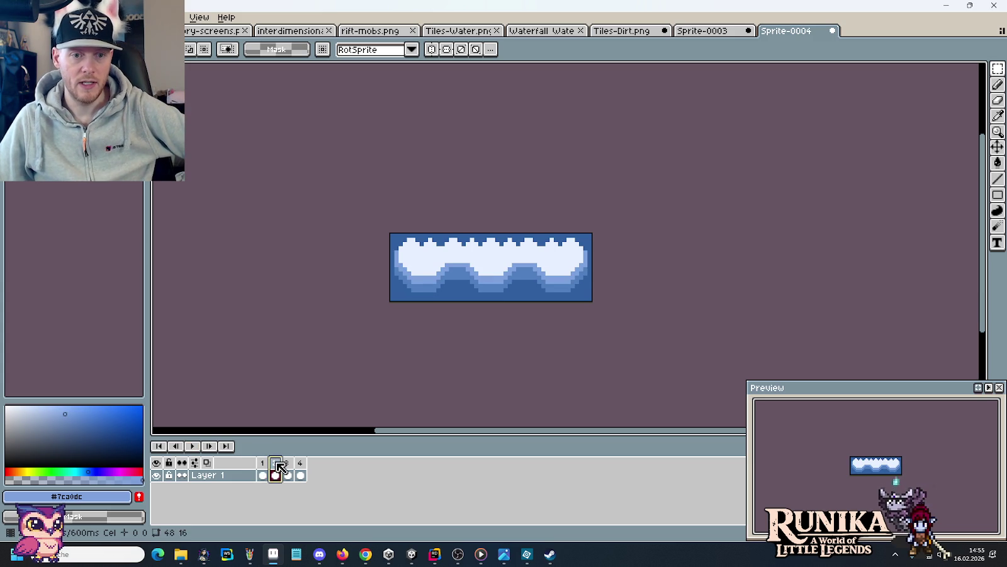
click(293, 466)
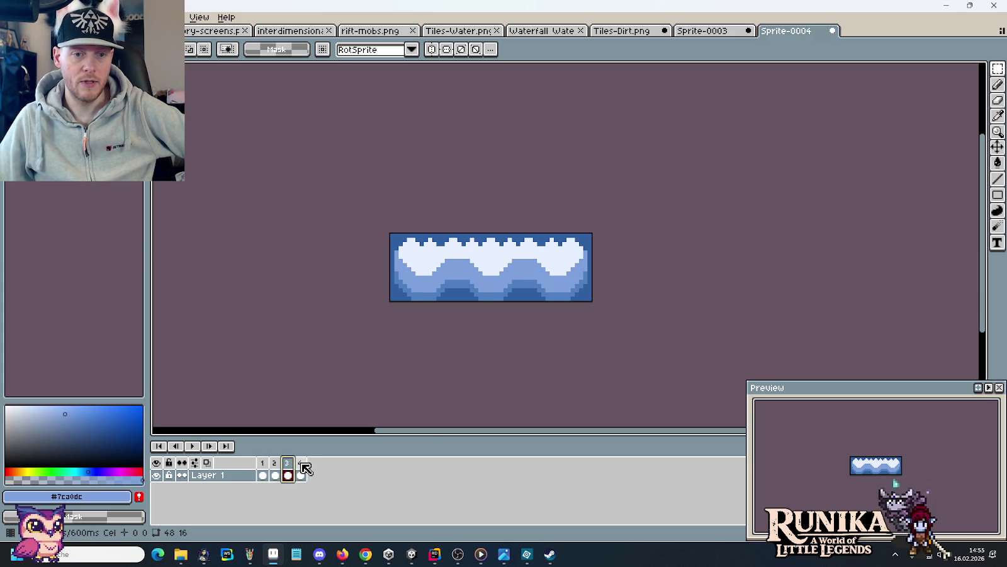
click(302, 467)
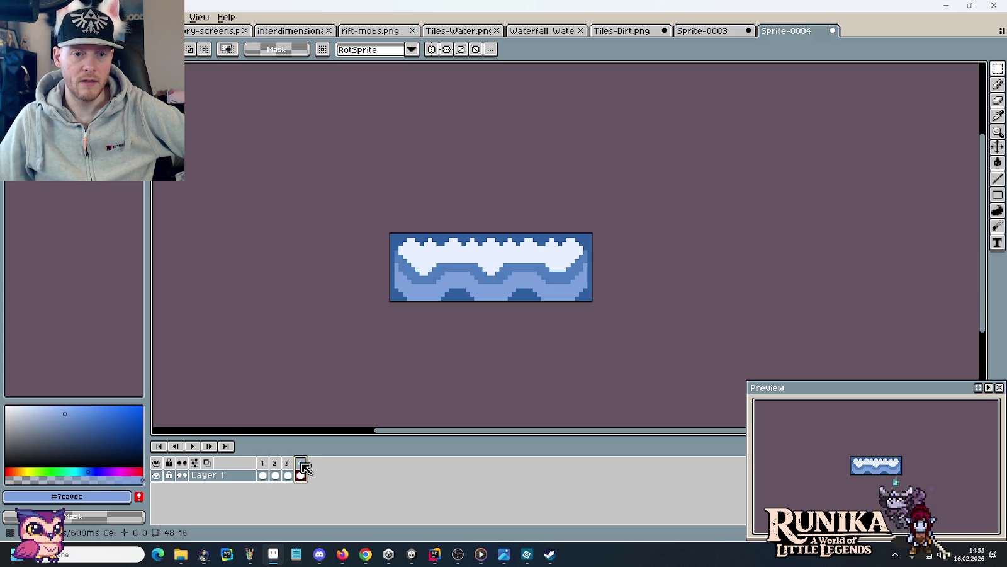
Compare frames 1 and 2, then return to Tiles-Dirt.png.
click(267, 465)
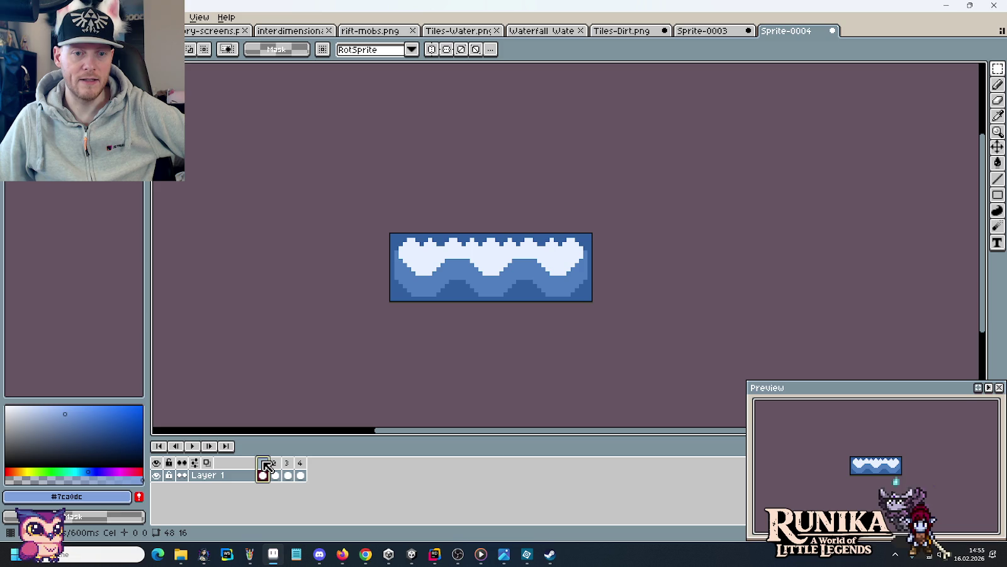
click(279, 466)
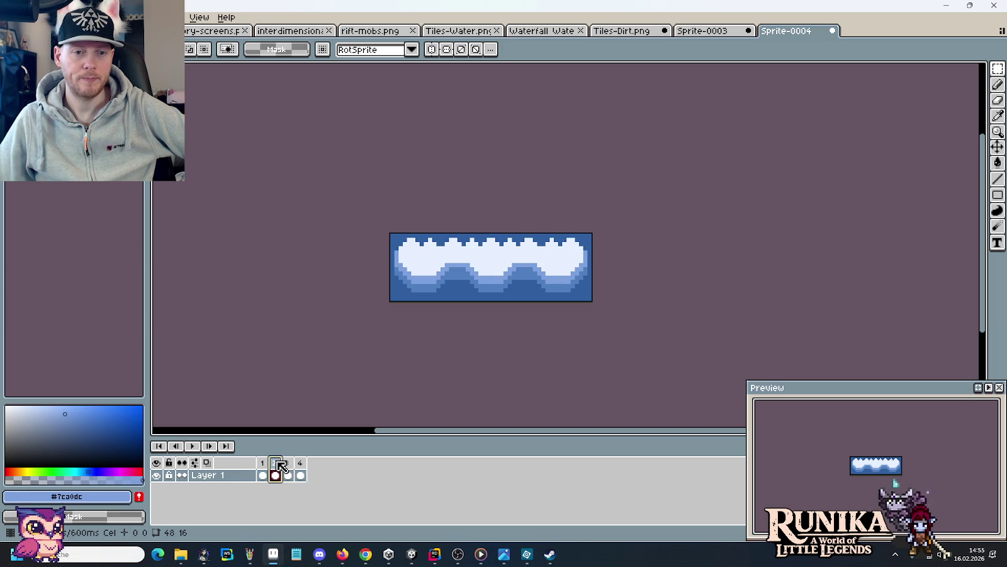
click(264, 467)
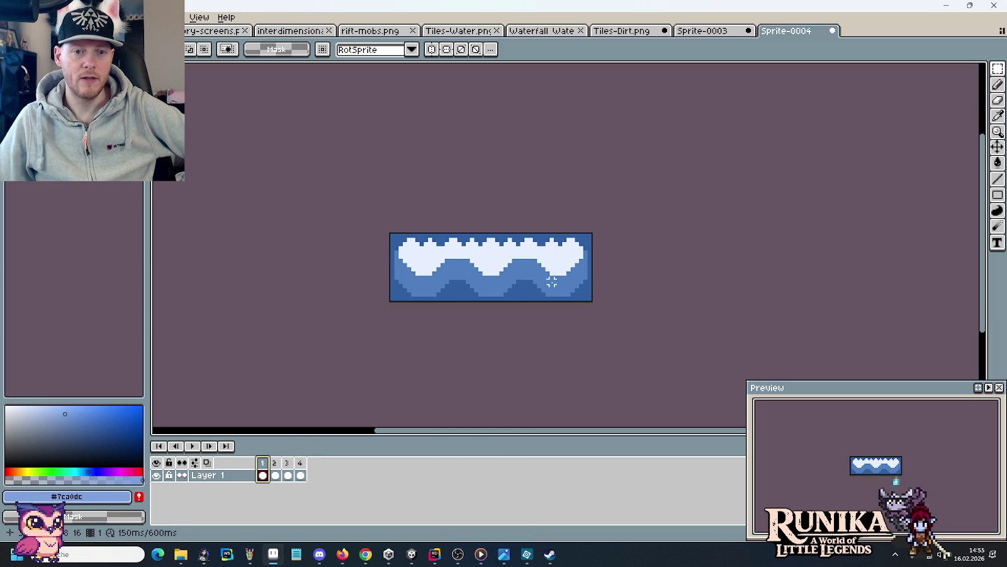
click(627, 30)
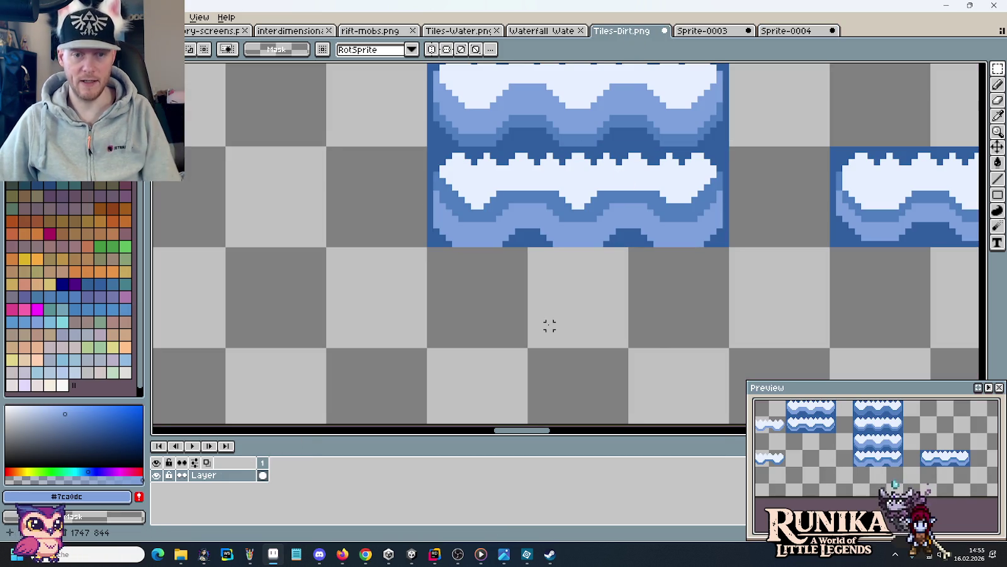
Zoom in and undo the stray light-blue pencil stroke.
key(b)
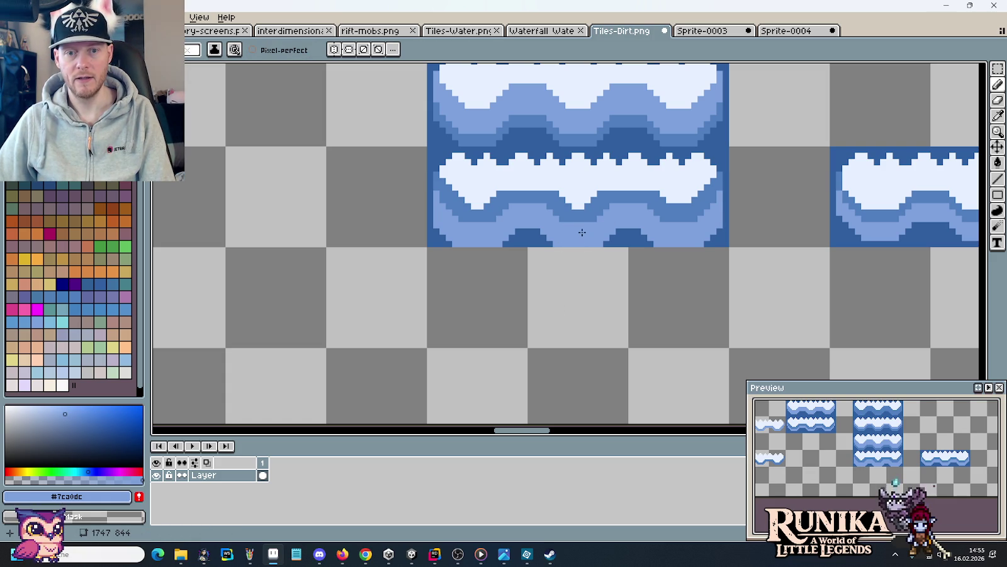
scroll(569, 252, up, 5)
scroll(484, 225, up, 3)
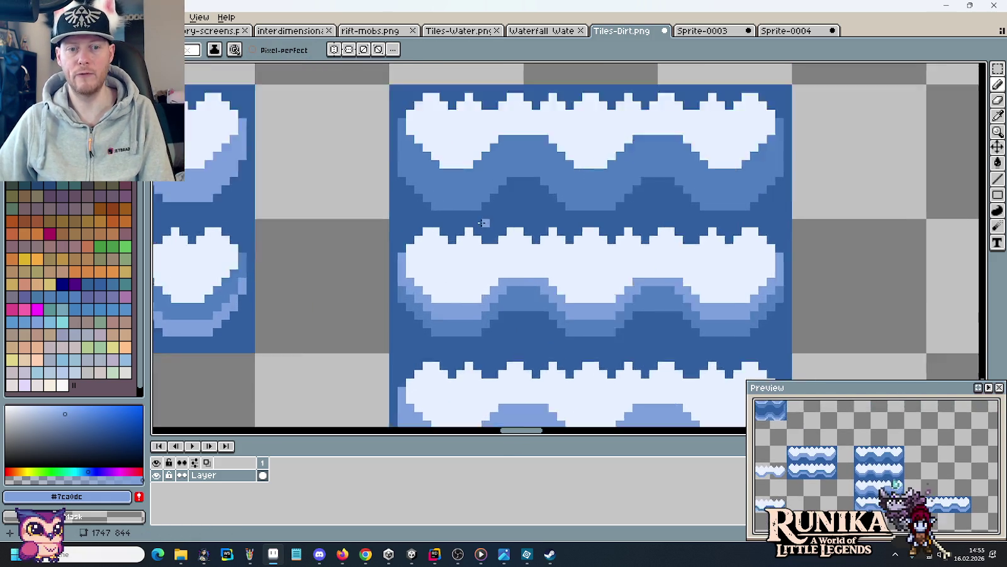
scroll(423, 160, down, 2)
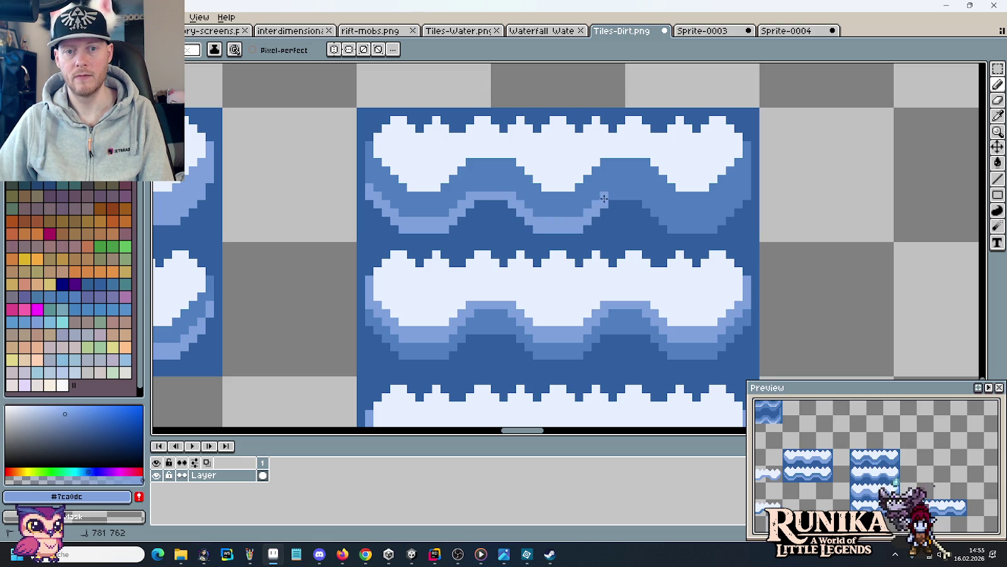
key(ctrl+z)
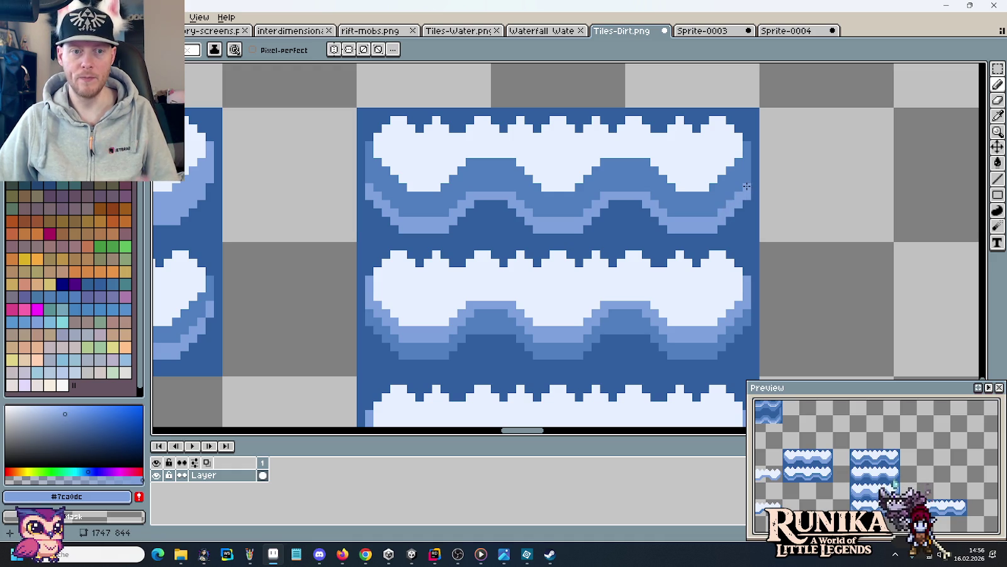
Save Tiles-Dirt.png and paste its top 48×16 wave tile into Sprite-0004.
key(m)
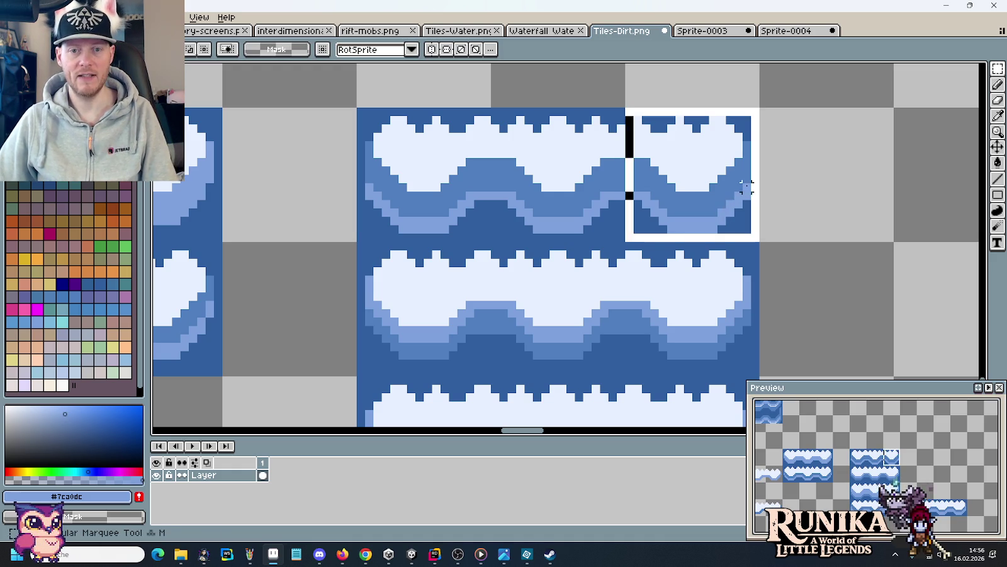
drag(759, 242, 357, 107)
key(ctrl+s)
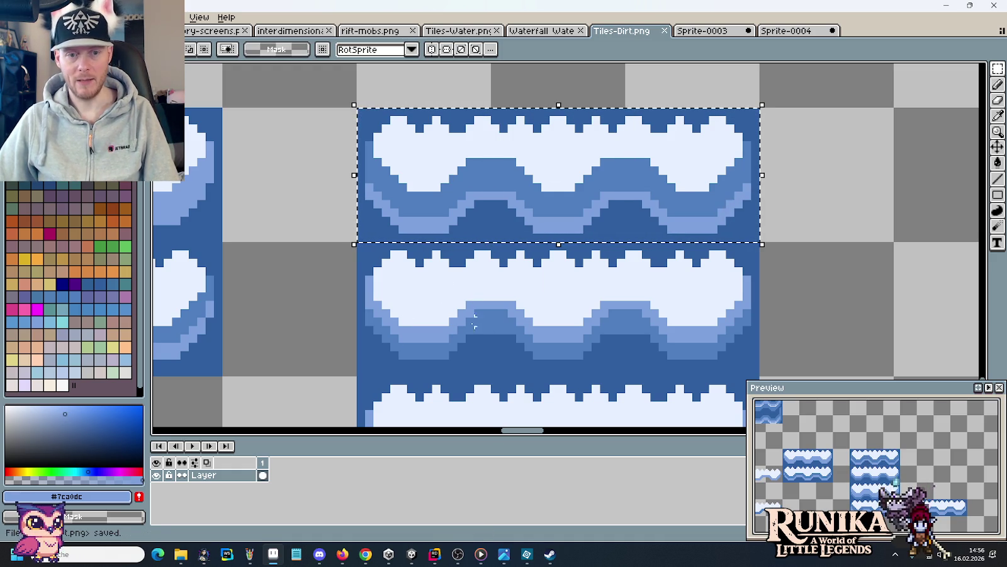
click(768, 34)
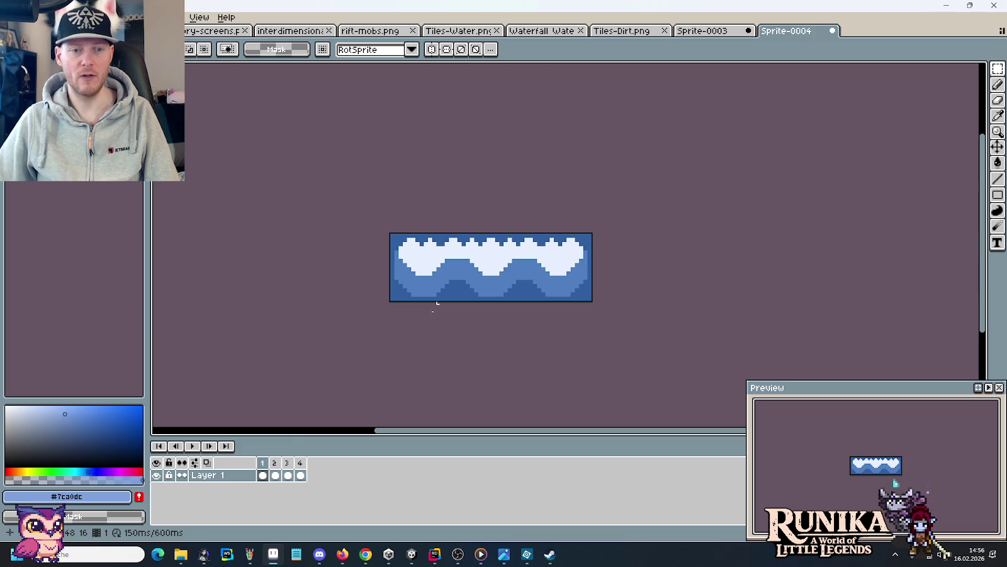
key(ctrl+v)
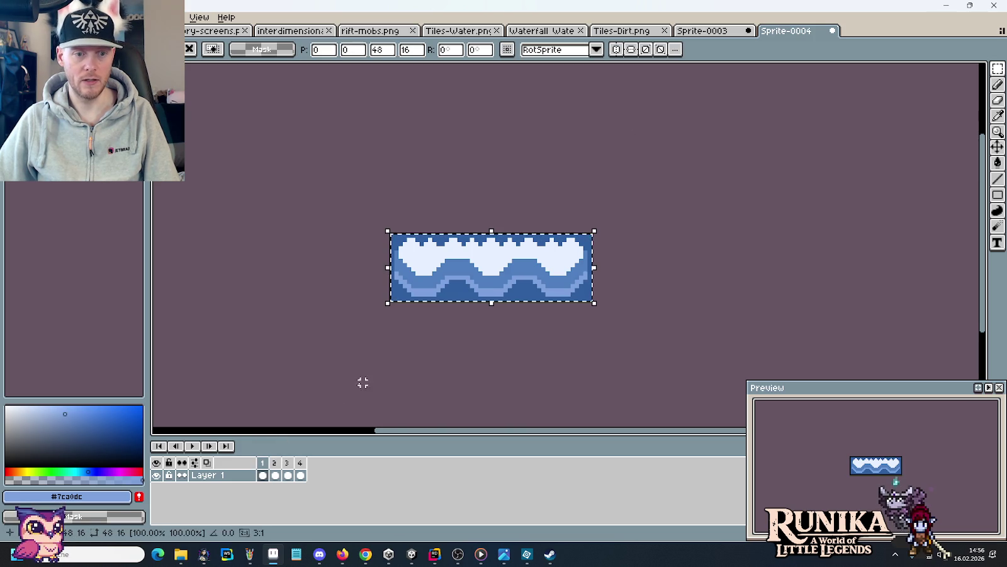
Commit the paste, then darken the light-blue wave edge in Tiles-Dirt.png to #507fbf.
click(193, 446)
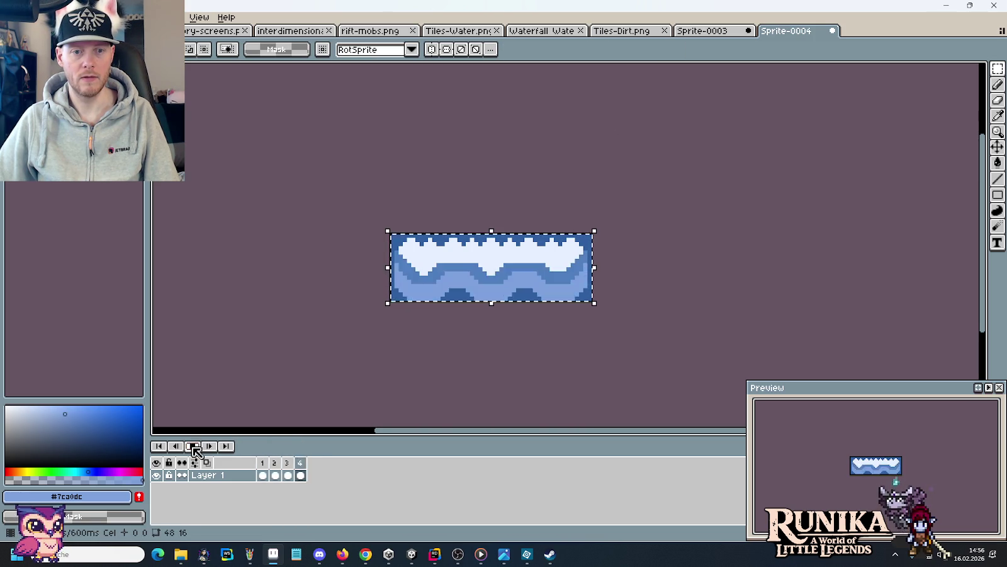
click(630, 31)
click(813, 195)
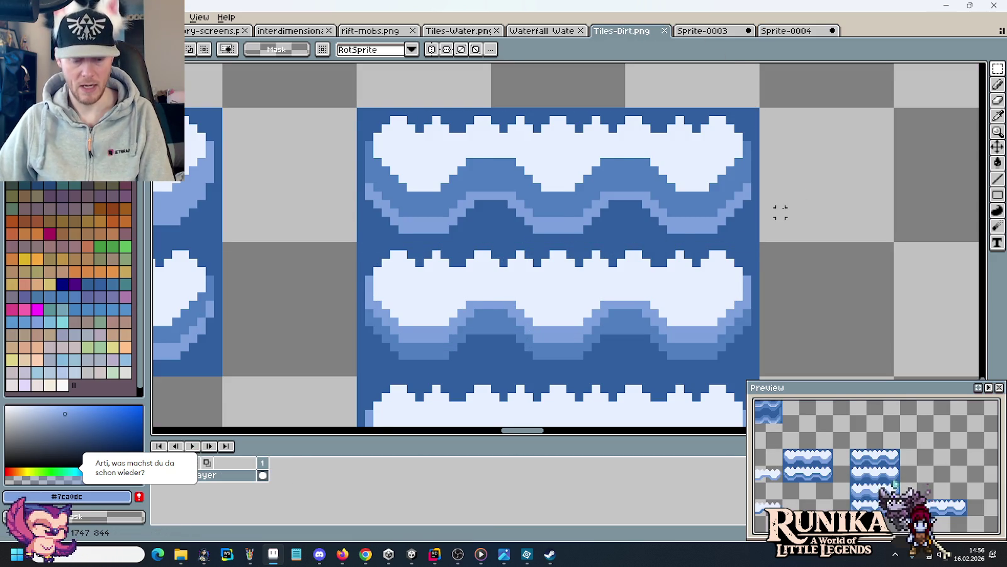
scroll(781, 212, up, 2)
key(b)
alt+click(596, 185)
click(521, 190)
click(389, 202)
click(377, 189)
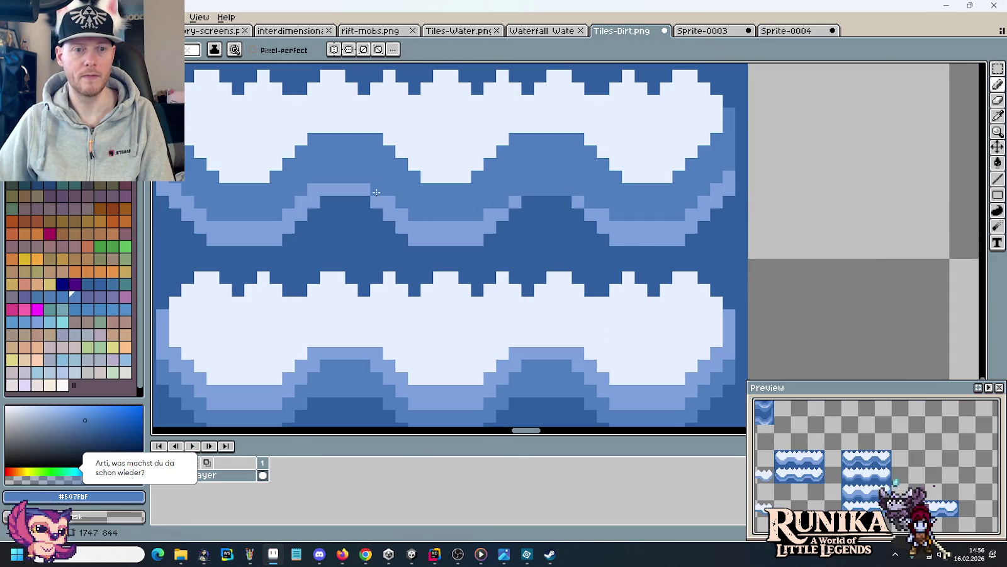
mouse_move(386, 197)
mouse_down()
mouse_move(306, 186)
mouse_move(385, 161)
mouse_up()
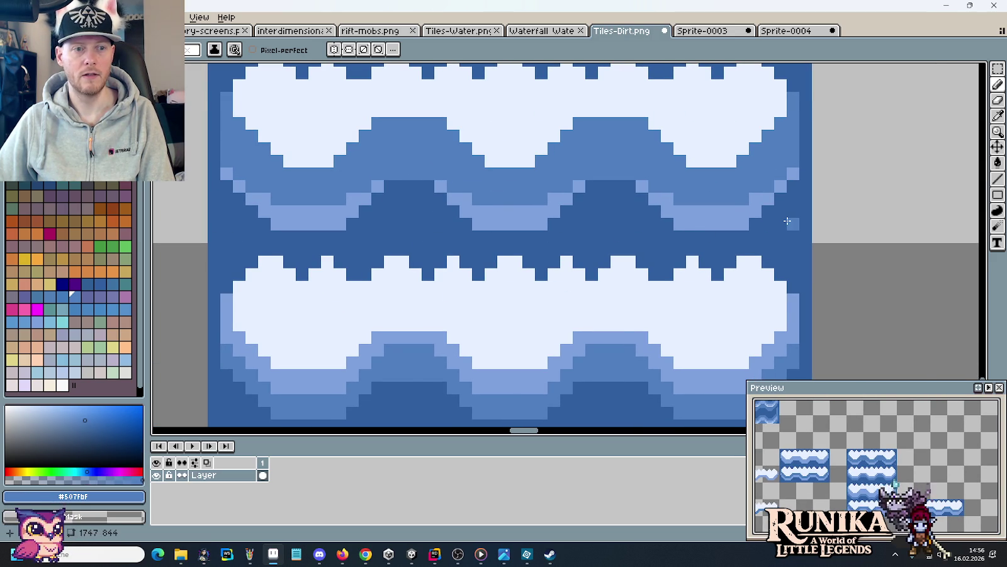
scroll(787, 221, down, 2)
Paste the top-right water tile into frame 2 of Sprite-0004, play, and return to Tiles-Dirt.png.
key(m)
drag(739, 172, 558, 171)
key(ctrl+c)
click(783, 30)
key(ctrl+v)
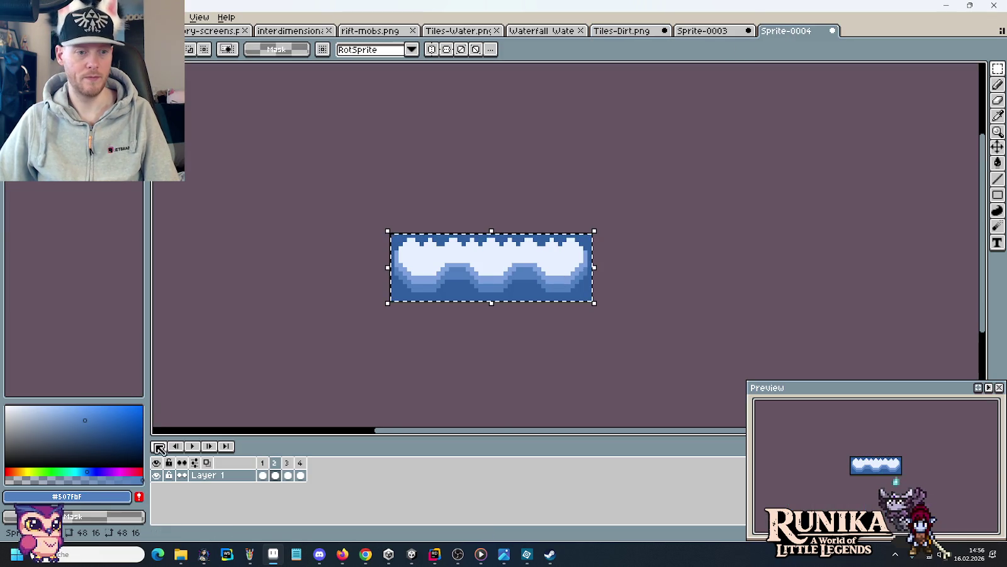
click(262, 464)
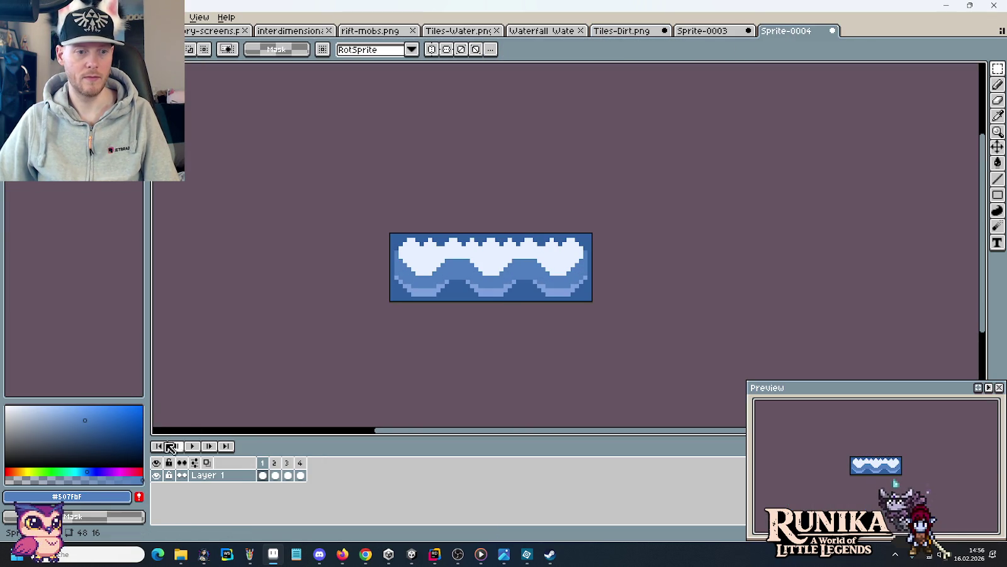
click(195, 445)
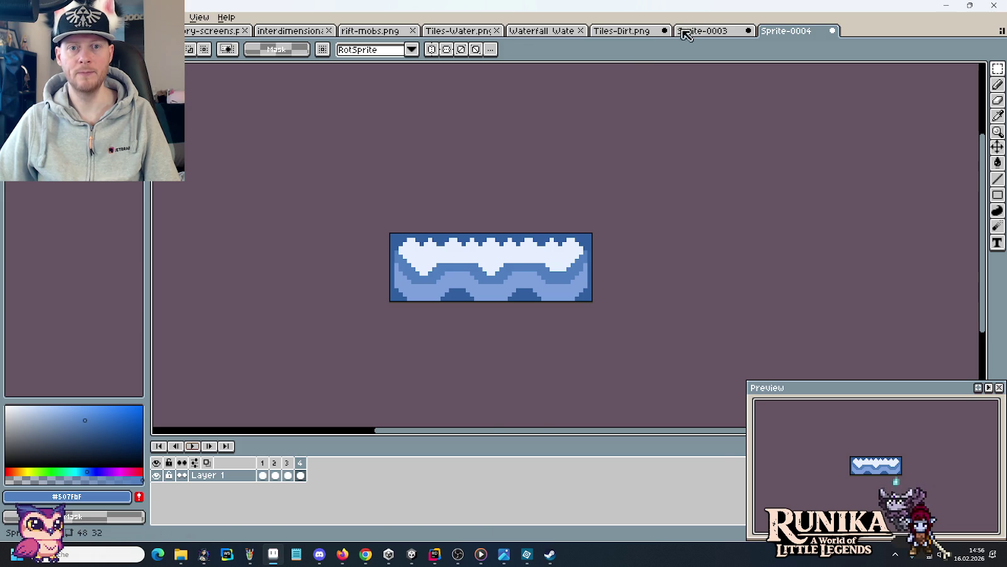
click(629, 31)
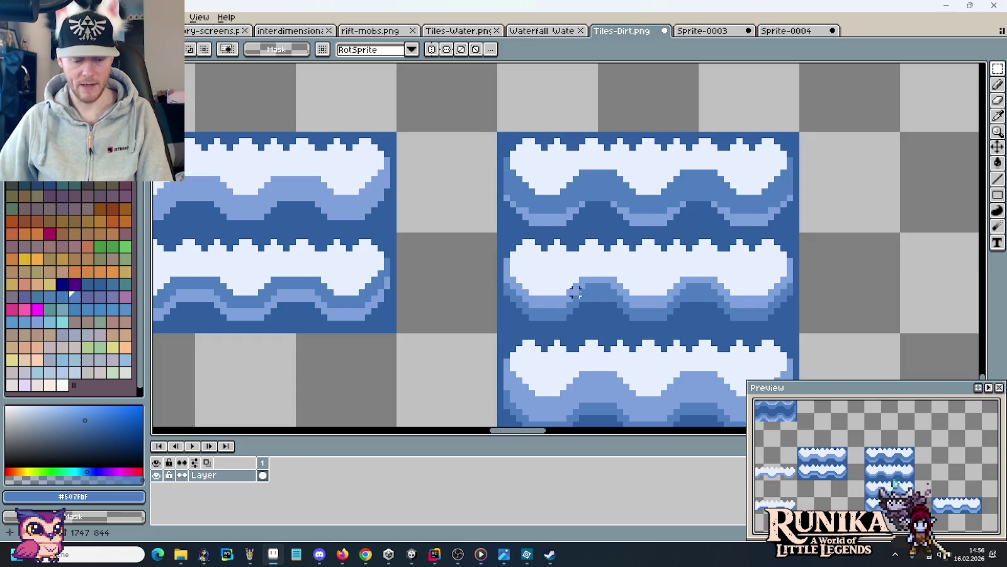
Repaint light-blue wave-edge pixels medium blue and add a light-blue strip along the wave.
scroll(564, 285, up, 1)
scroll(570, 282, up, 1)
scroll(541, 271, up, 2)
key(i)
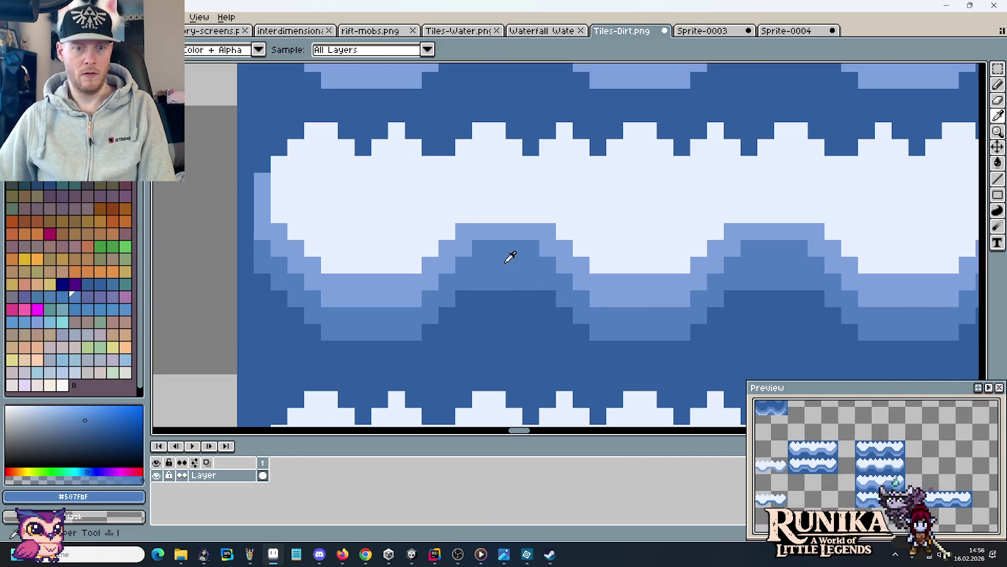
key(b)
click(325, 303)
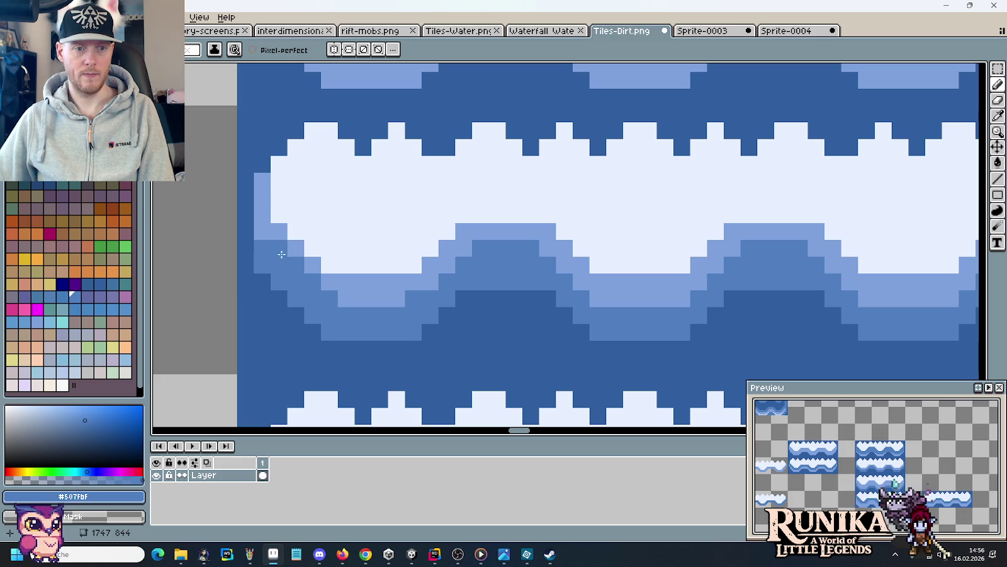
click(262, 214)
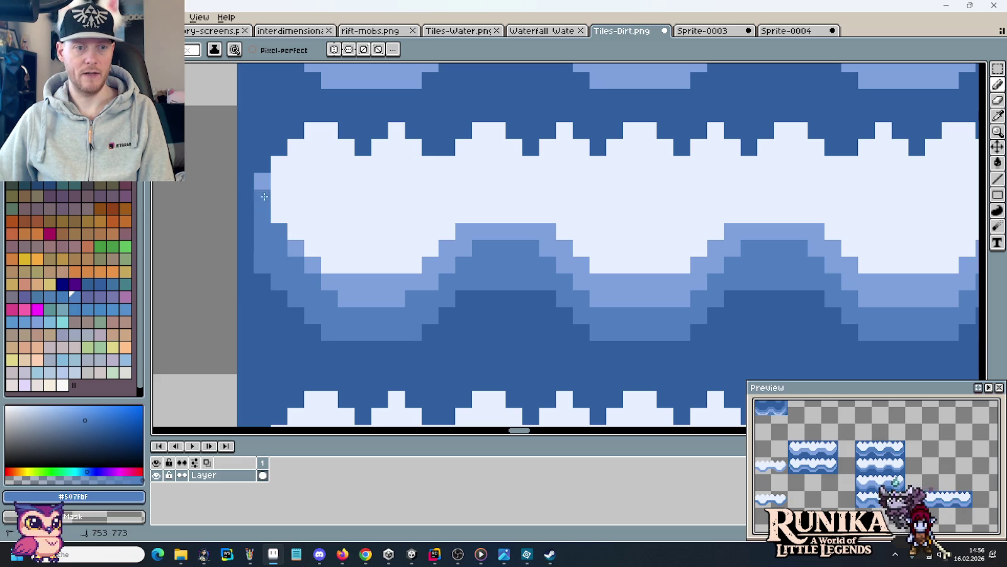
mouse_move(439, 280)
mouse_down()
mouse_move(489, 231)
mouse_move(546, 232)
mouse_move(555, 261)
mouse_move(595, 295)
mouse_move(677, 300)
mouse_up()
alt+click(666, 281)
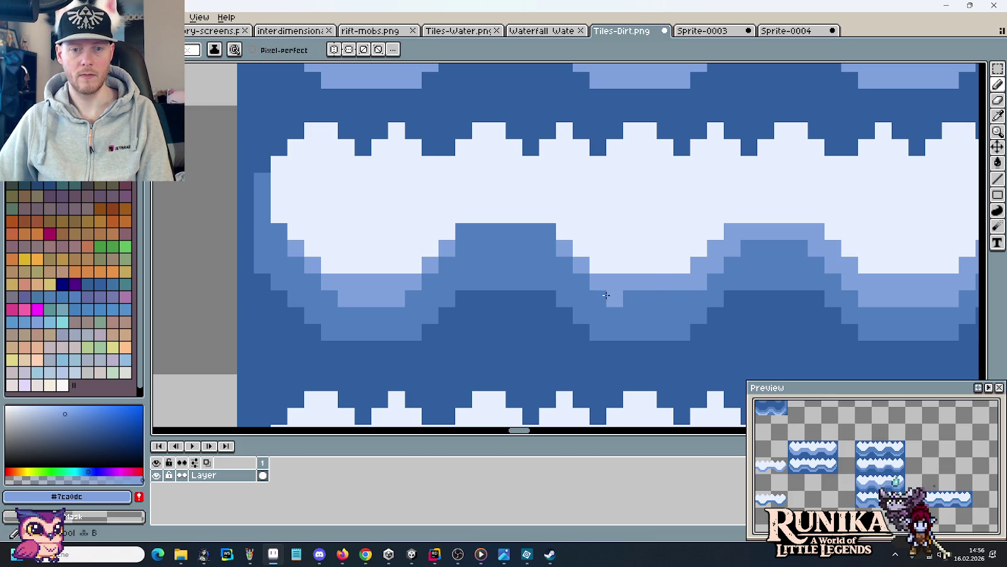
drag(602, 295, 678, 296)
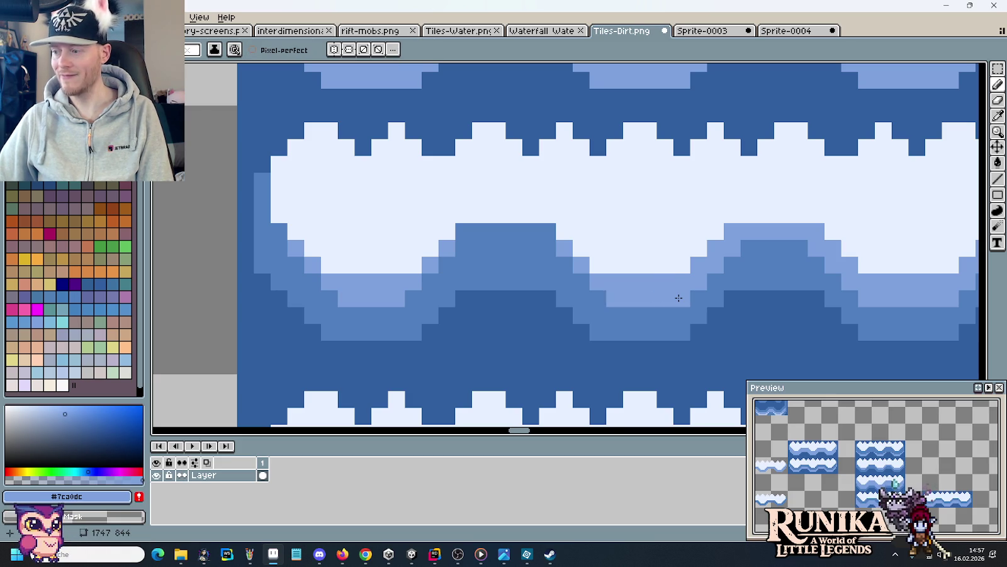
alt+click(691, 299)
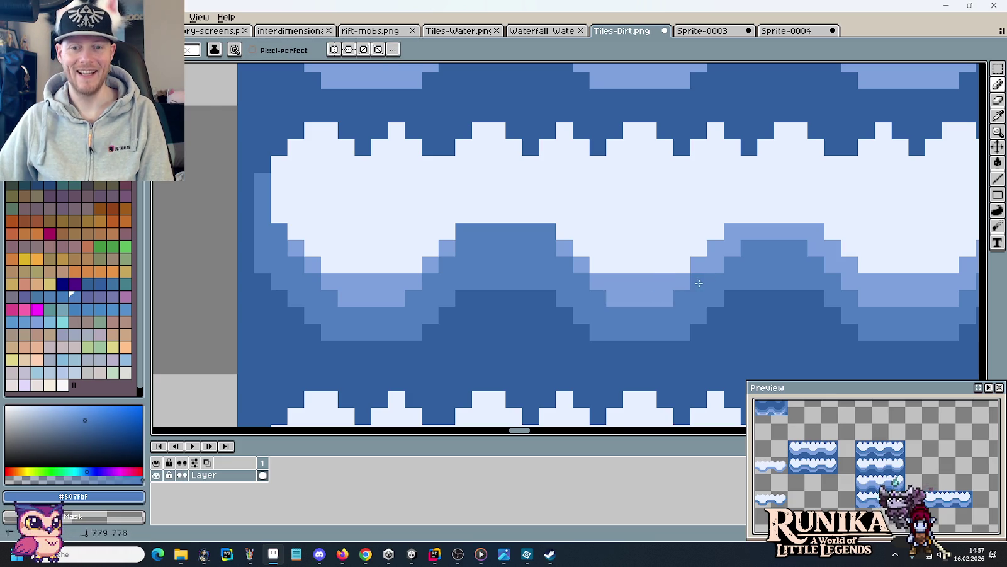
drag(739, 233, 809, 251)
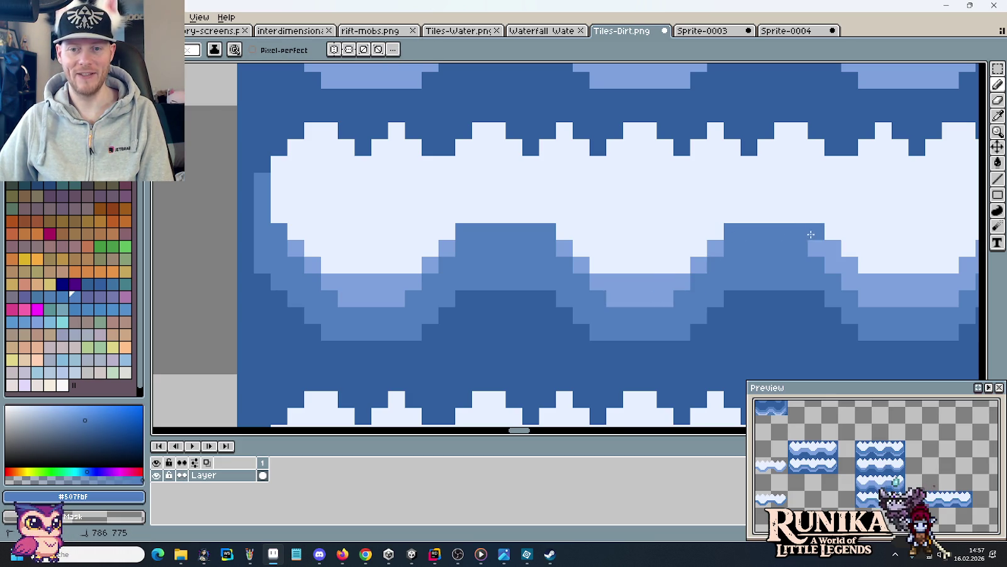
Darken the light pixels and column on the wave's right edge to medium blue.
drag(857, 288, 697, 268)
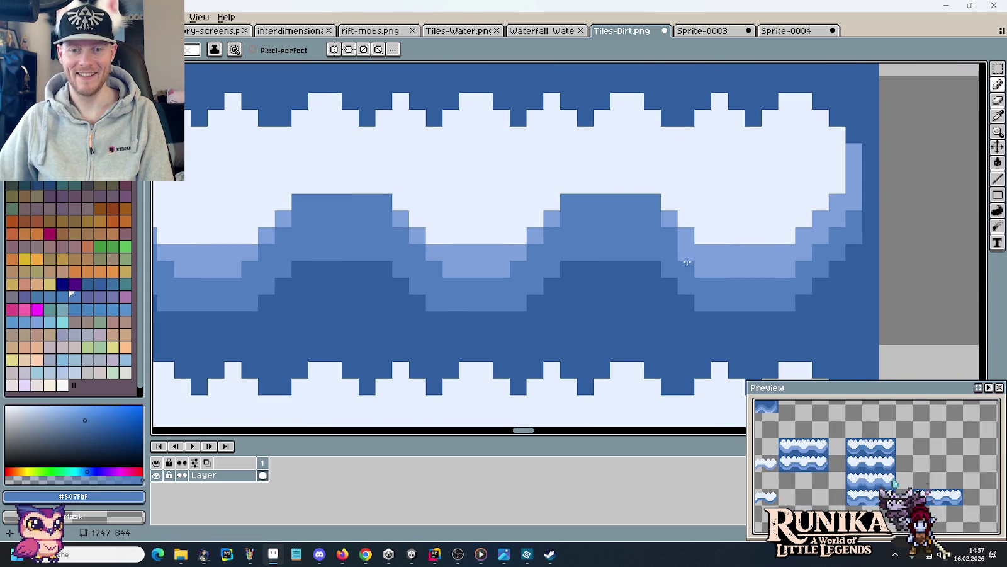
click(821, 235)
click(837, 218)
click(843, 190)
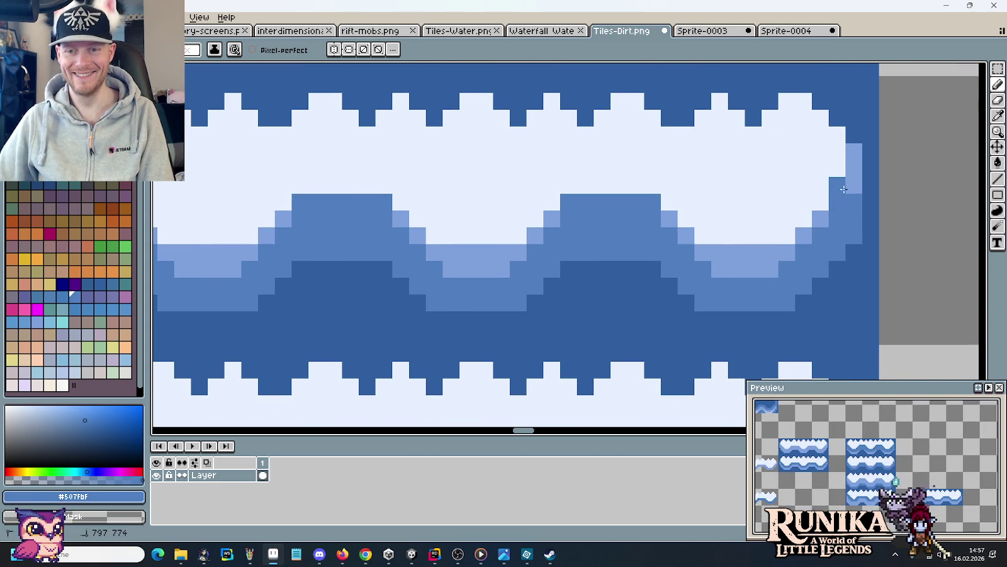
key(ctrl+z)
drag(853, 186, 851, 156)
scroll(832, 210, down, 1)
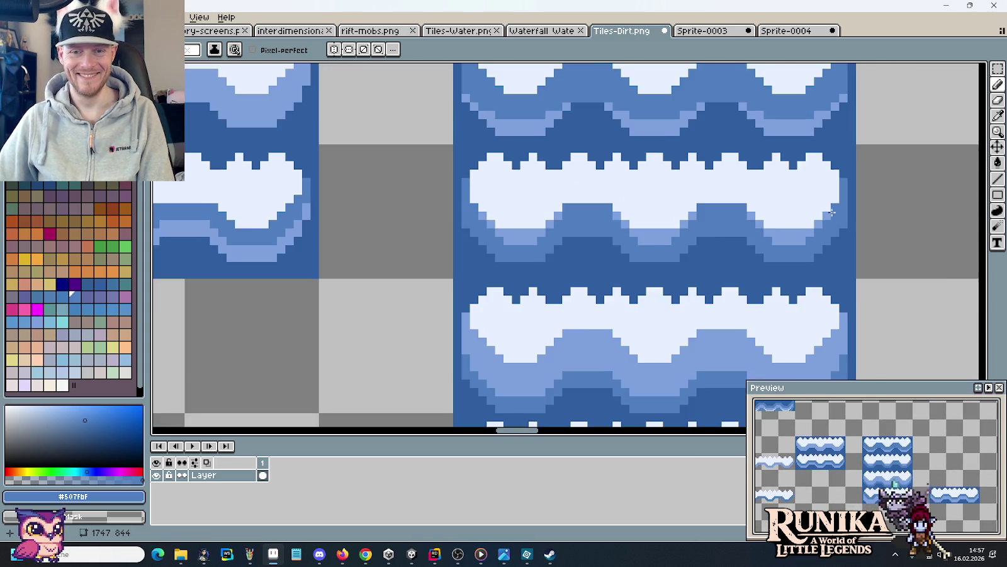
scroll(832, 209, down, 1)
Replace frame 2 of Sprite-0004 with the middle wave tile, play the loop, and return to Tiles-Dirt.png.
key(m)
drag(840, 214, 587, 200)
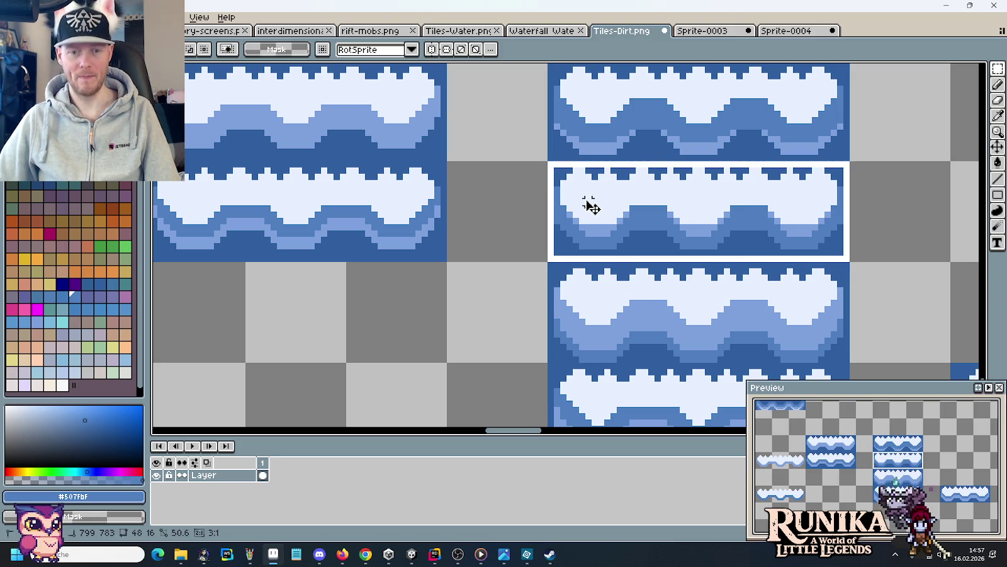
key(ctrl+c)
click(786, 30)
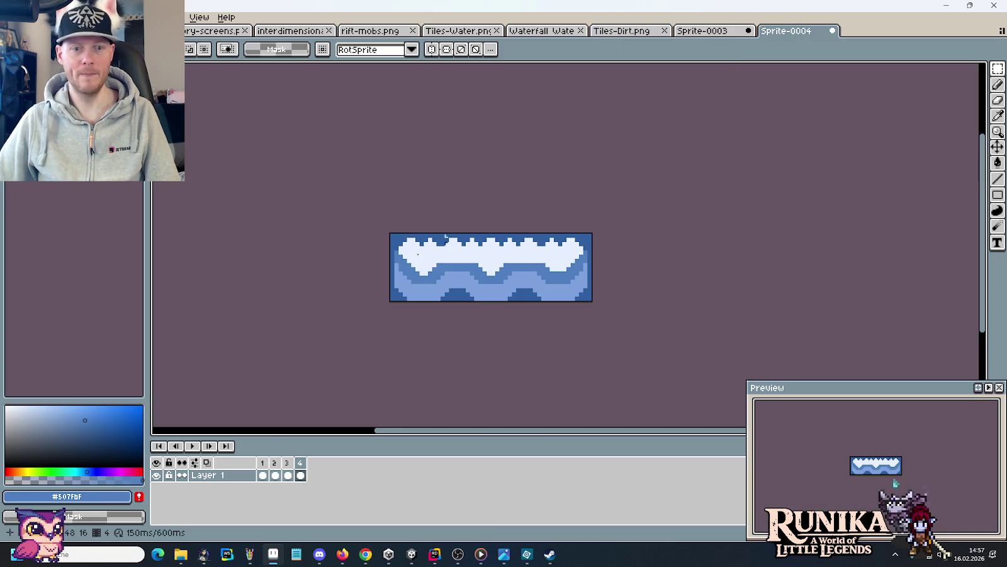
click(275, 474)
key(ctrl+v)
key(Return)
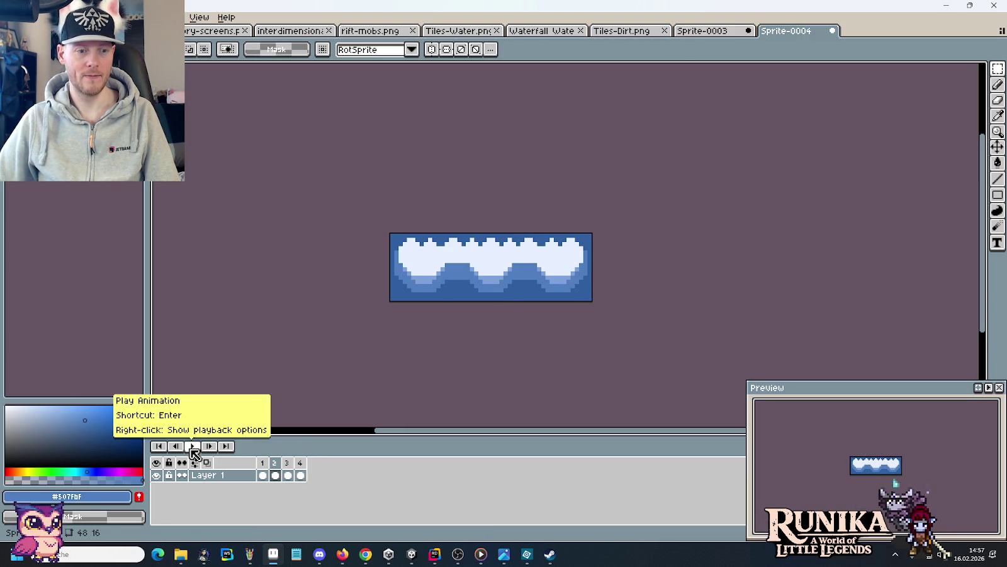
click(193, 447)
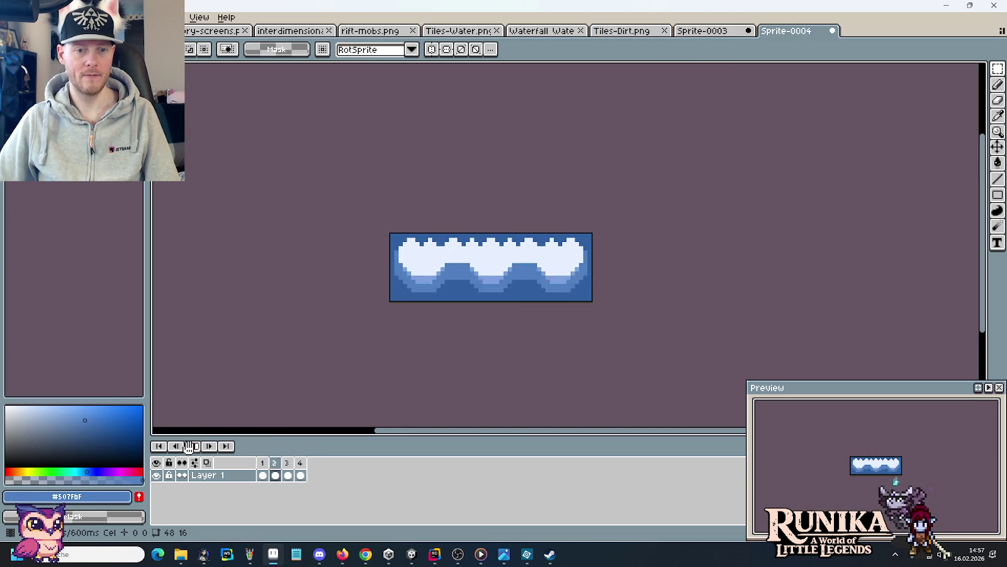
click(189, 447)
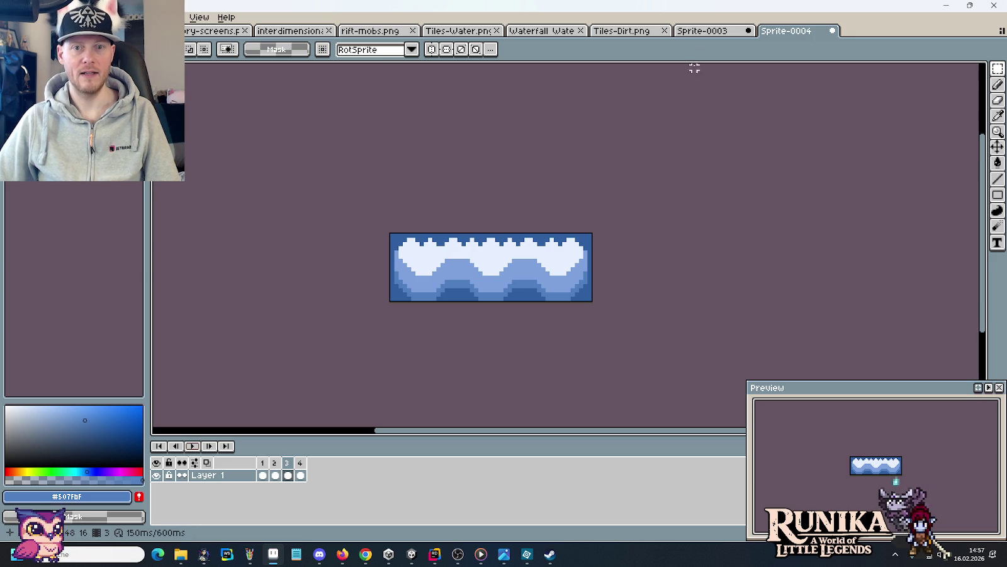
click(697, 31)
click(655, 31)
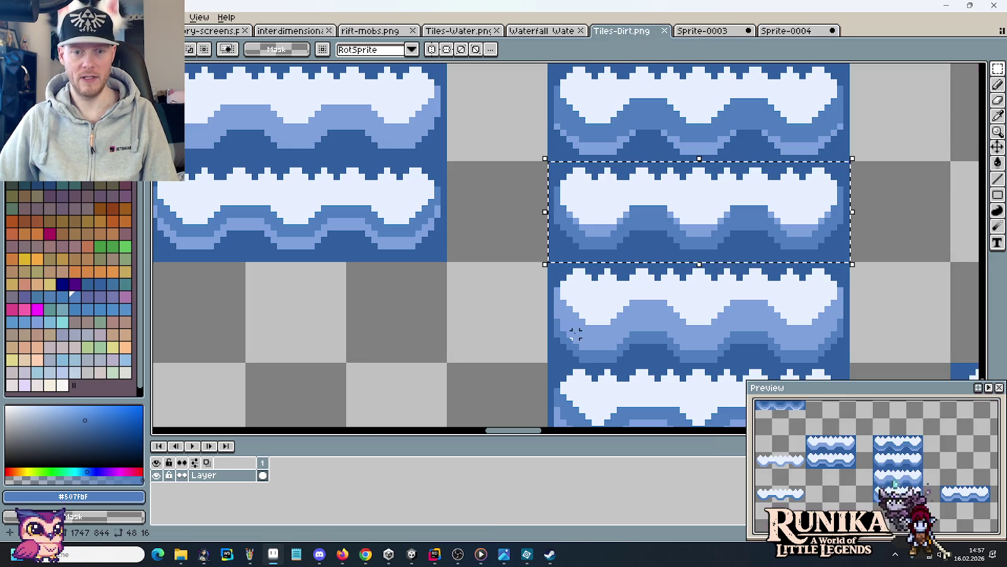
Clear the selection and bring the lower wave tiles into view.
key(ctrl+d)
drag(650, 333, 596, 294)
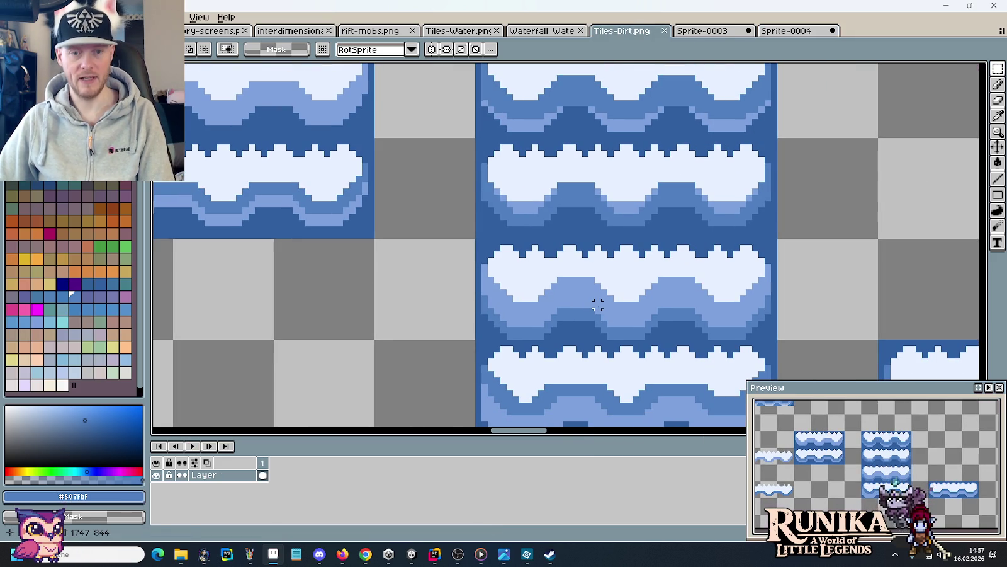
scroll(597, 305, up, 1)
key(i)
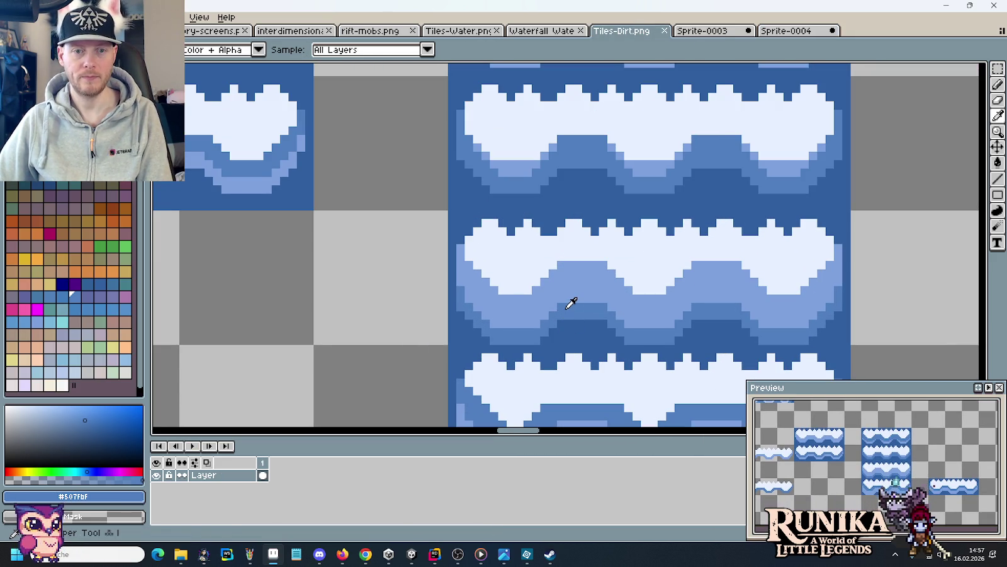
key(m)
mouse_move(536, 322)
mouse_down()
mouse_move(564, 326)
mouse_move(539, 152)
mouse_up()
key(ctrl+d)
scroll(584, 337, up, 2)
Paint a darker blue line along the wave band.
key(b)
click(501, 287)
drag(538, 255, 602, 258)
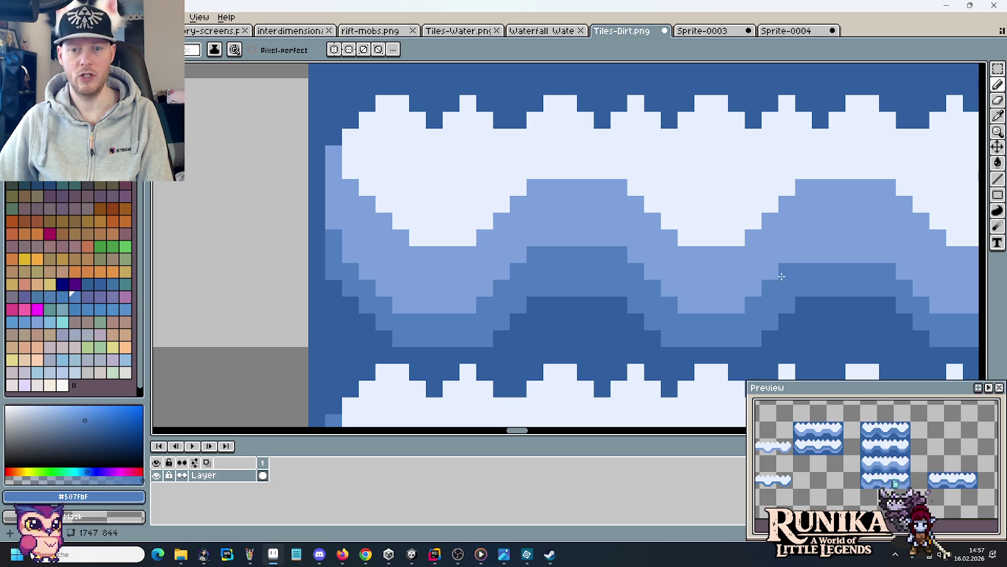
drag(806, 260, 881, 258)
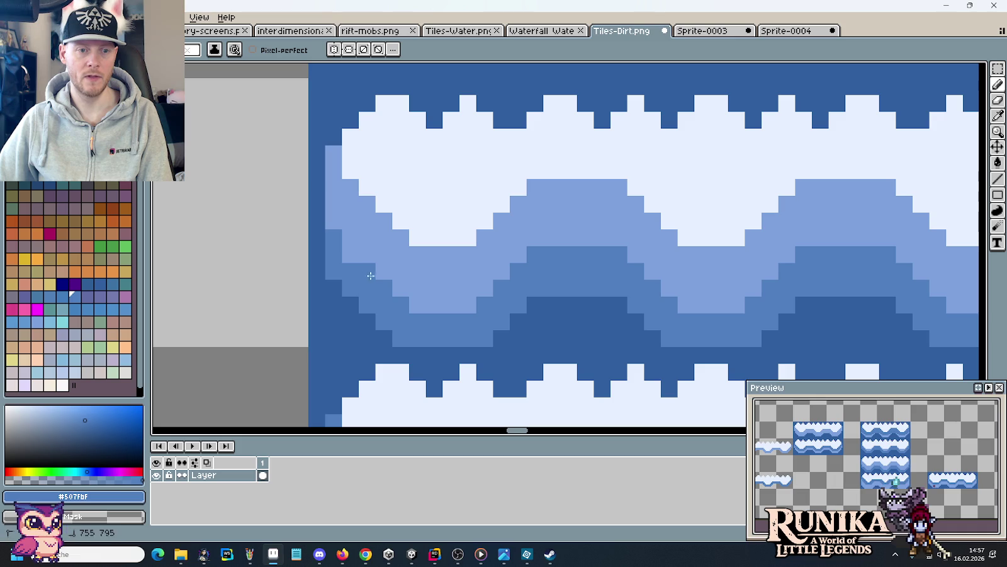
scroll(584, 322, down, 1)
scroll(583, 322, down, 1)
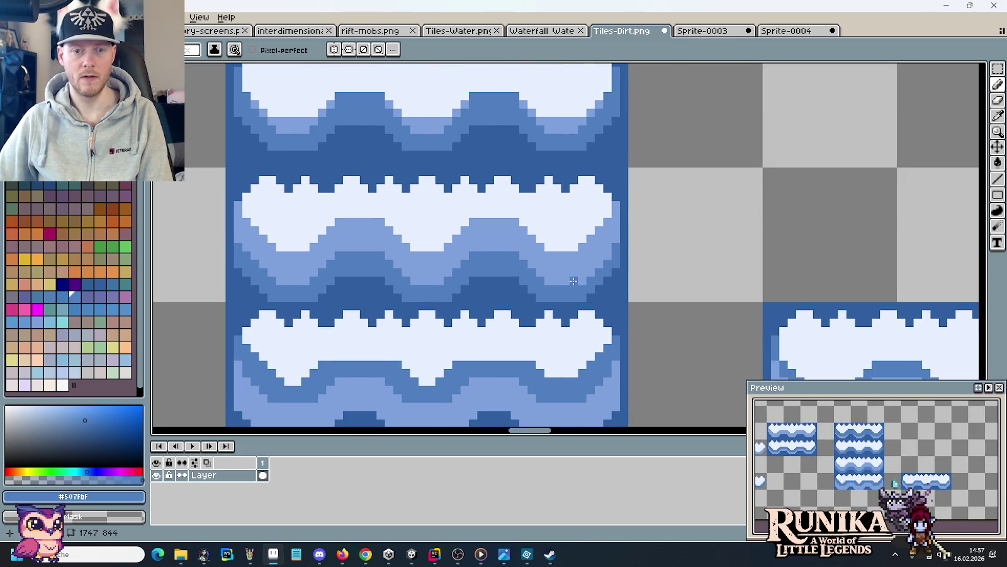
scroll(610, 260, down, 2)
mouse_move(595, 261)
mouse_down()
mouse_move(637, 245)
mouse_move(444, 230)
mouse_up()
Paste the updated wave tile into frame 3 of Sprite-0004, play it, and open Sprite-0003.
key(m)
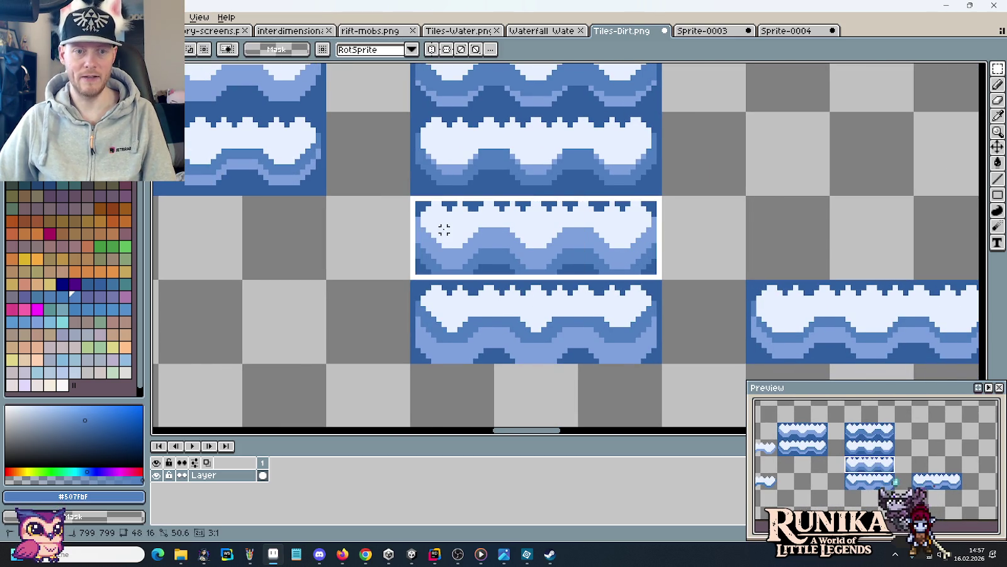
click(785, 30)
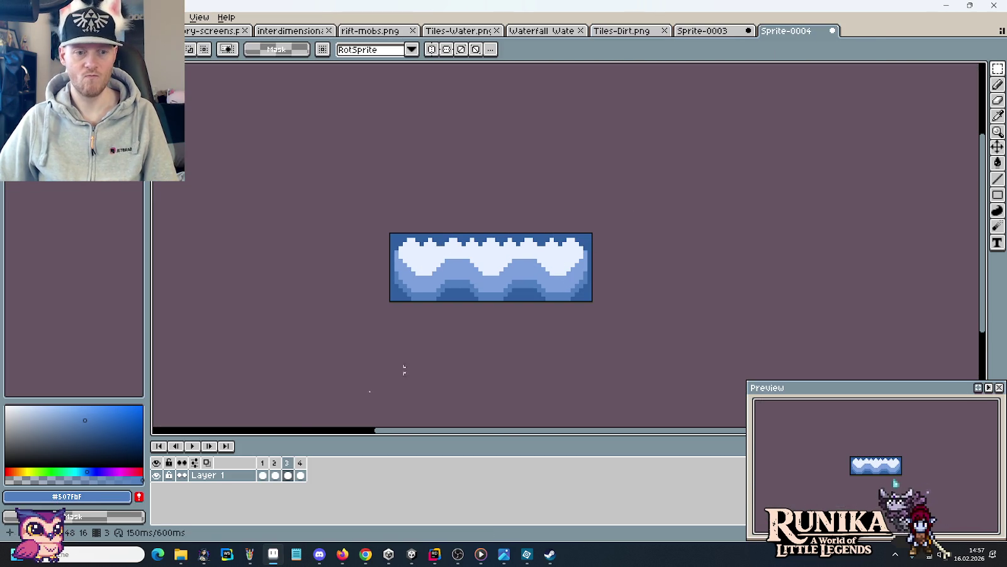
key(ctrl+v)
key(Return)
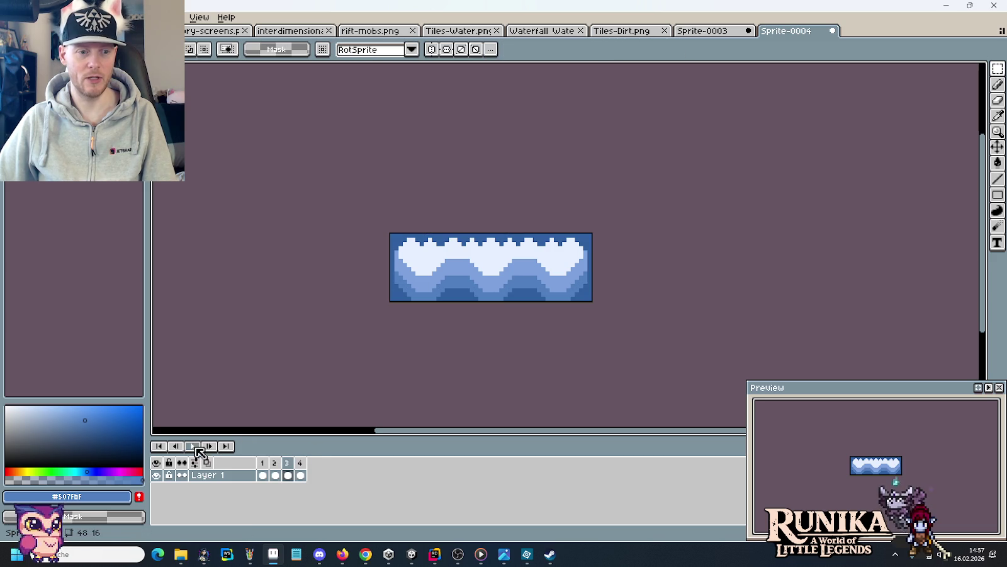
click(196, 446)
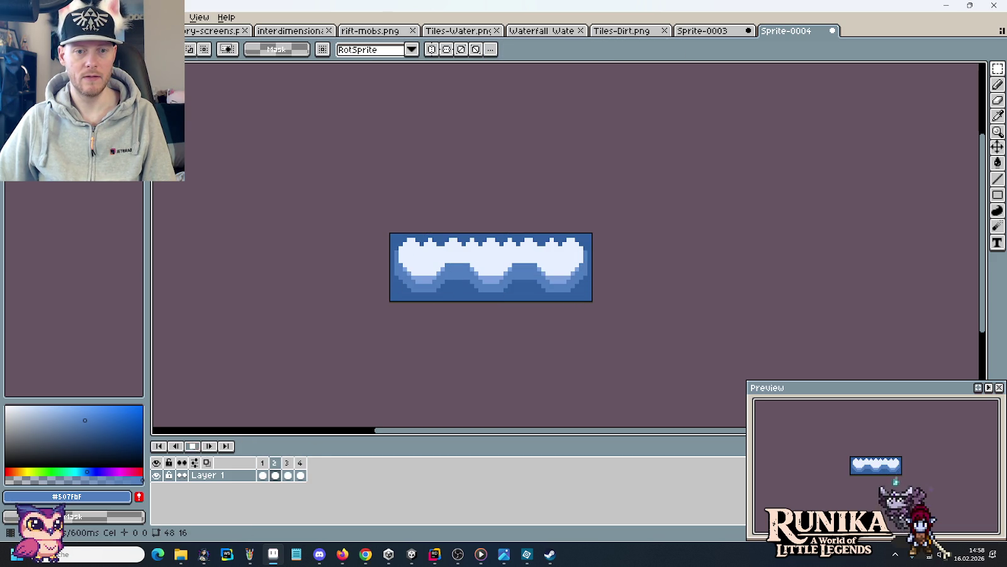
click(702, 30)
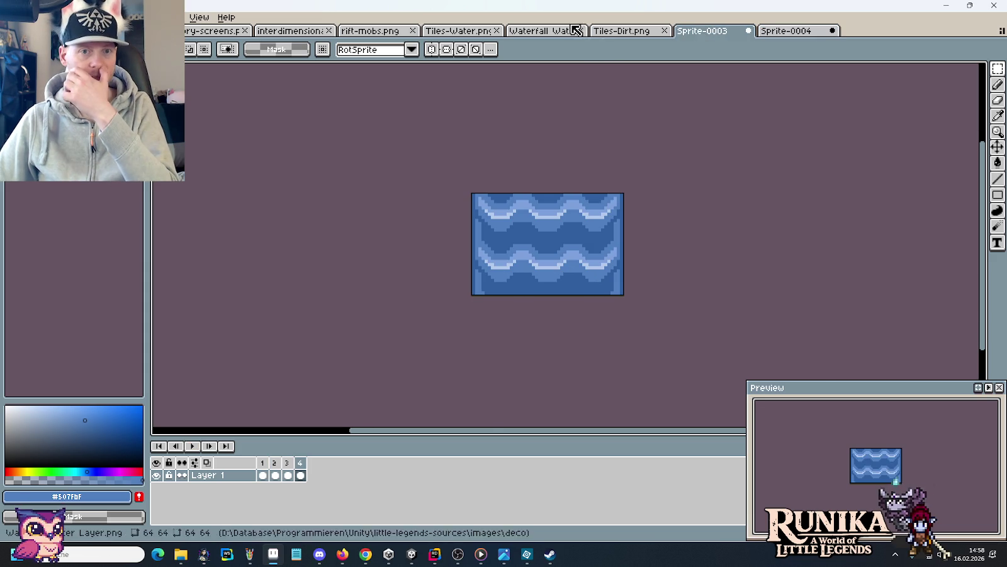
Return to Tiles-Dirt.png and pan the view onto the stacked wave tiles.
click(604, 30)
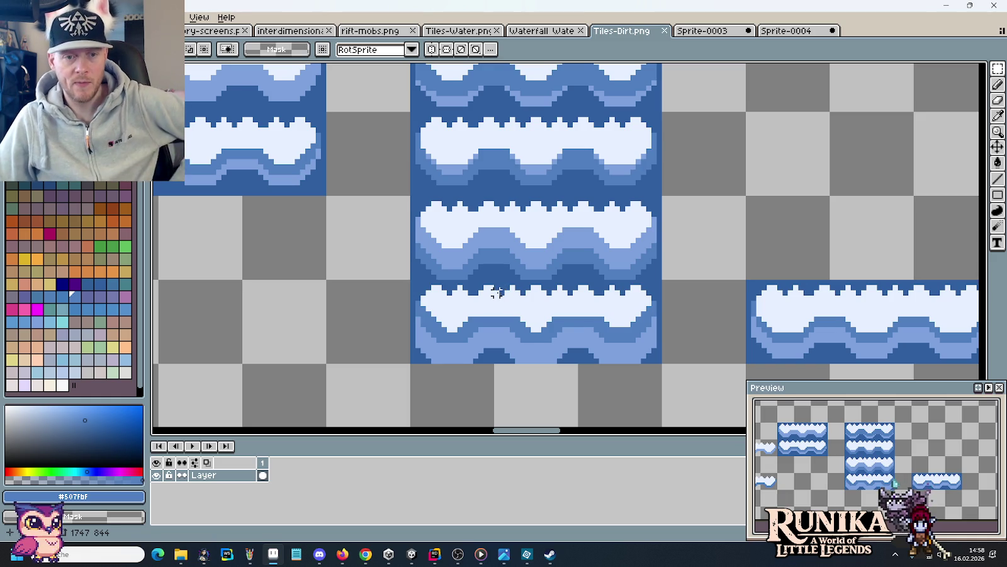
drag(512, 255, 498, 348)
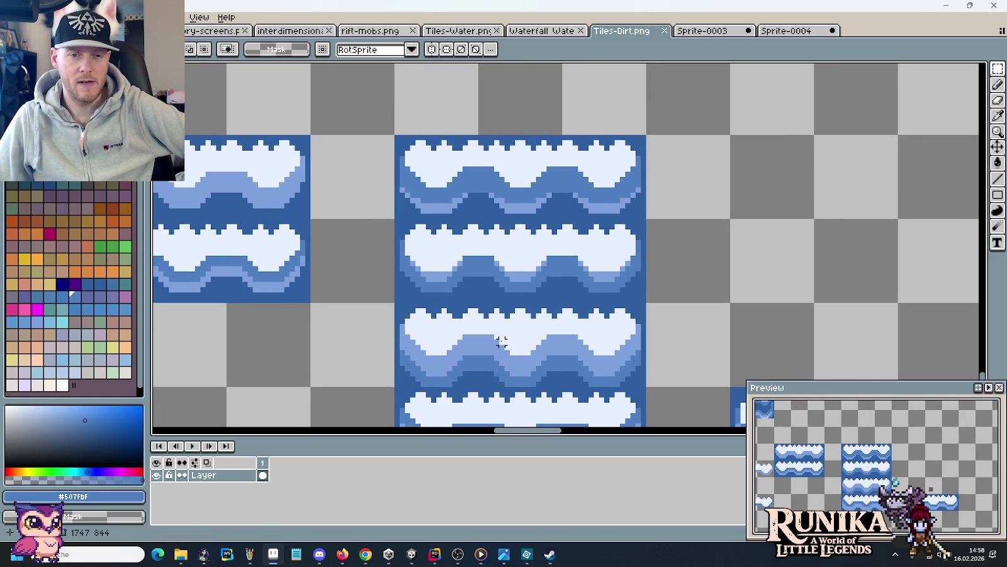
mouse_move(502, 352)
mouse_down()
mouse_move(535, 259)
mouse_move(536, 299)
mouse_up()
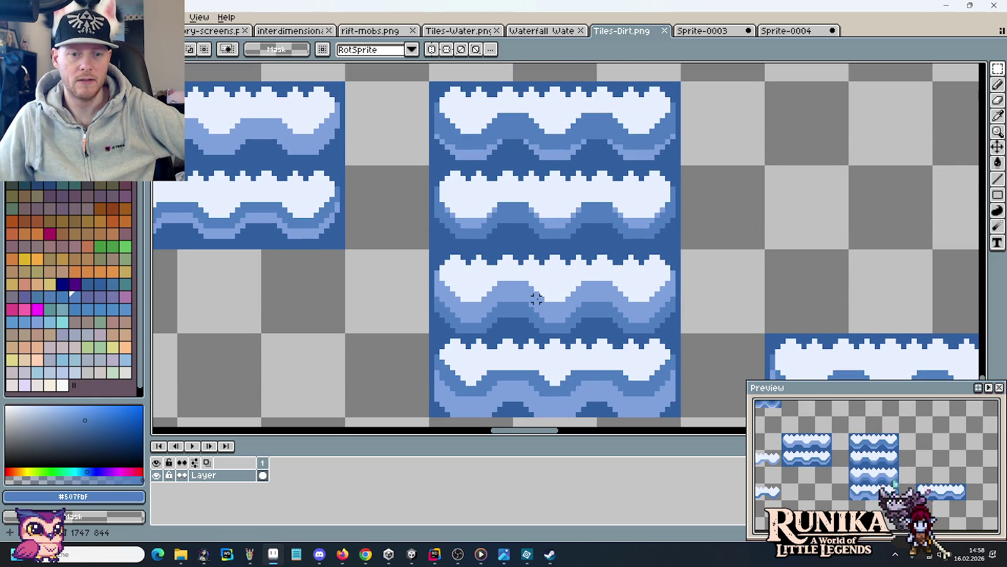
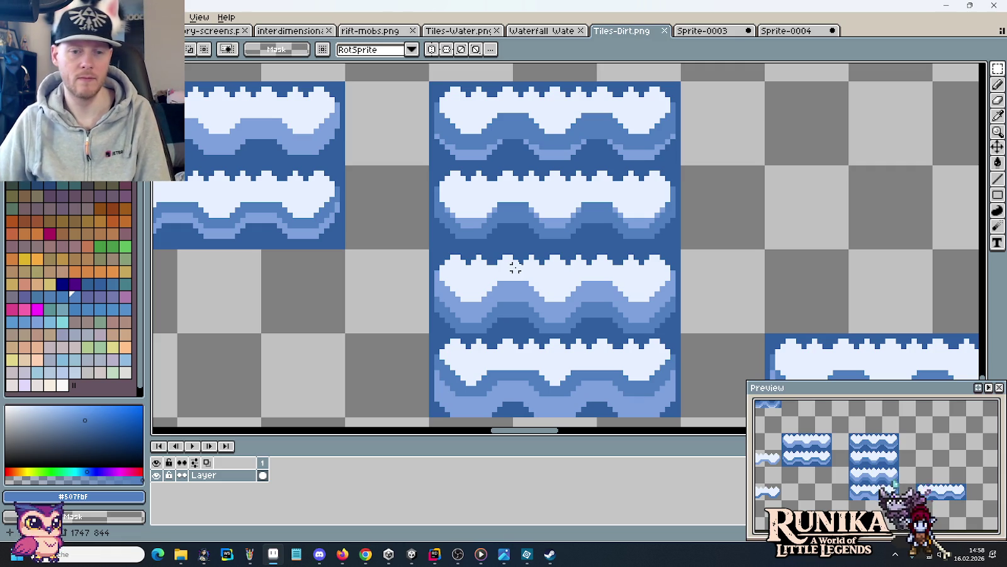
Zoom in, eyedrop light blue #7ca0dc, and pencil pixels along the wave's lower edge.
drag(510, 325, 529, 251)
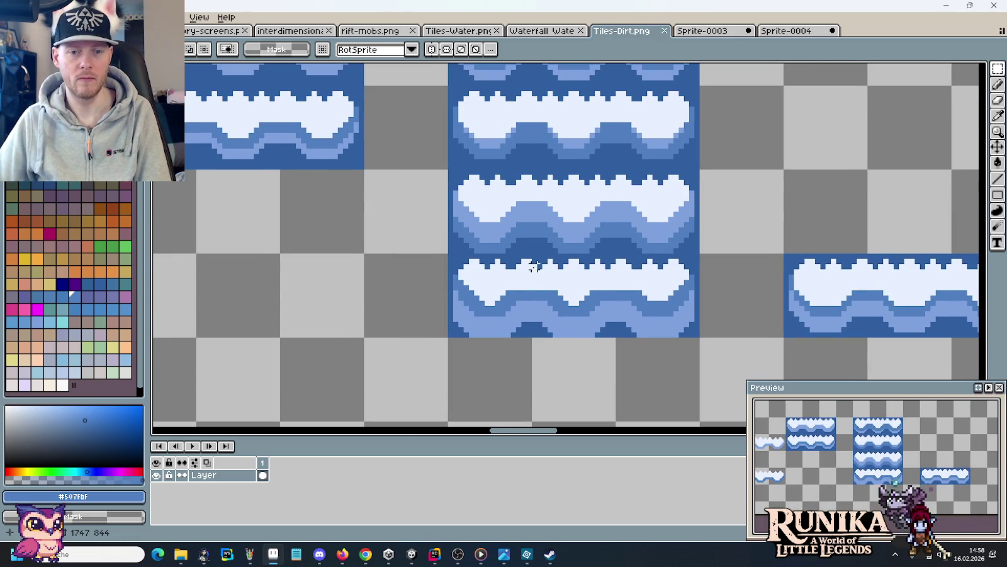
scroll(545, 219, up, 3)
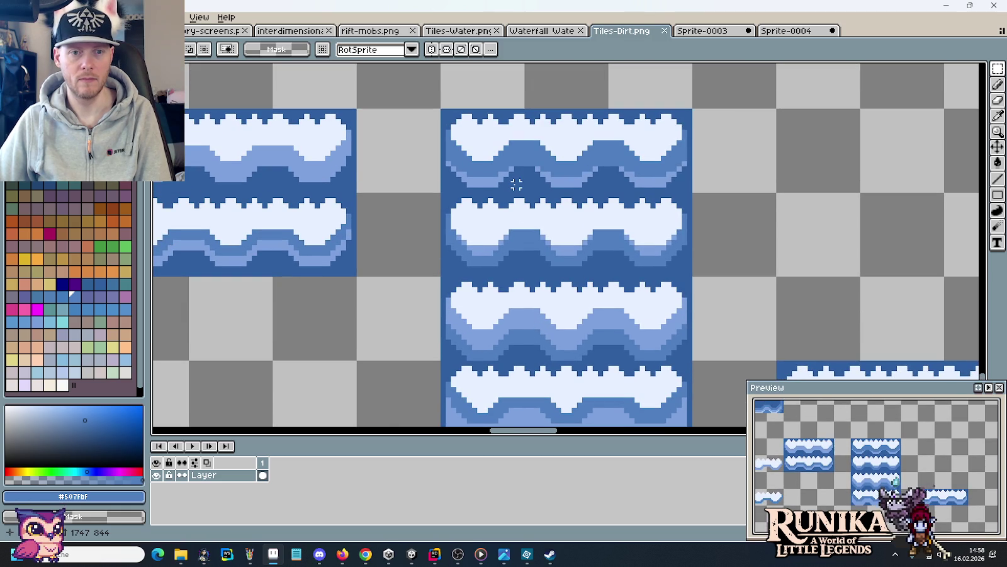
scroll(484, 252, up, 2)
alt+click(479, 238)
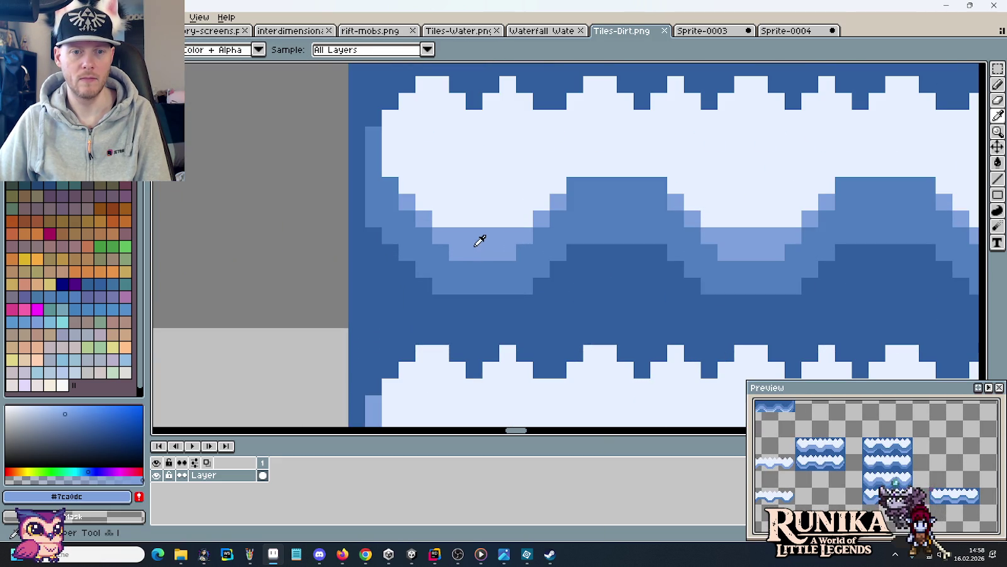
click(412, 220)
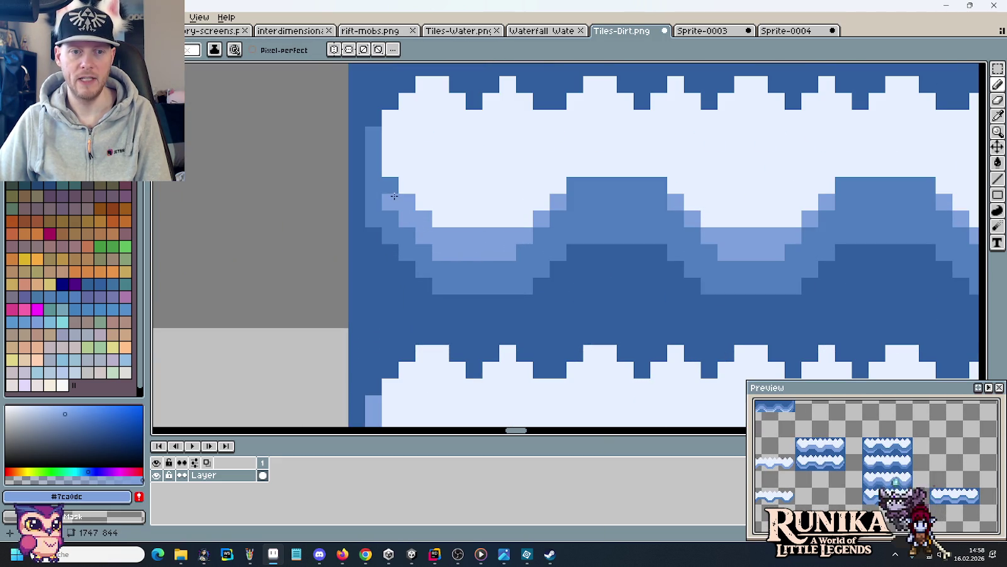
click(542, 219)
click(542, 235)
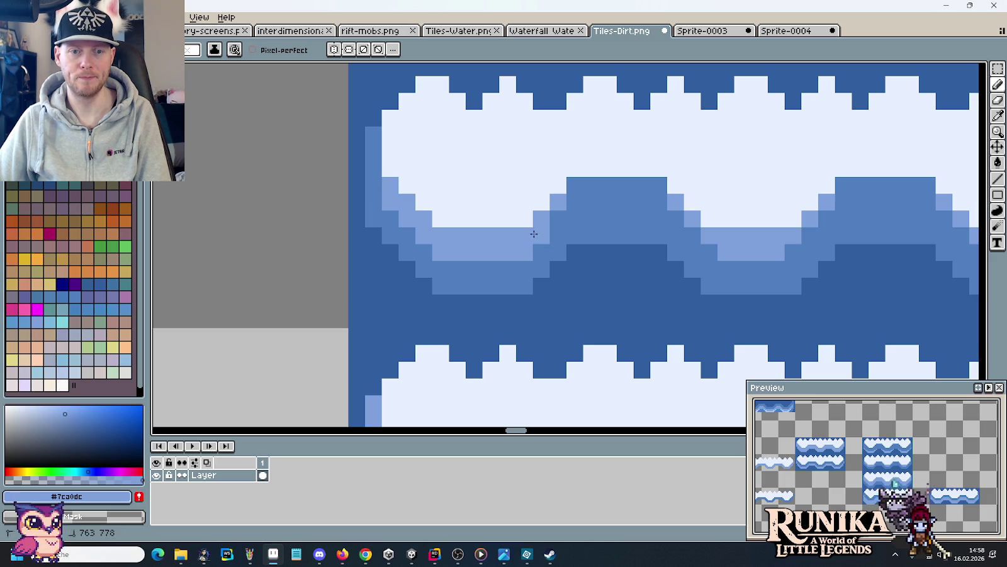
click(558, 218)
click(575, 202)
click(574, 186)
click(642, 202)
Draw a light-blue staircase along the wave curve, the upper step, and the crest edge.
mouse_move(658, 185)
mouse_down()
mouse_move(658, 202)
mouse_move(692, 219)
mouse_up()
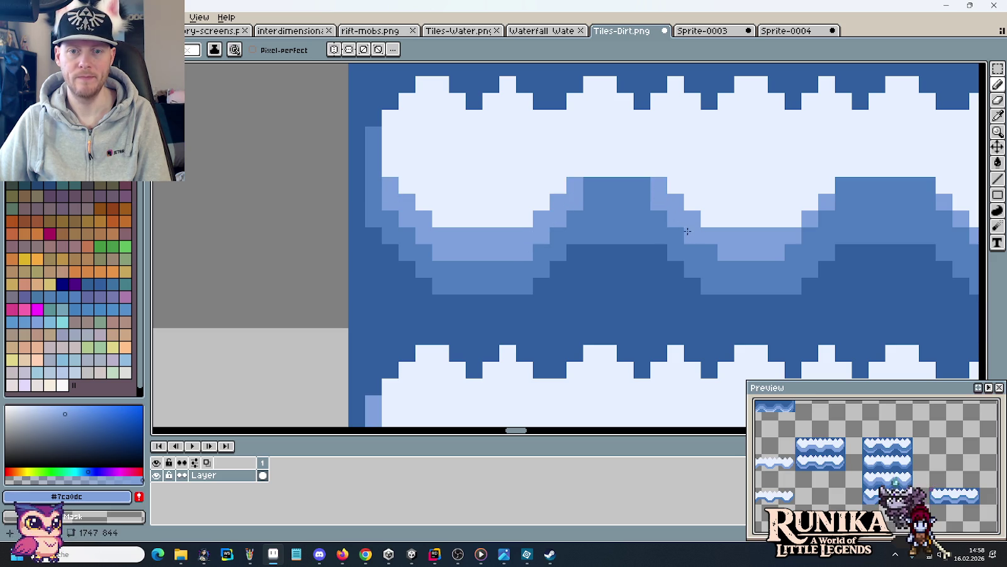
click(793, 252)
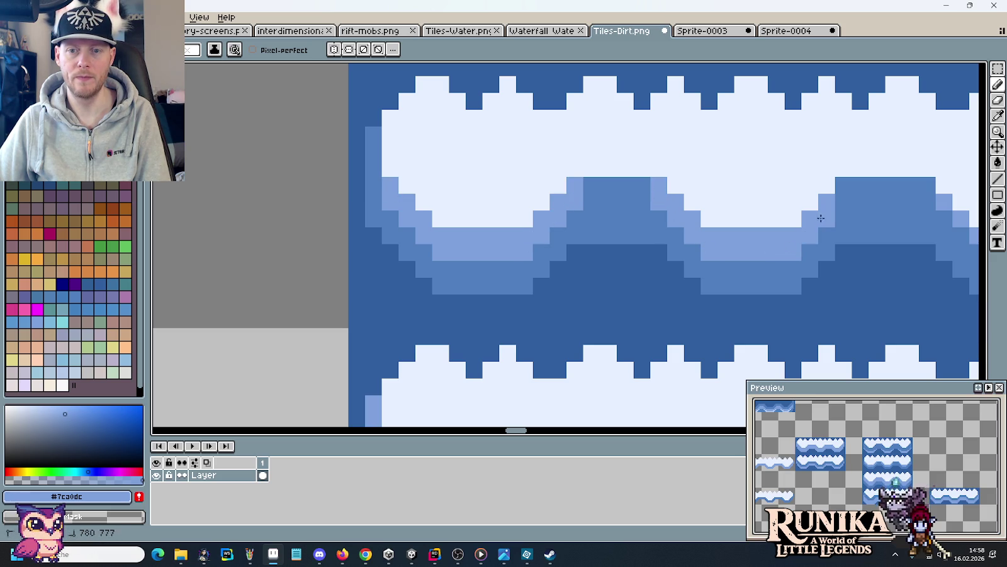
click(642, 186)
click(592, 185)
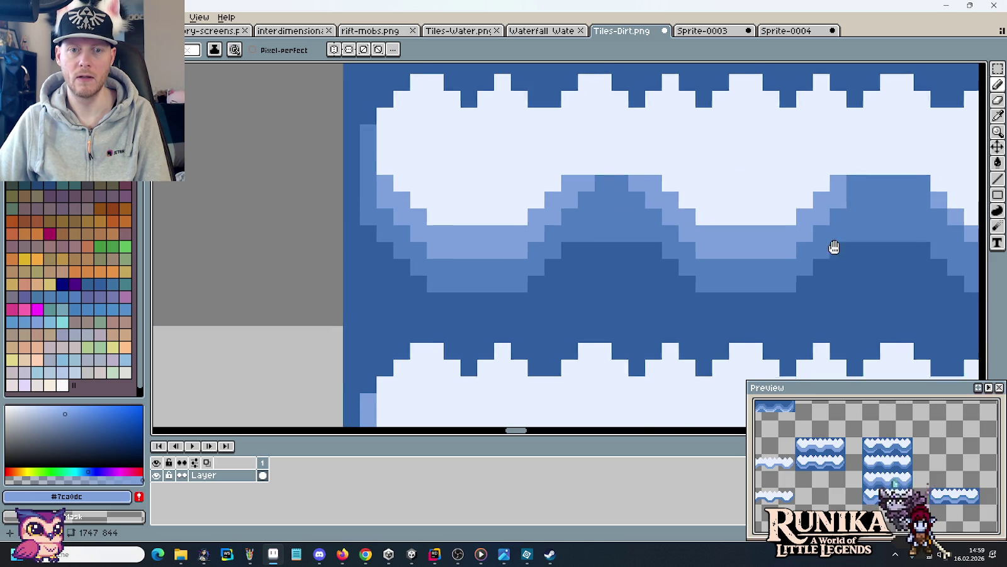
drag(843, 250, 626, 193)
click(643, 130)
click(703, 130)
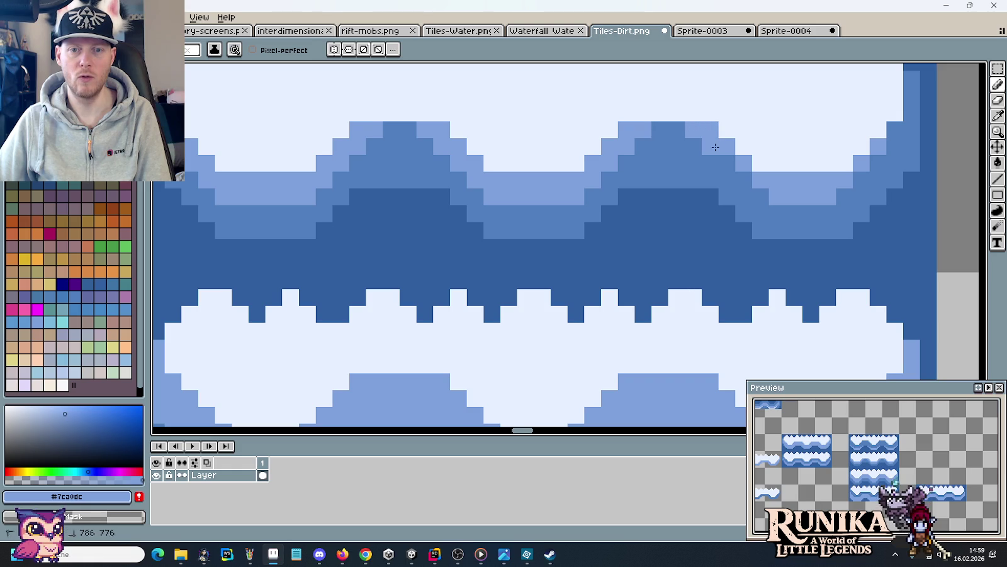
Extend the light-blue diagonal down the slope and near the right edge, then zoom out.
click(727, 163)
click(736, 172)
drag(894, 147, 895, 129)
click(862, 213)
scroll(861, 213, down, 3)
scroll(818, 214, down, 2)
mouse_move(839, 218)
mouse_down()
mouse_move(732, 218)
mouse_move(515, 146)
mouse_up()
key(m)
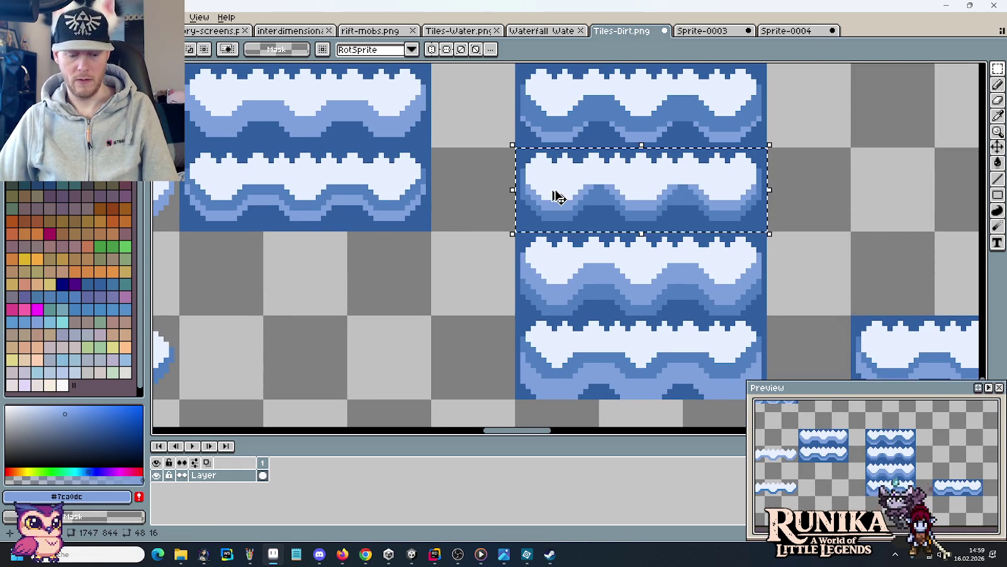
click(787, 31)
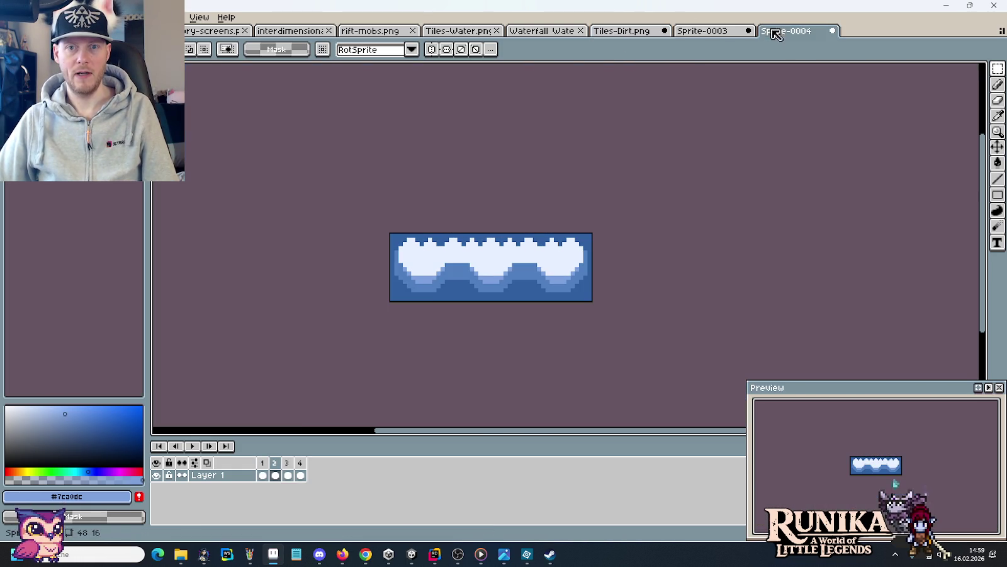
click(279, 475)
click(192, 446)
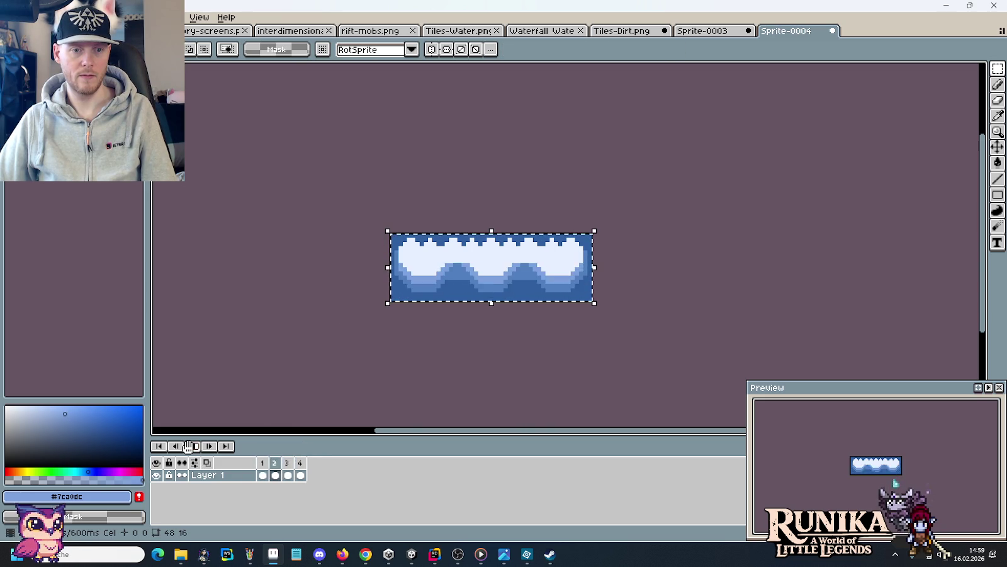
click(192, 445)
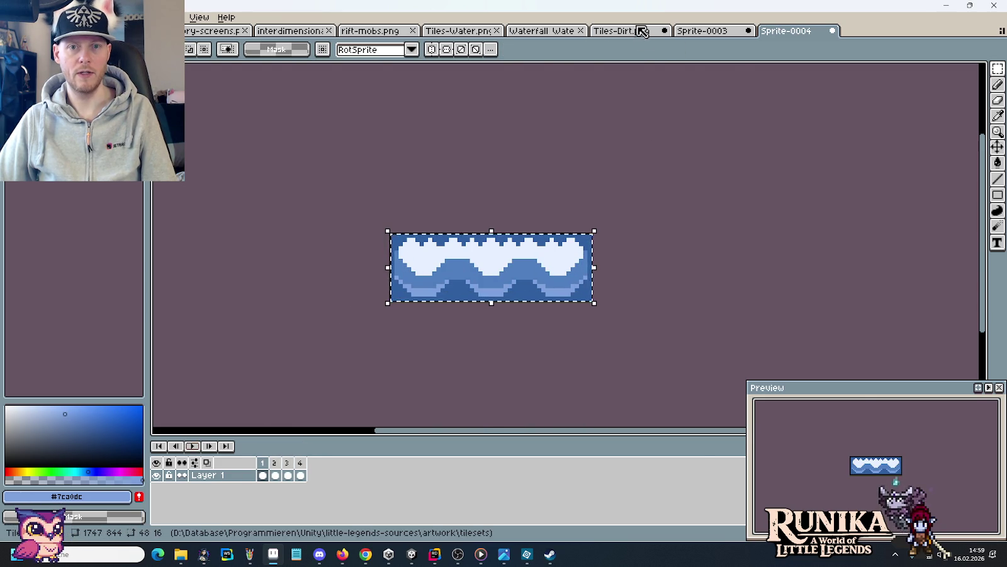
click(642, 35)
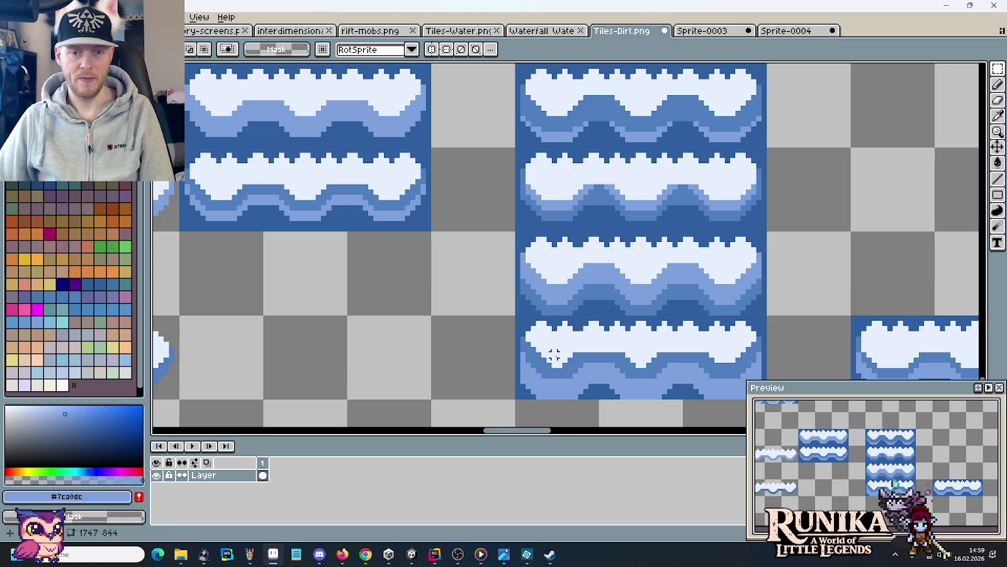
Select the middle column's bottom wave tile in Tiles-Dirt.png.
scroll(604, 333, down, 2)
scroll(604, 334, right, 4)
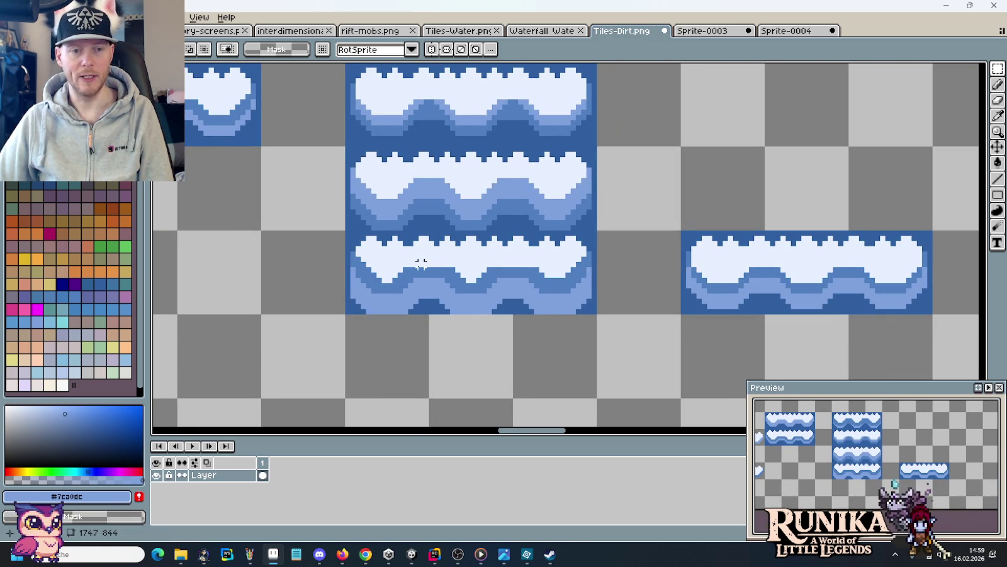
click(998, 68)
click(981, 68)
click(772, 259)
drag(787, 265, 476, 267)
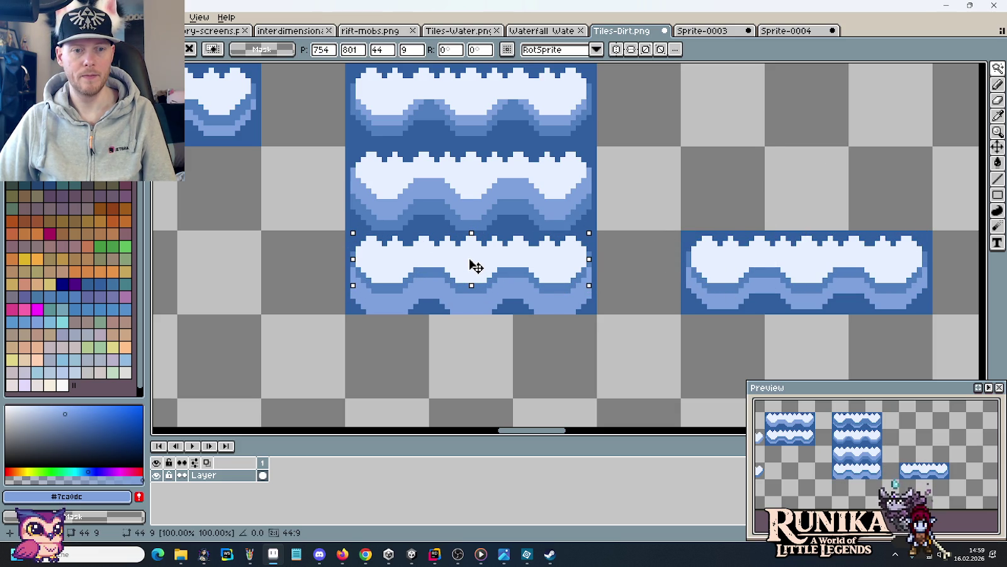
key(m)
drag(543, 299, 388, 300)
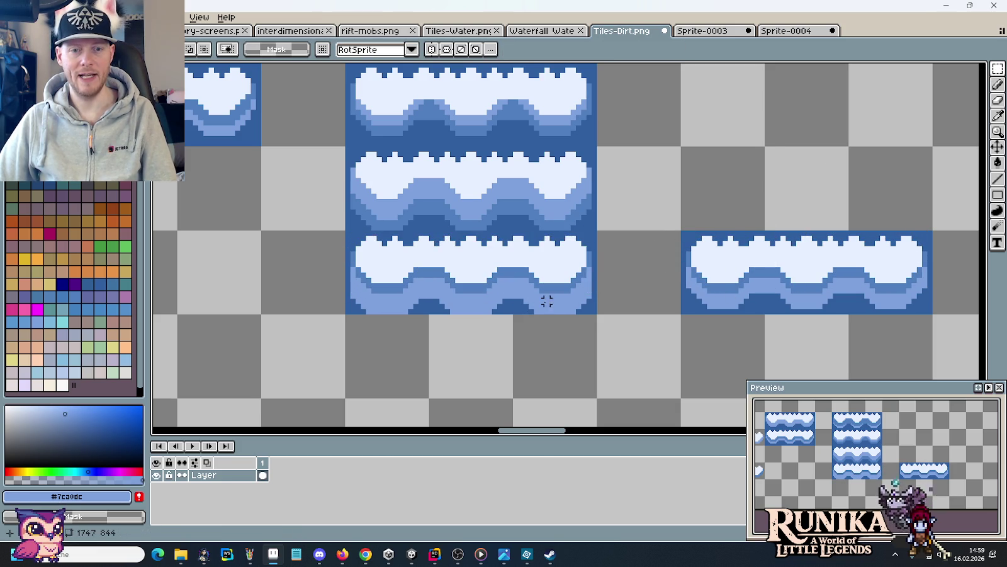
Paste the tile into Sprite-0004 frame 4, preview the animation, and return to Tiles-Dirt.png.
click(785, 30)
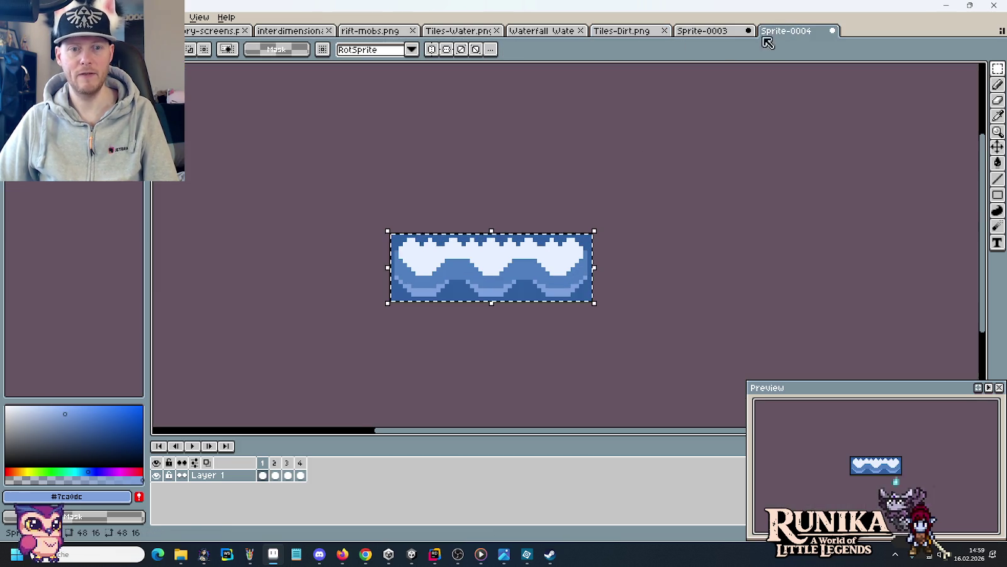
key(alt+n)
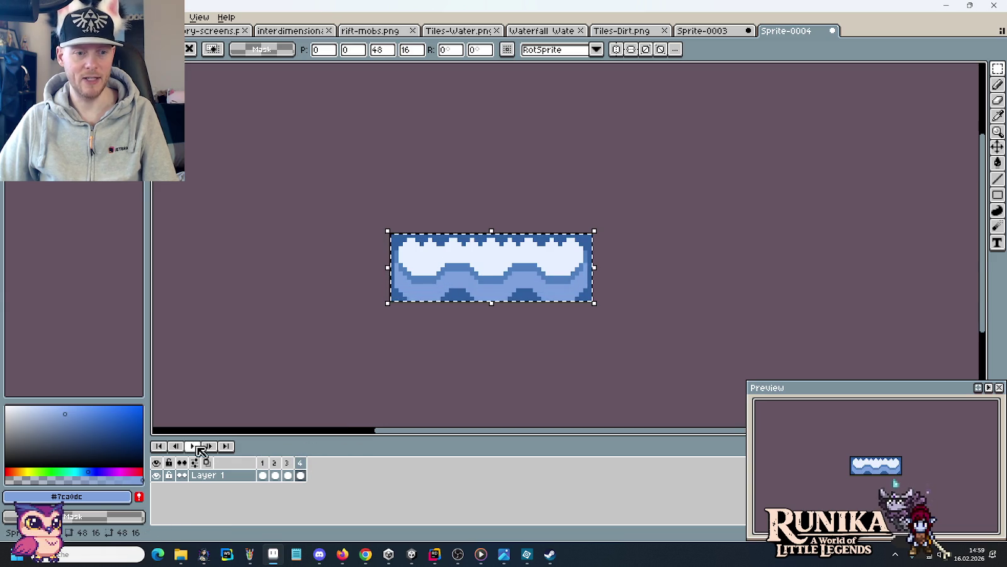
click(193, 446)
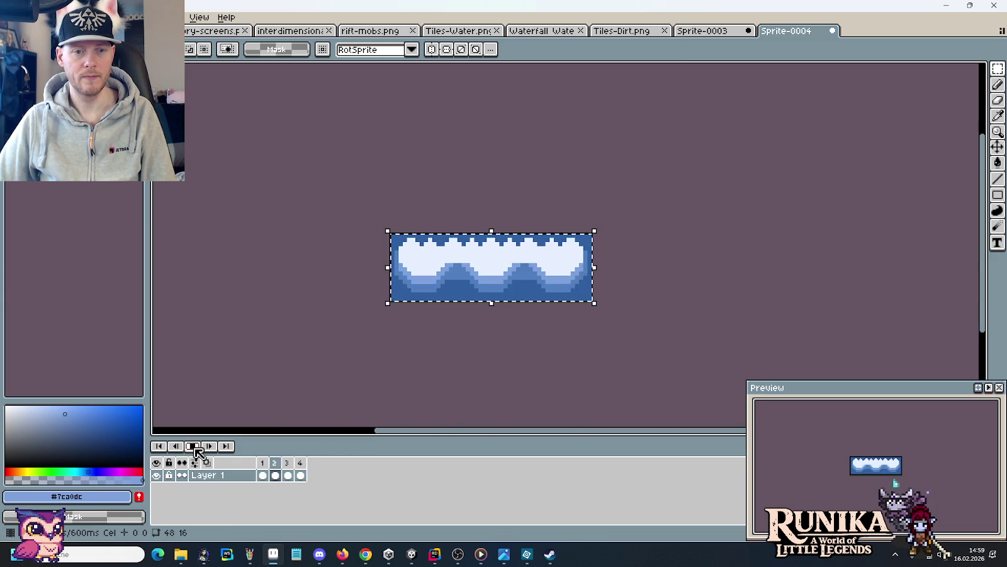
click(193, 446)
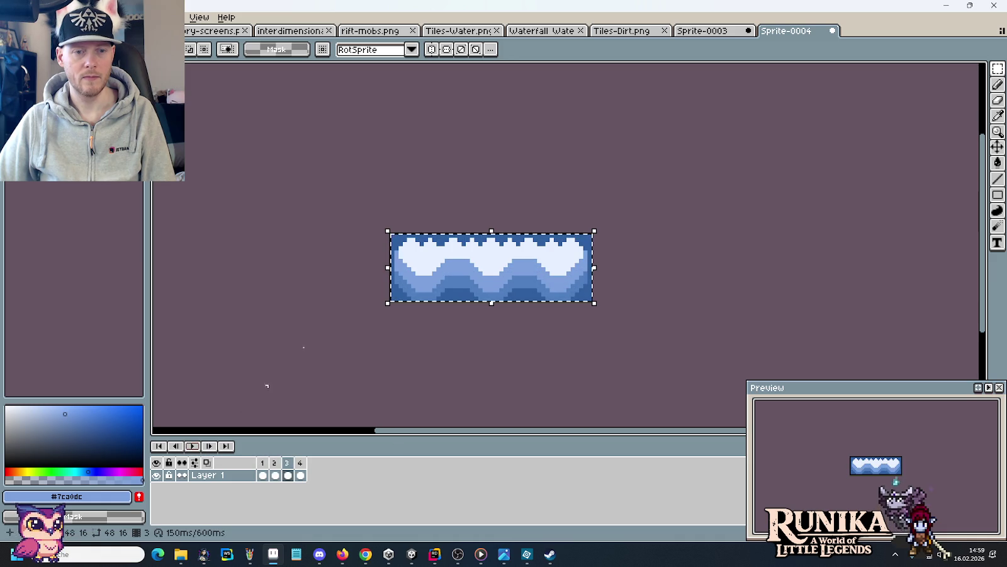
click(689, 37)
click(639, 31)
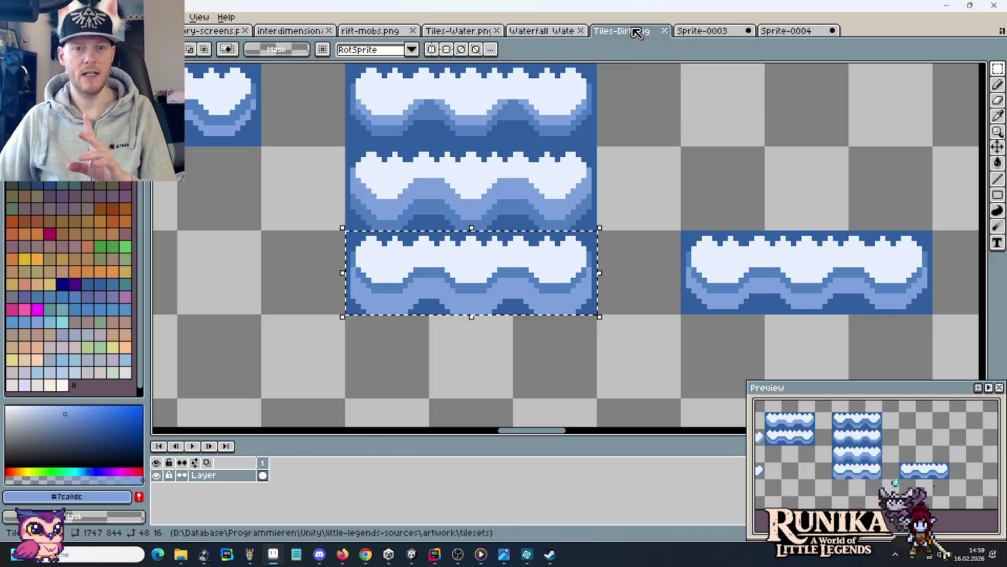
Undo the last two wave-tile edits and zoom in on another wave row.
key(ctrl+z)
key(ctrl+z)
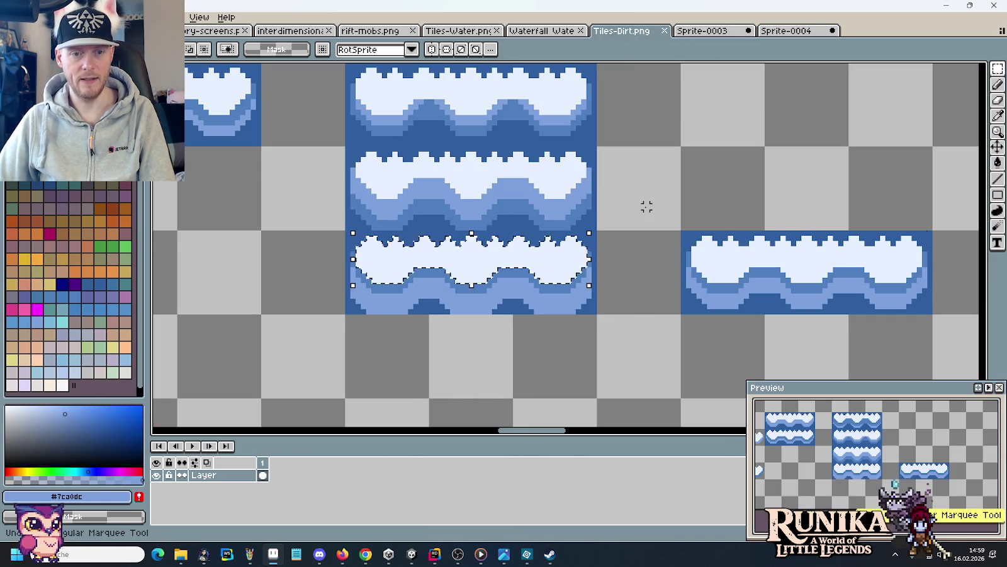
key(ctrl+z)
key(ctrl+z)
drag(625, 201, 656, 292)
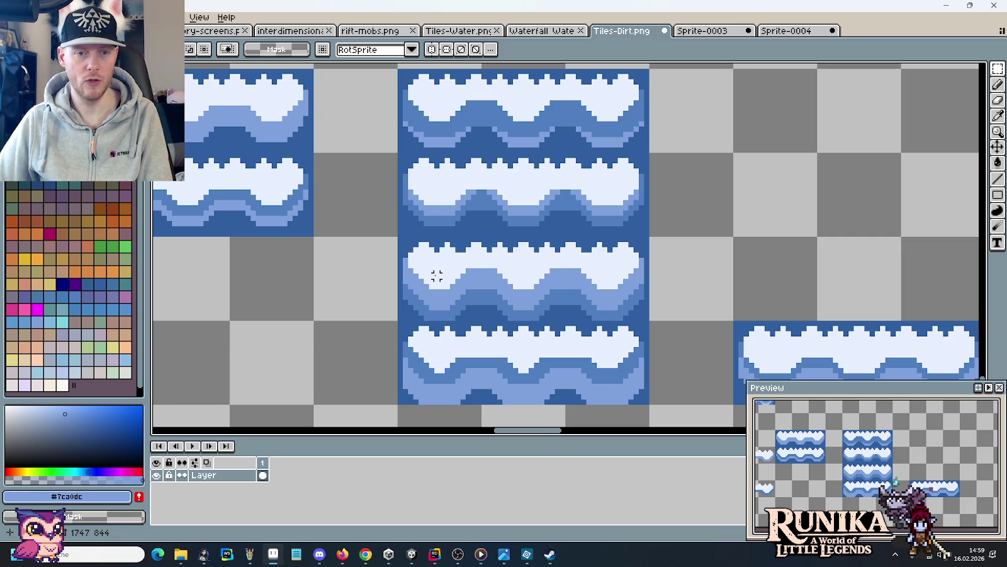
scroll(436, 275, up, 1)
scroll(436, 275, up, 1)
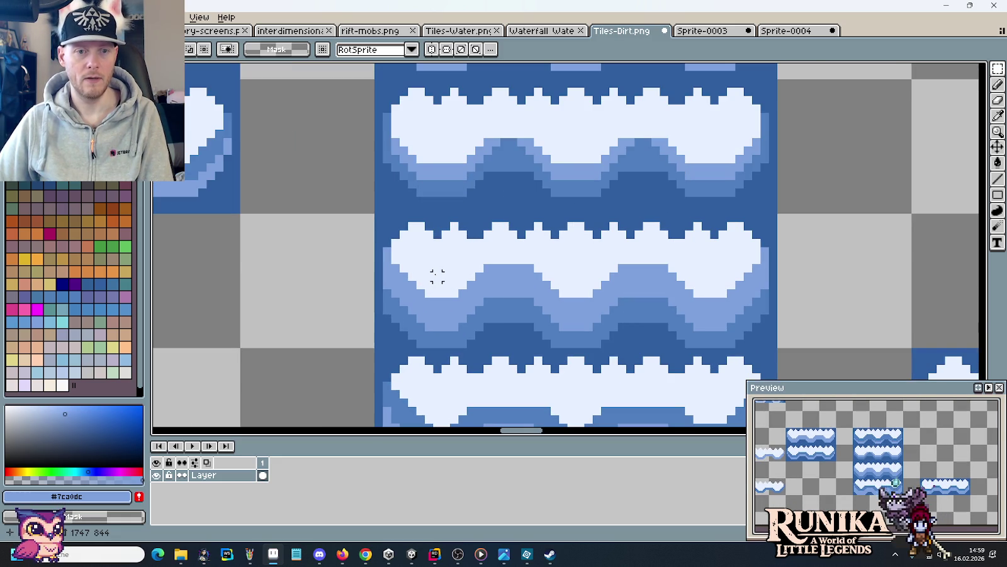
drag(421, 148, 459, 310)
Pick the pale crest colour and paint pale pixels over the blue wave crest.
click(496, 293)
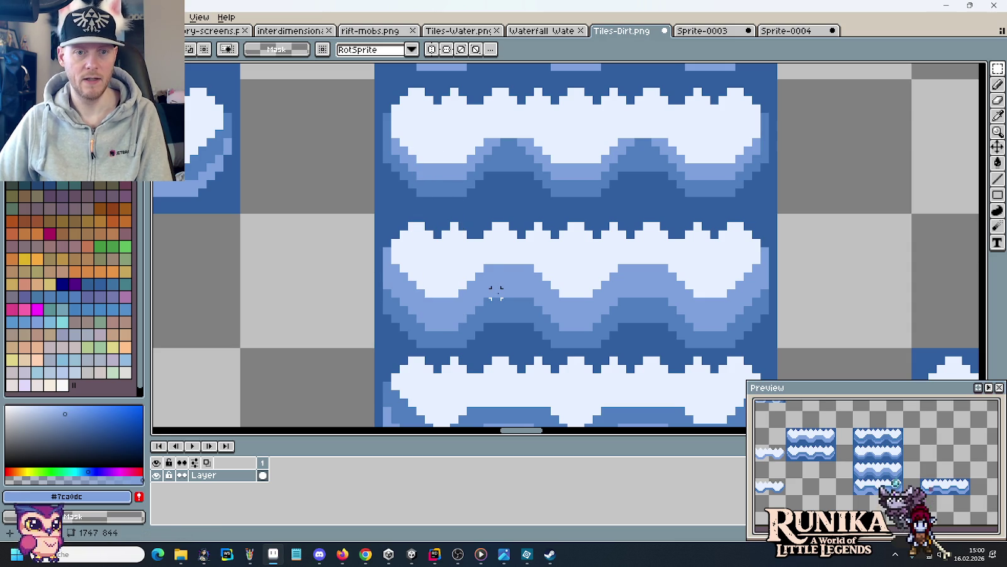
key(b)
alt+click(477, 269)
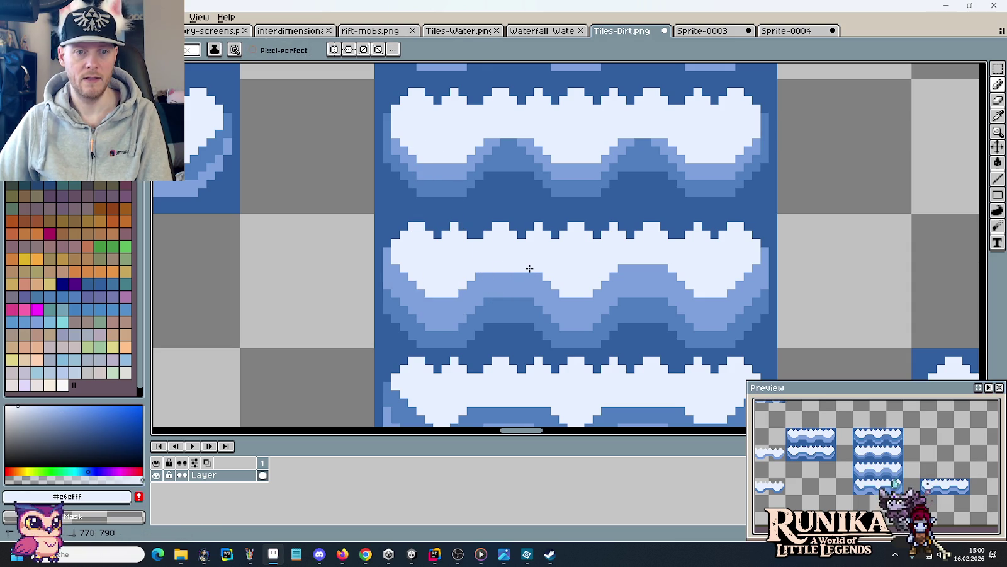
drag(613, 270, 670, 270)
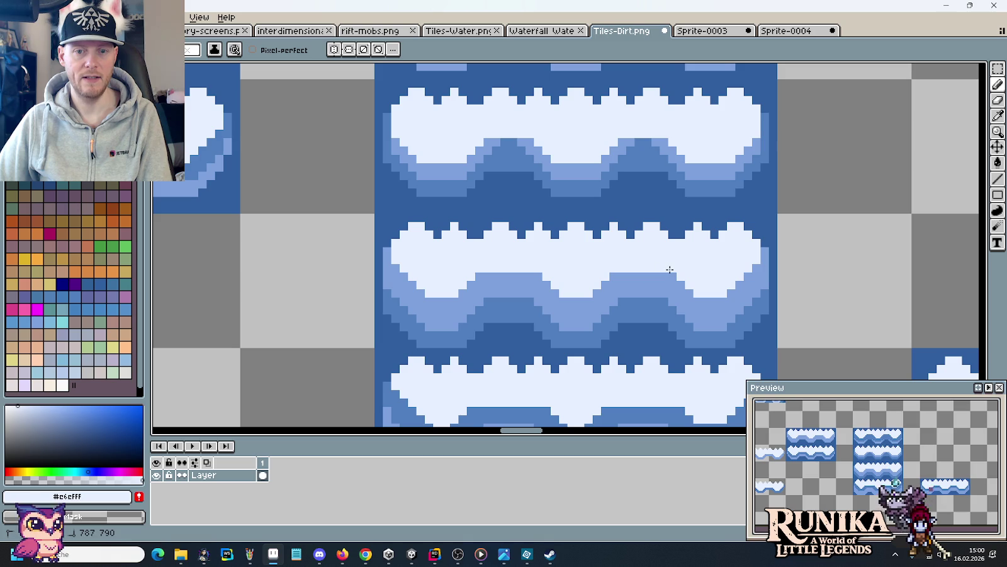
Pick mid blue #507FBF and paint it along the lower wave's white edge.
drag(474, 325, 484, 255)
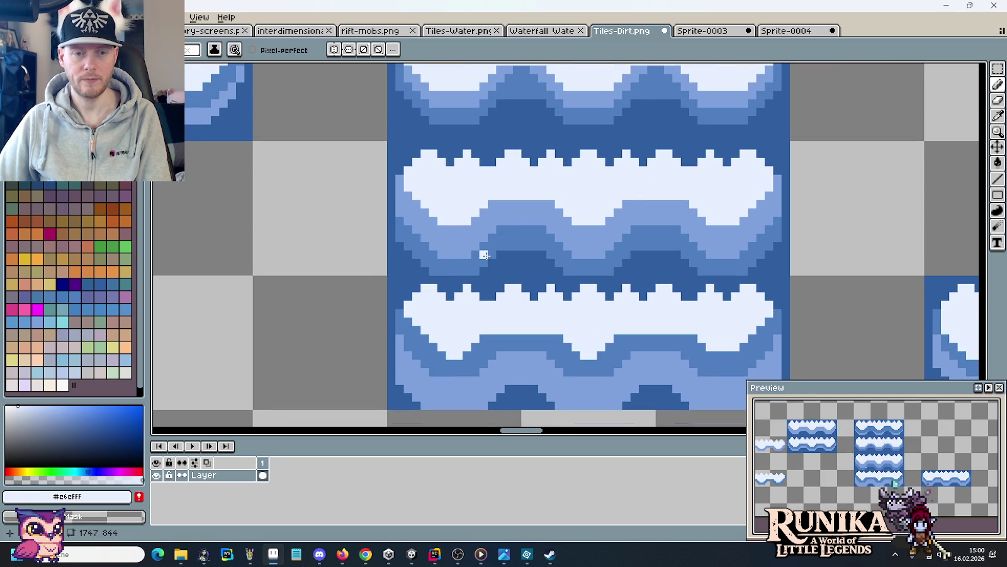
scroll(483, 255, down, 1)
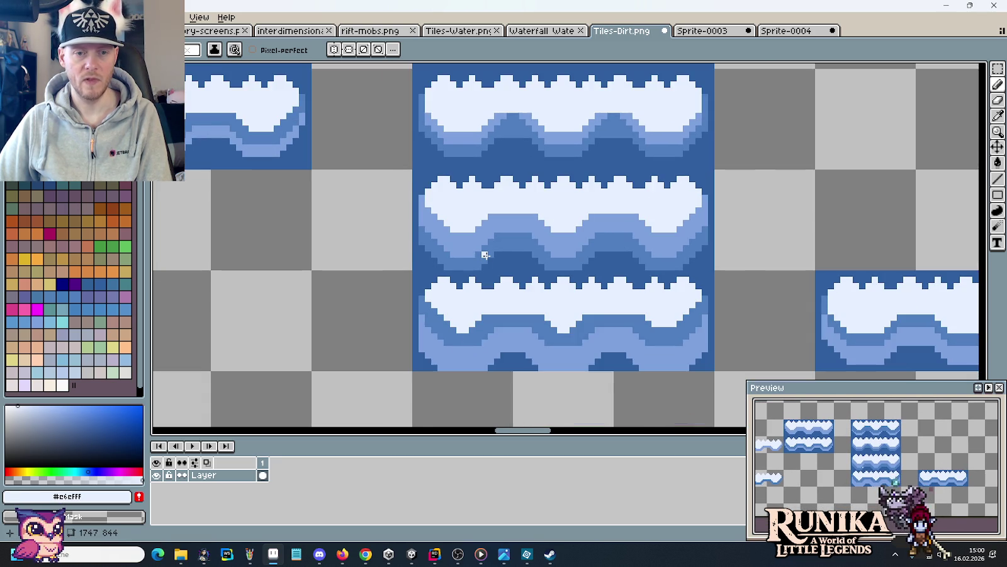
scroll(474, 295, up, 2)
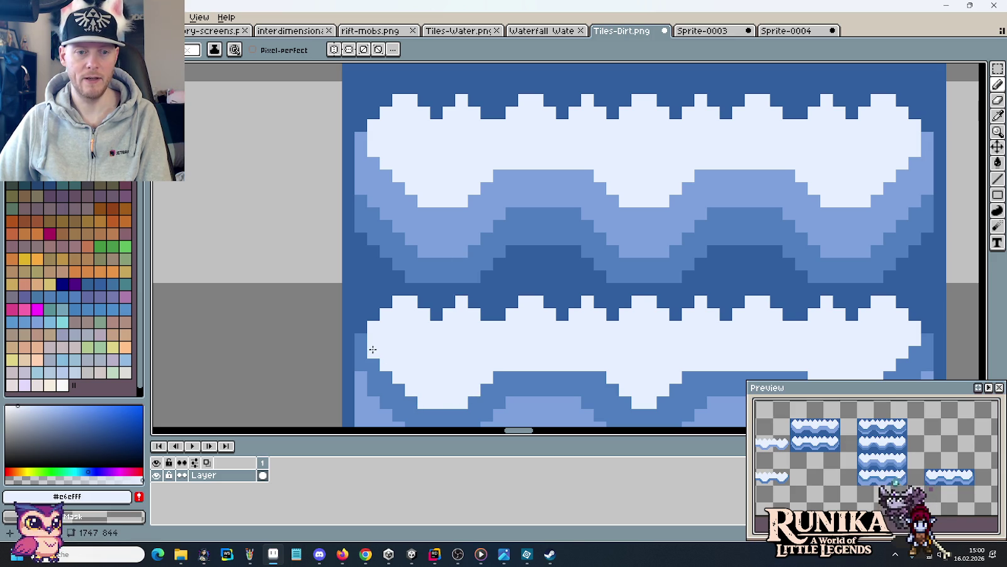
drag(605, 368, 558, 337)
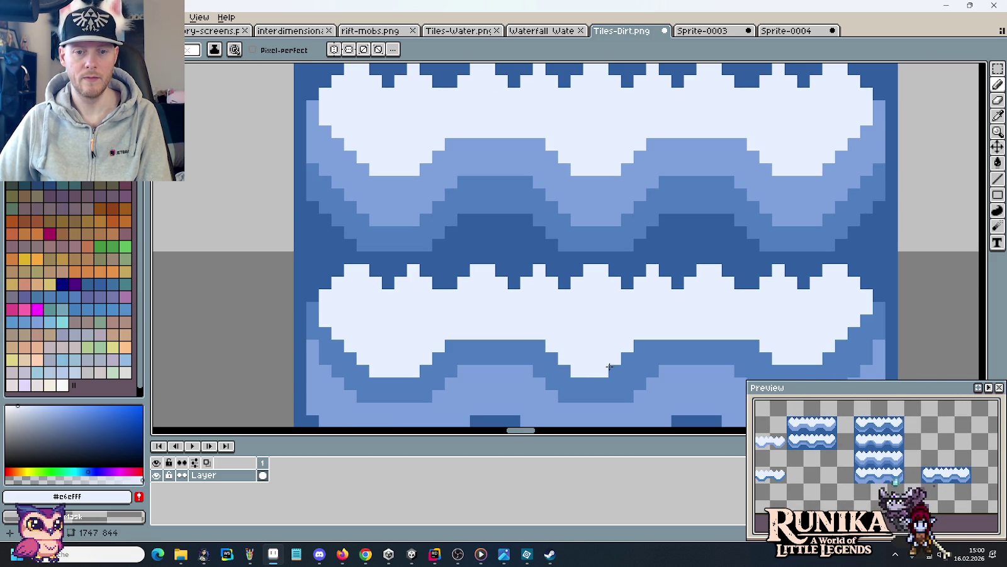
mouse_move(716, 357)
mouse_down()
mouse_move(675, 341)
mouse_move(769, 352)
mouse_up()
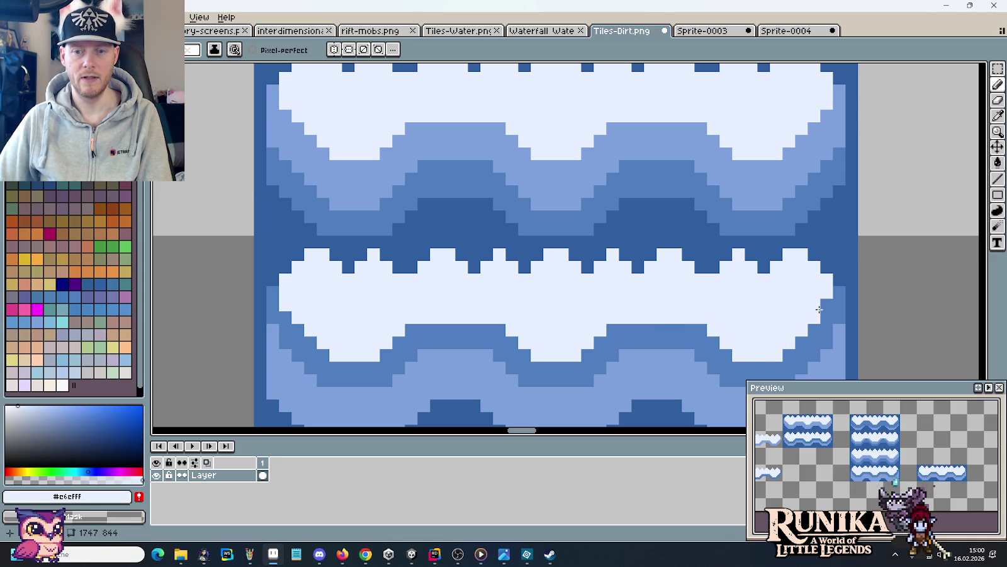
alt+click(700, 327)
drag(695, 318, 625, 317)
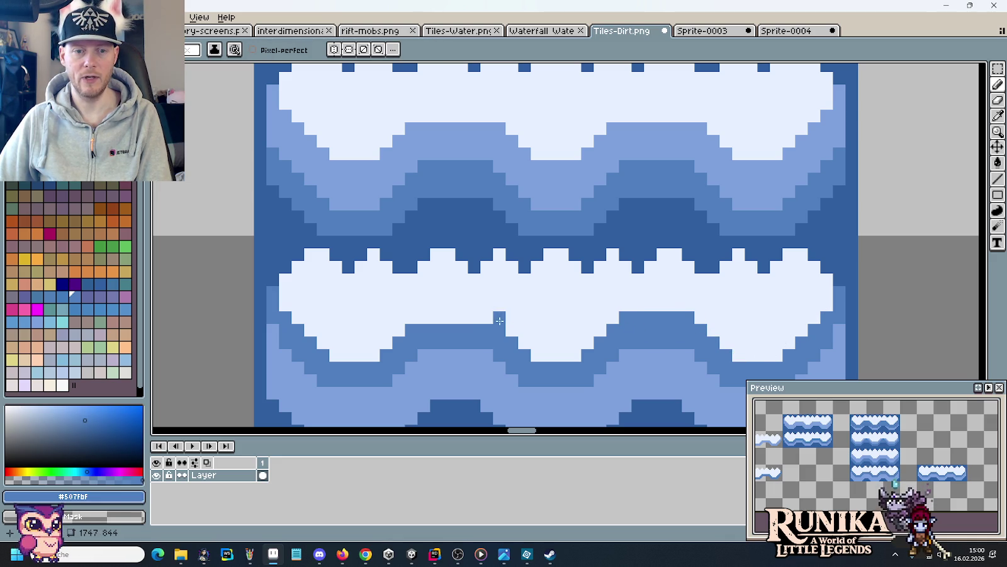
drag(483, 318, 418, 318)
scroll(491, 325, down, 3)
Copy the top water wave tile into Sprite-0004 frame 1.
scroll(491, 325, up, 1)
scroll(512, 294, up, 1)
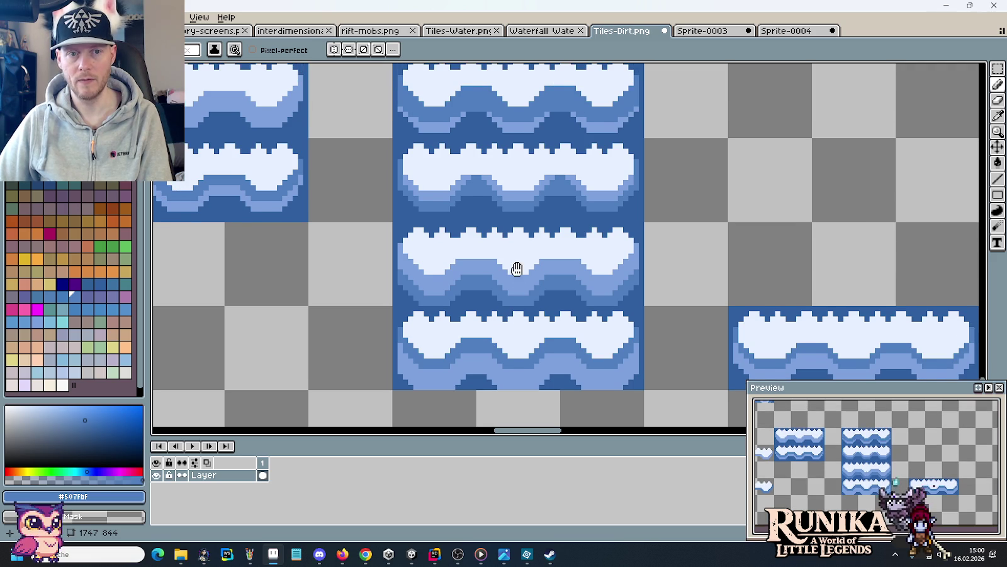
scroll(517, 265, up, 1)
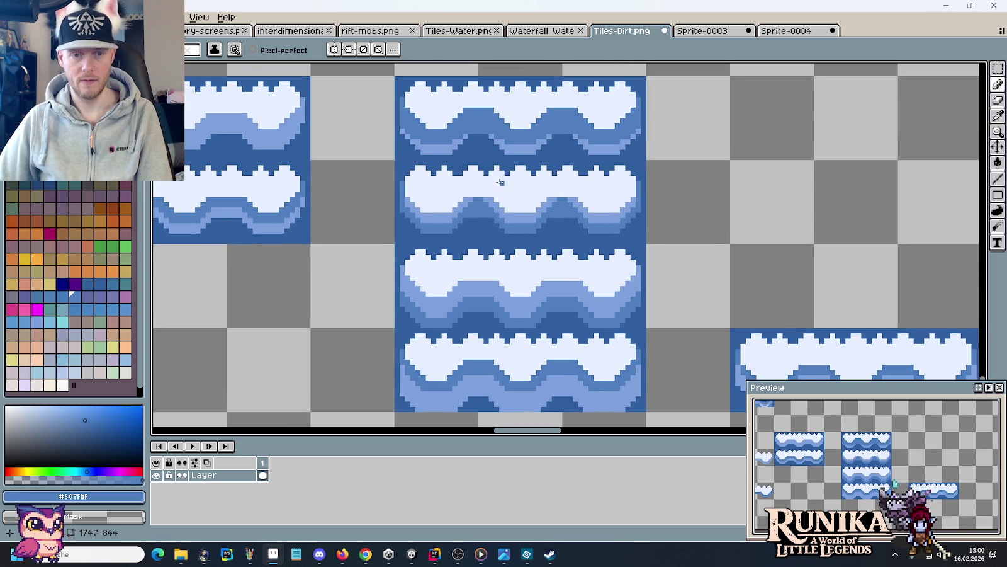
key(m)
drag(600, 106, 450, 112)
key(ctrl+c)
click(787, 30)
key(ctrl+v)
click(263, 476)
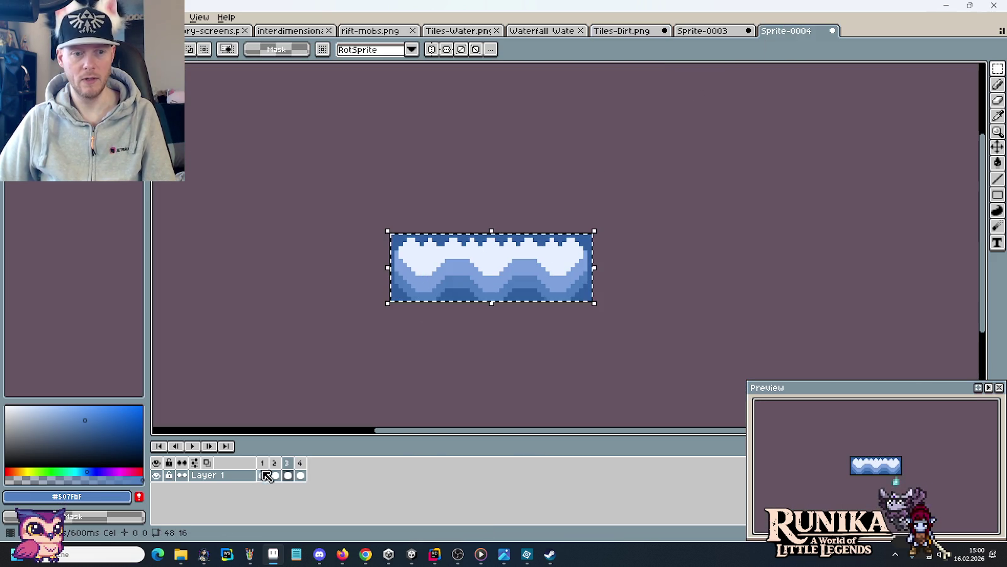
key(ctrl+v)
Copy the second wave tile into Sprite-0004 frame 2.
click(622, 30)
drag(598, 198, 448, 207)
key(ctrl+c)
click(787, 30)
key(ctrl+v)
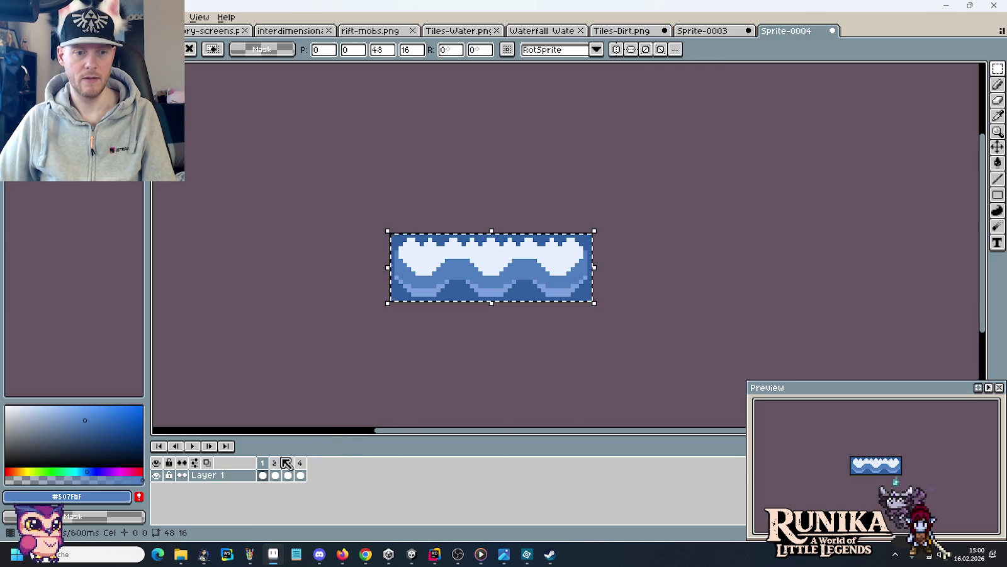
click(275, 475)
key(ctrl+v)
Copy the third wave tile into Sprite-0004 frame 3.
click(622, 30)
drag(598, 208, 601, 293)
key(ctrl+c)
click(786, 30)
click(287, 475)
key(ctrl+v)
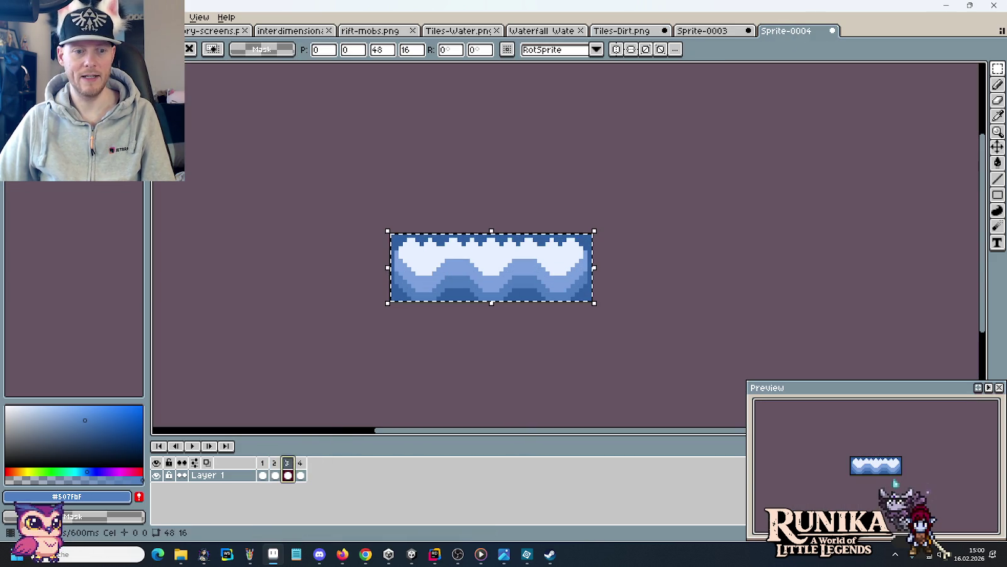
Copy the bottom wave tile into frame 4, play the loop, and return to Tiles-Dirt.png.
click(622, 30)
drag(647, 329, 395, 412)
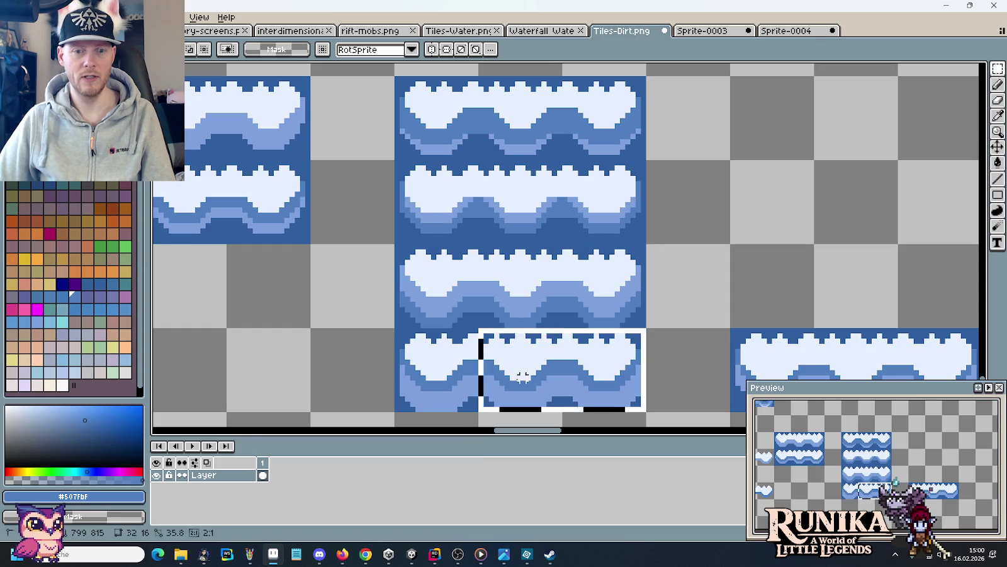
key(ctrl+c)
click(787, 30)
click(300, 474)
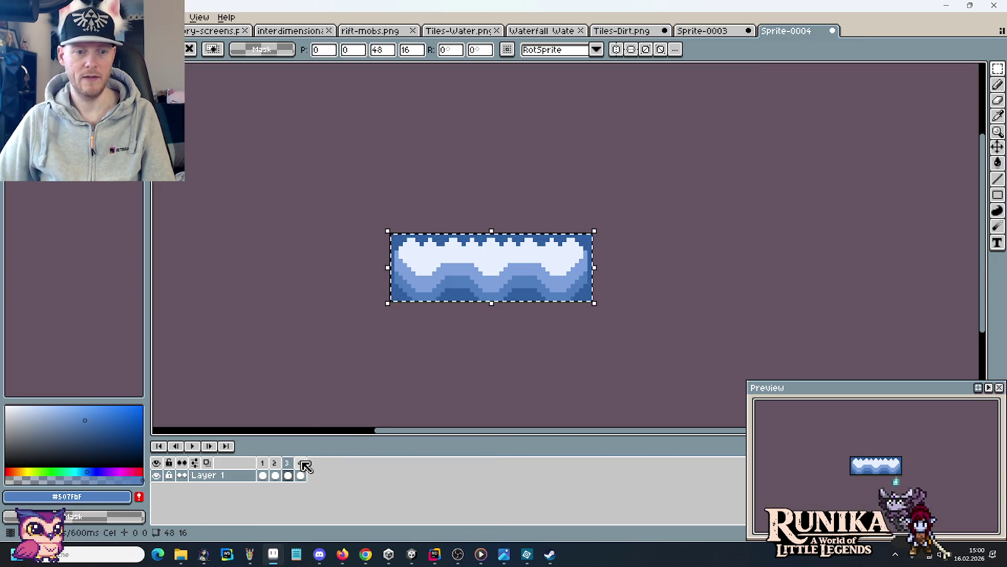
key(ctrl+v)
click(315, 407)
click(193, 447)
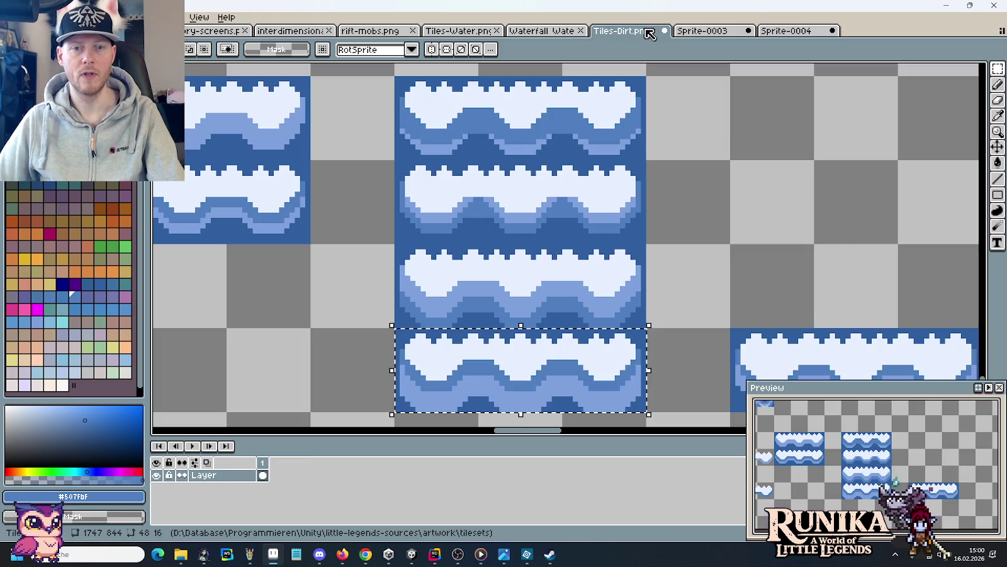
click(648, 31)
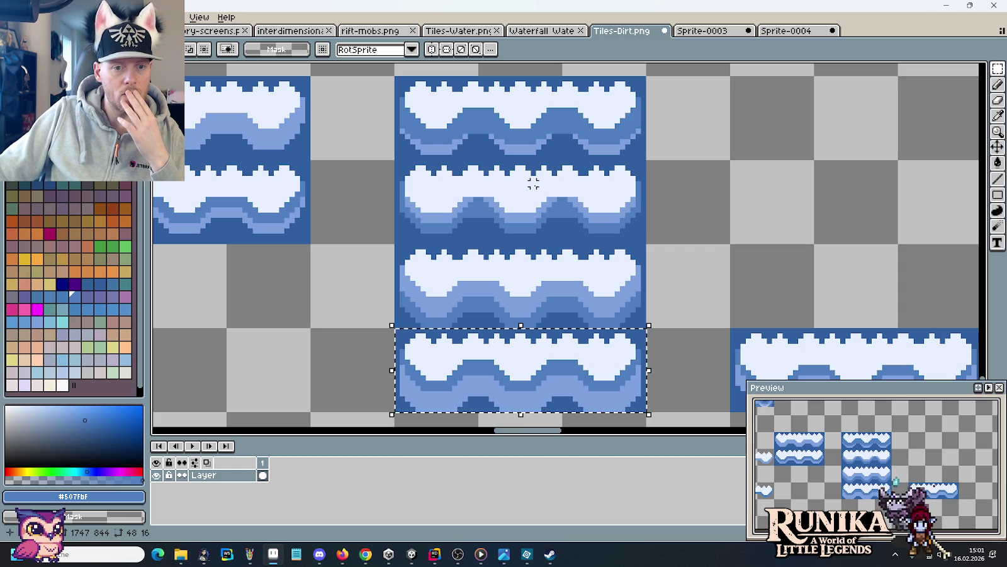
Make test marquee selections to measure stretches and height of the lower wave.
click(465, 294)
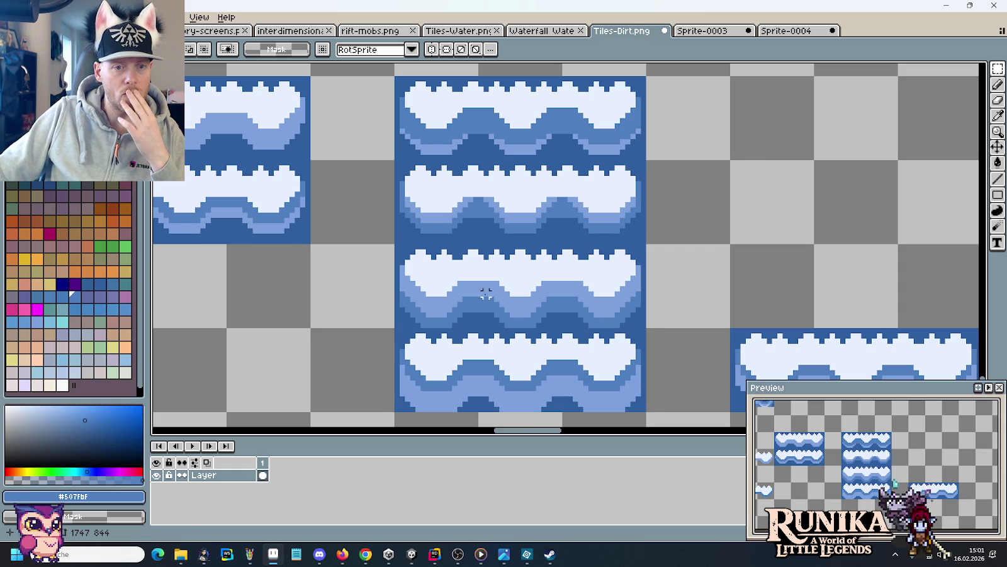
drag(449, 294, 459, 203)
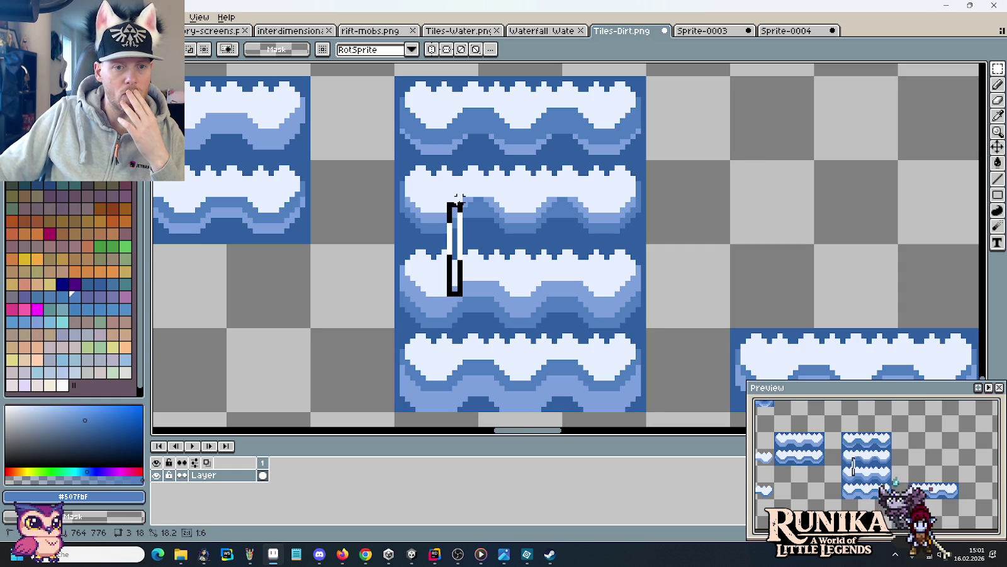
click(460, 299)
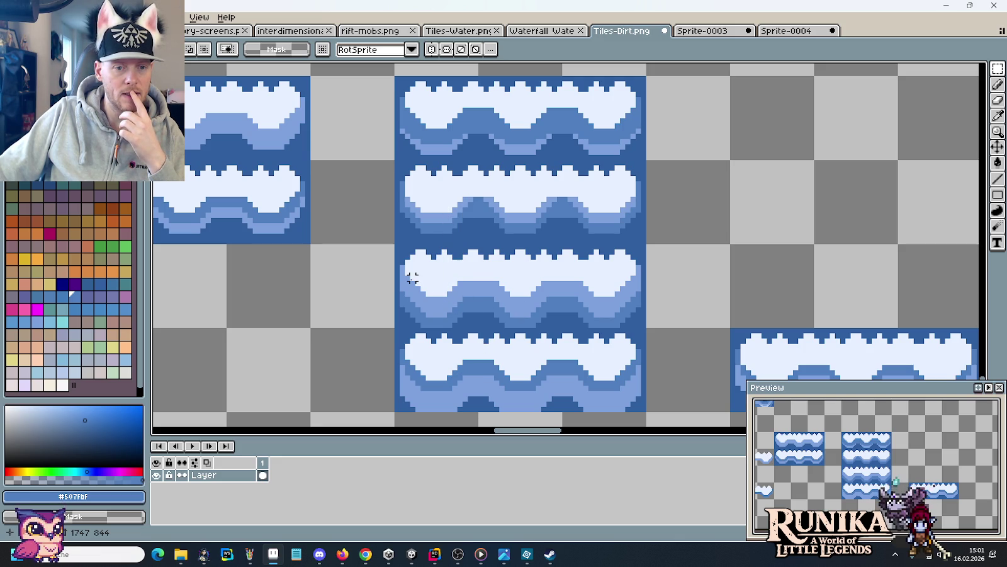
drag(412, 277, 463, 291)
click(439, 376)
drag(439, 376, 425, 277)
click(491, 378)
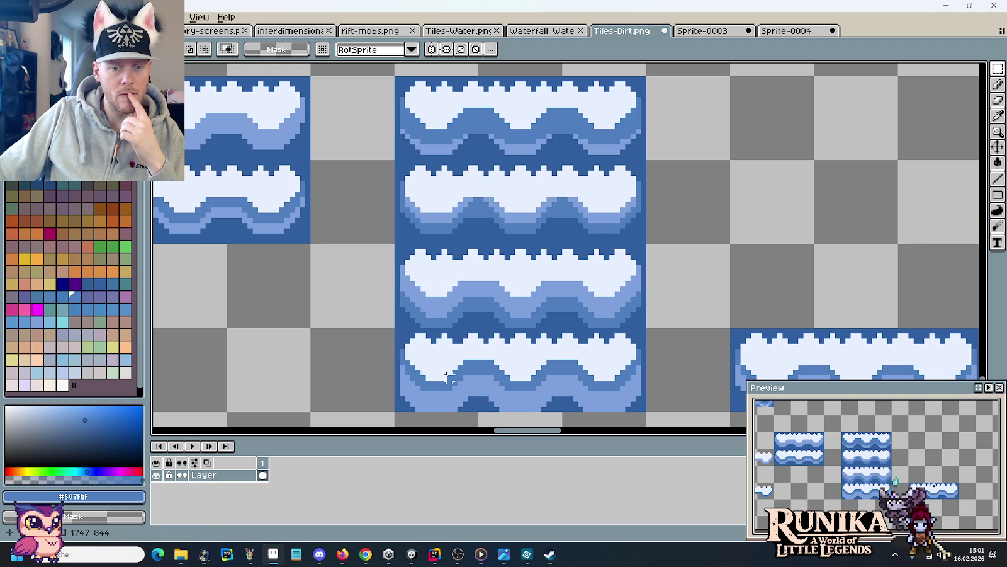
Zoom in, pick mid blue #507FBF, and trim the lower wave's right edge.
scroll(447, 377, up, 2)
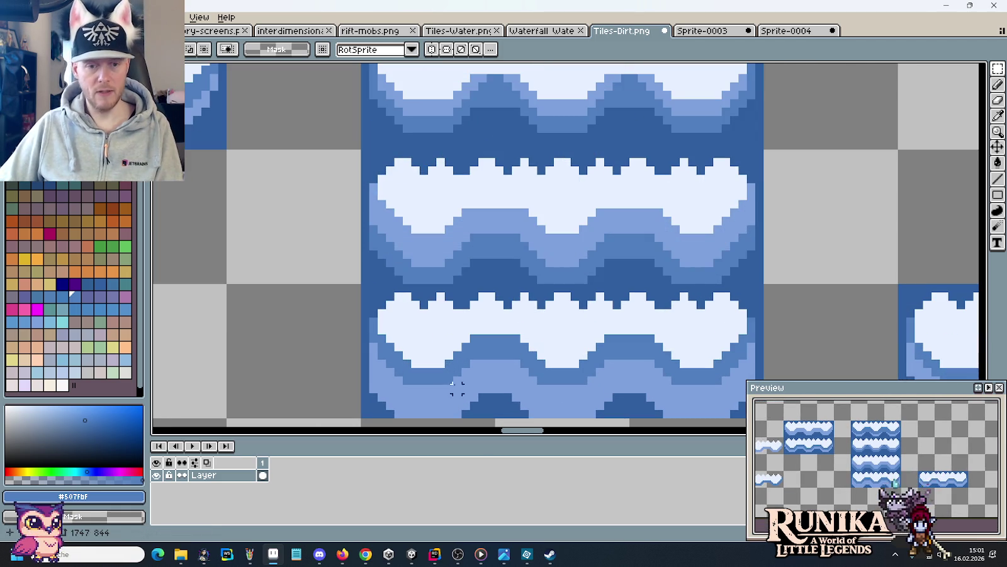
key(b)
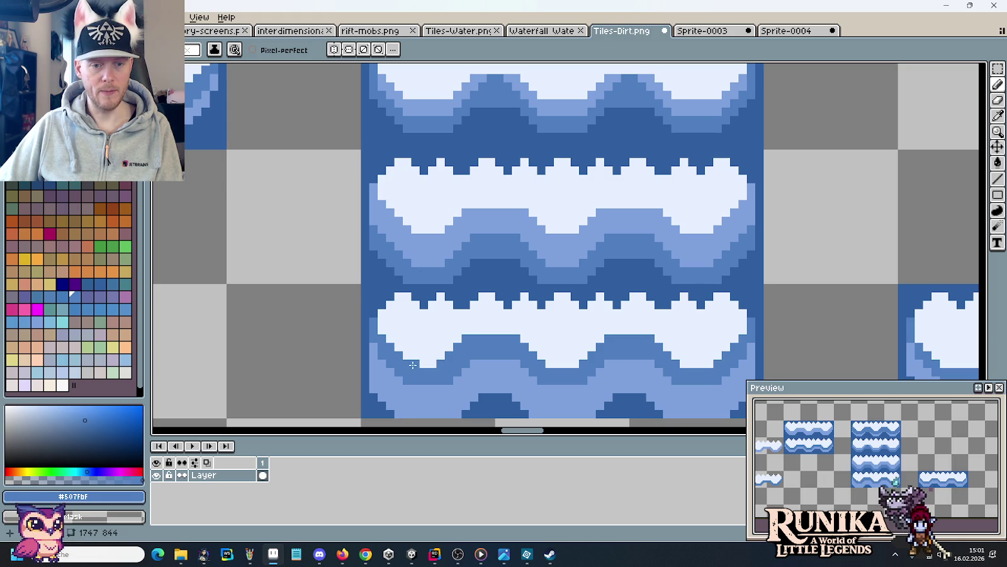
key(b)
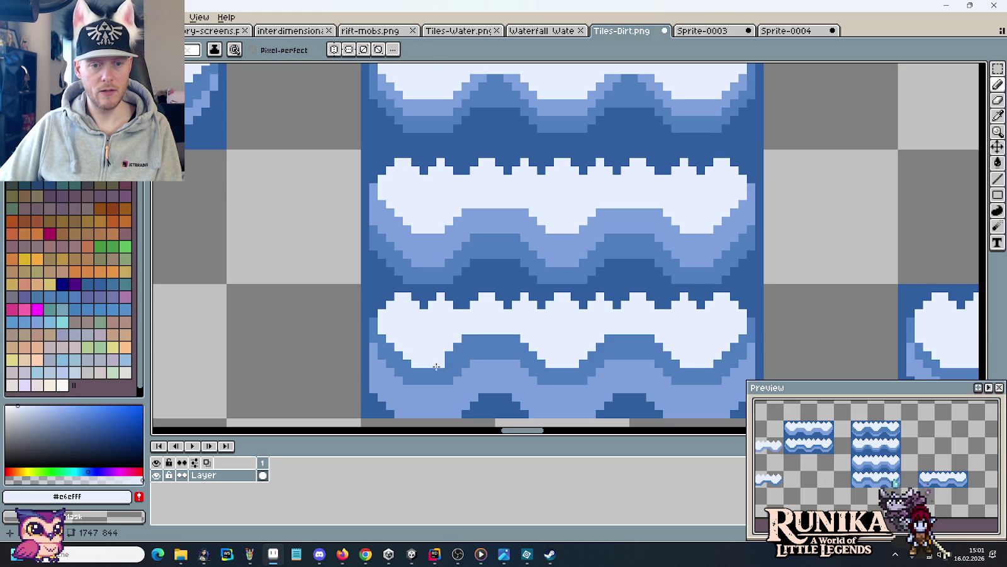
alt+click(435, 367)
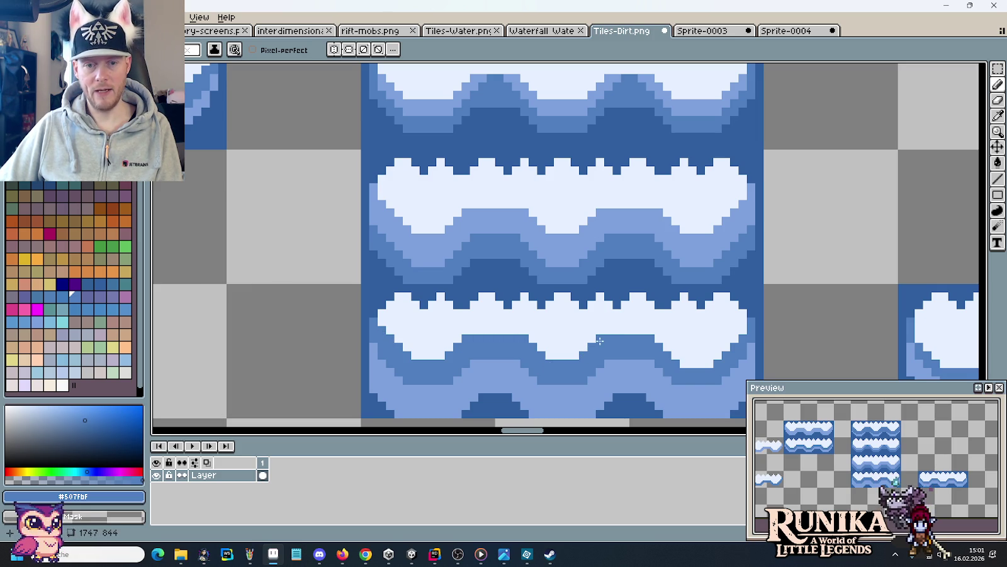
mouse_move(659, 340)
mouse_down()
mouse_move(688, 361)
mouse_move(727, 352)
mouse_up()
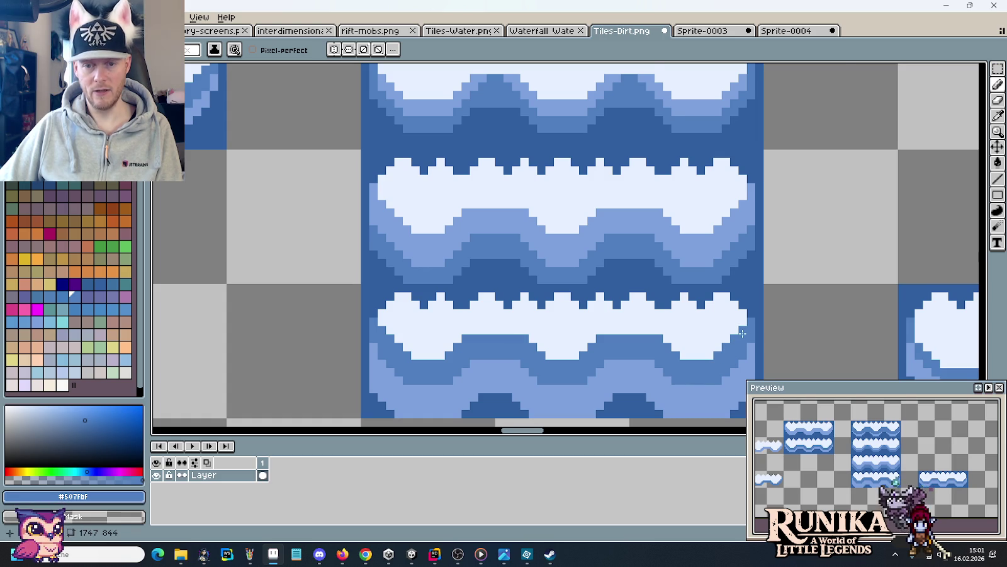
scroll(740, 337, down, 3)
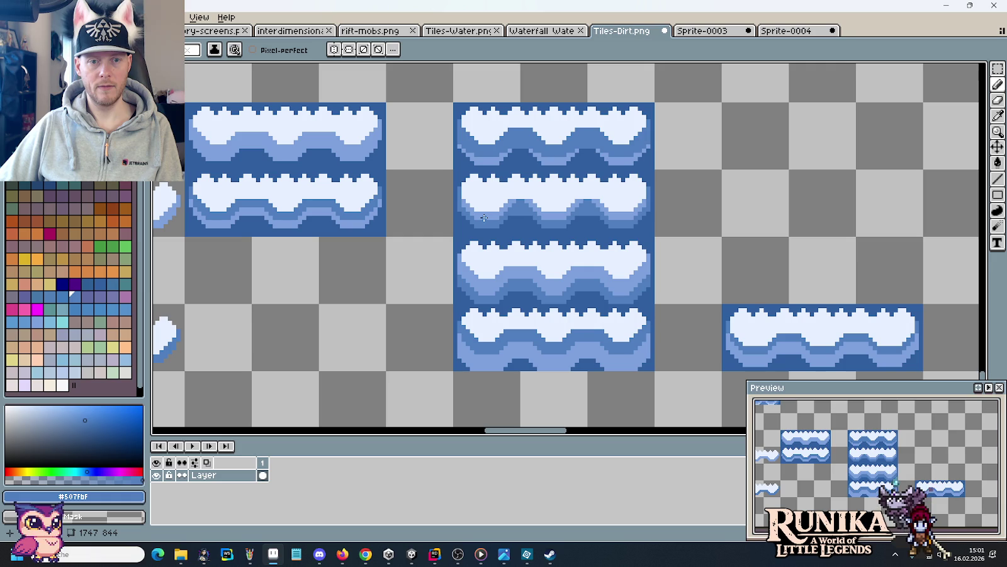
Copy the retouched third wave tile into Sprite-0004.
key(m)
drag(488, 261, 654, 274)
key(ctrl+c)
key(ctrl+Tab)
key(alt+n)
key(ctrl+v)
click(623, 30)
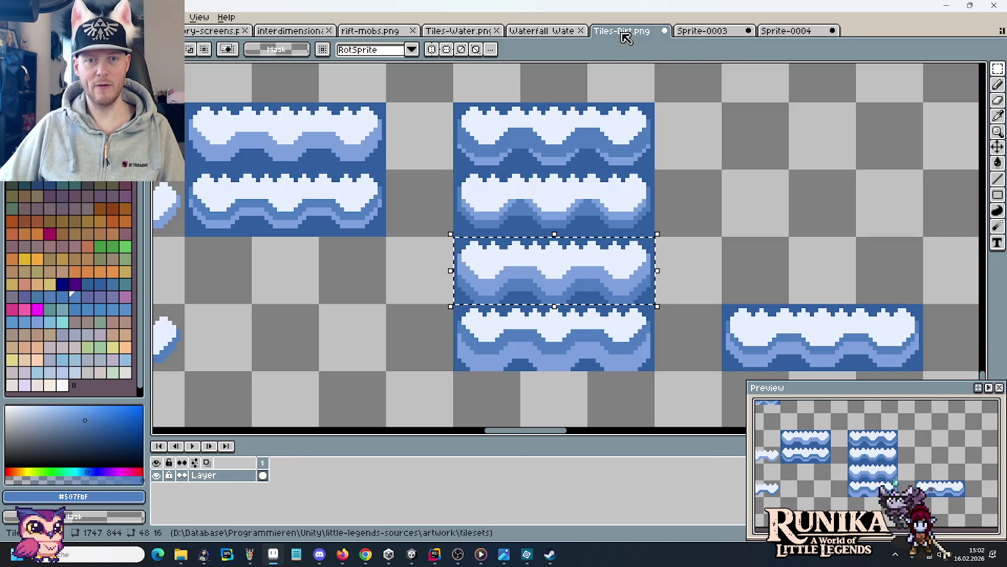
Copy the retouched bottom wave tile into Sprite-0004 frame 4.
mouse_move(459, 312)
mouse_down()
mouse_move(539, 350)
mouse_move(649, 362)
mouse_up()
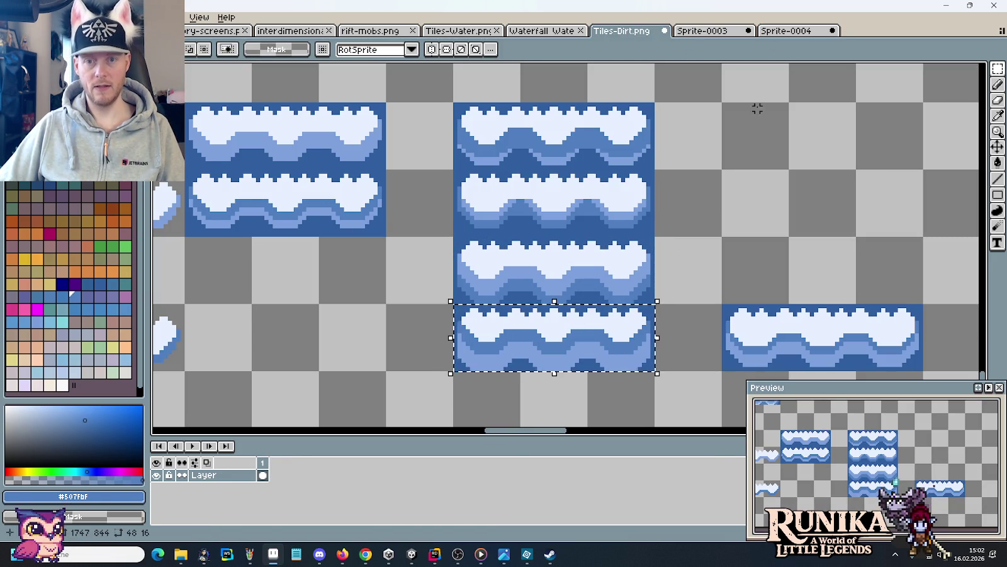
key(ctrl+x)
click(786, 30)
key(ctrl+v)
click(301, 463)
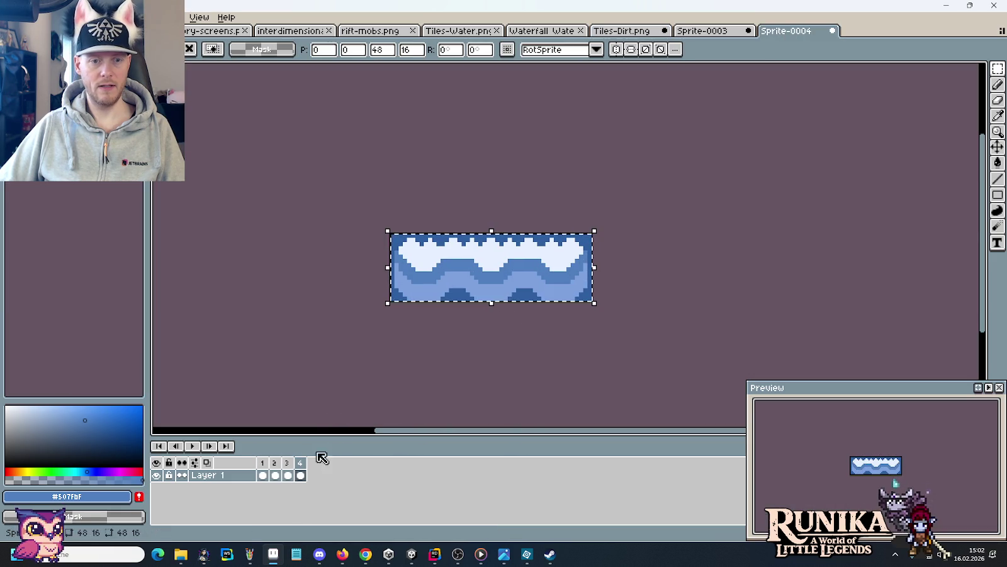
click(192, 446)
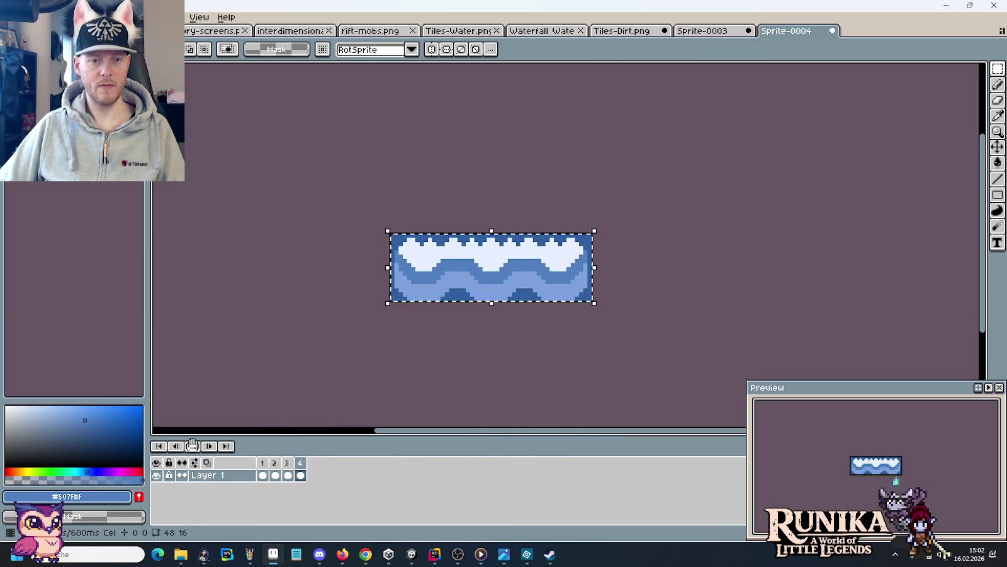
Play and stop the four-frame loop, then step through frames 1–4 to check them.
click(192, 445)
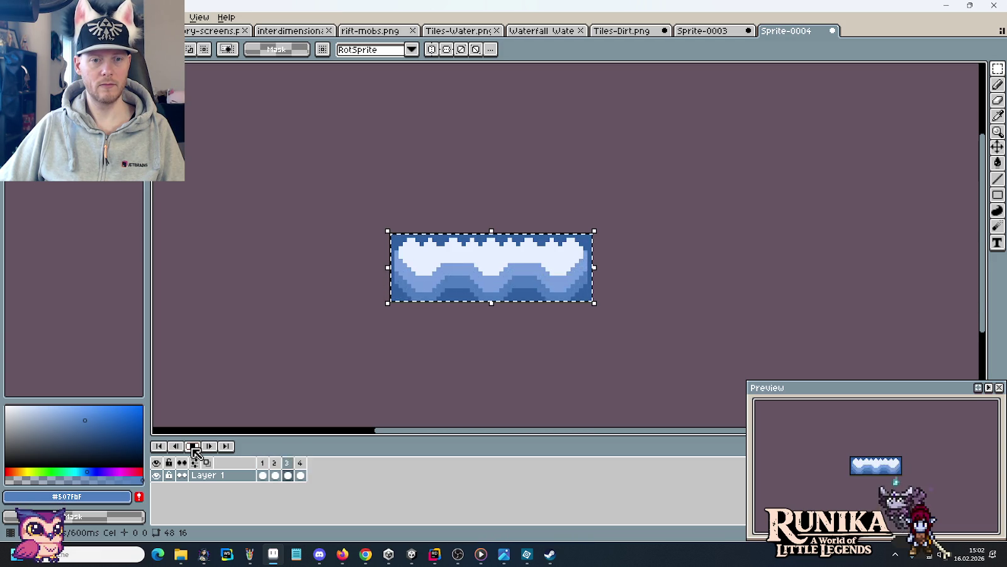
click(193, 447)
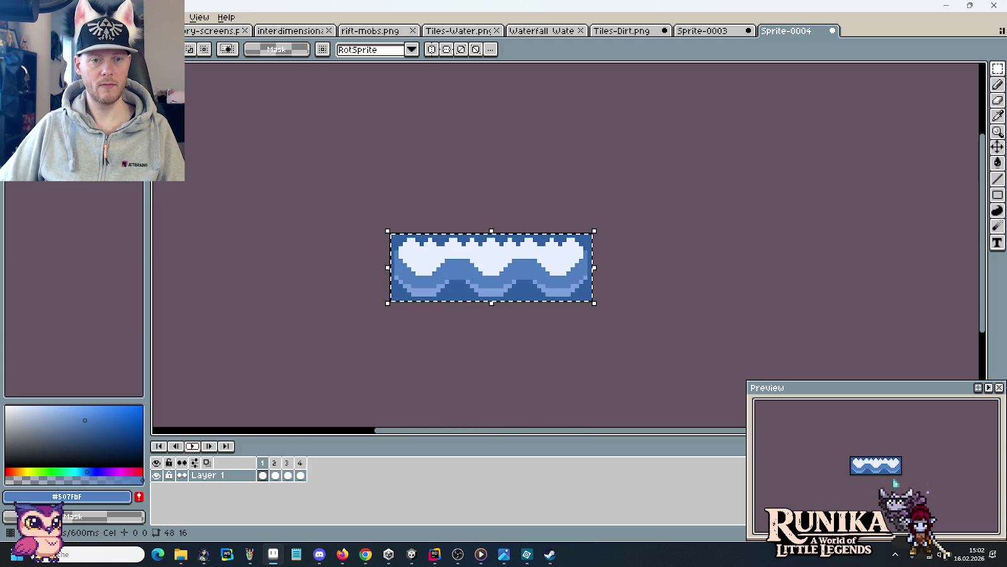
click(275, 475)
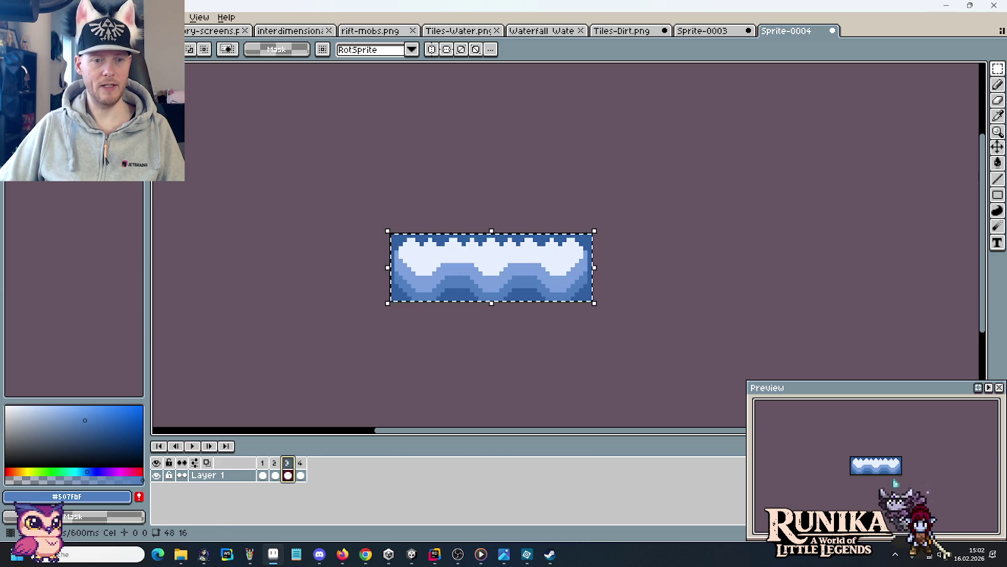
click(300, 464)
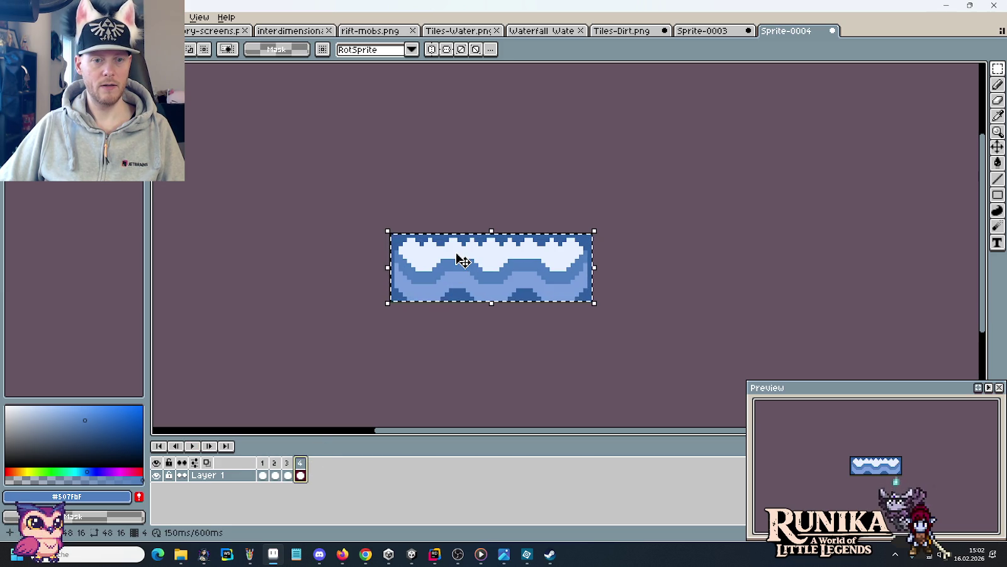
click(288, 464)
click(303, 464)
click(264, 464)
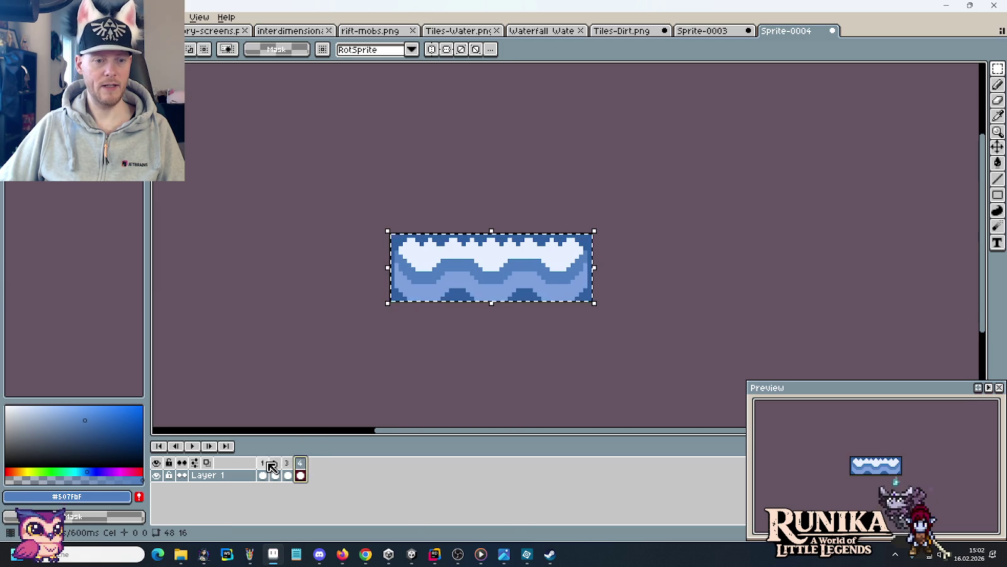